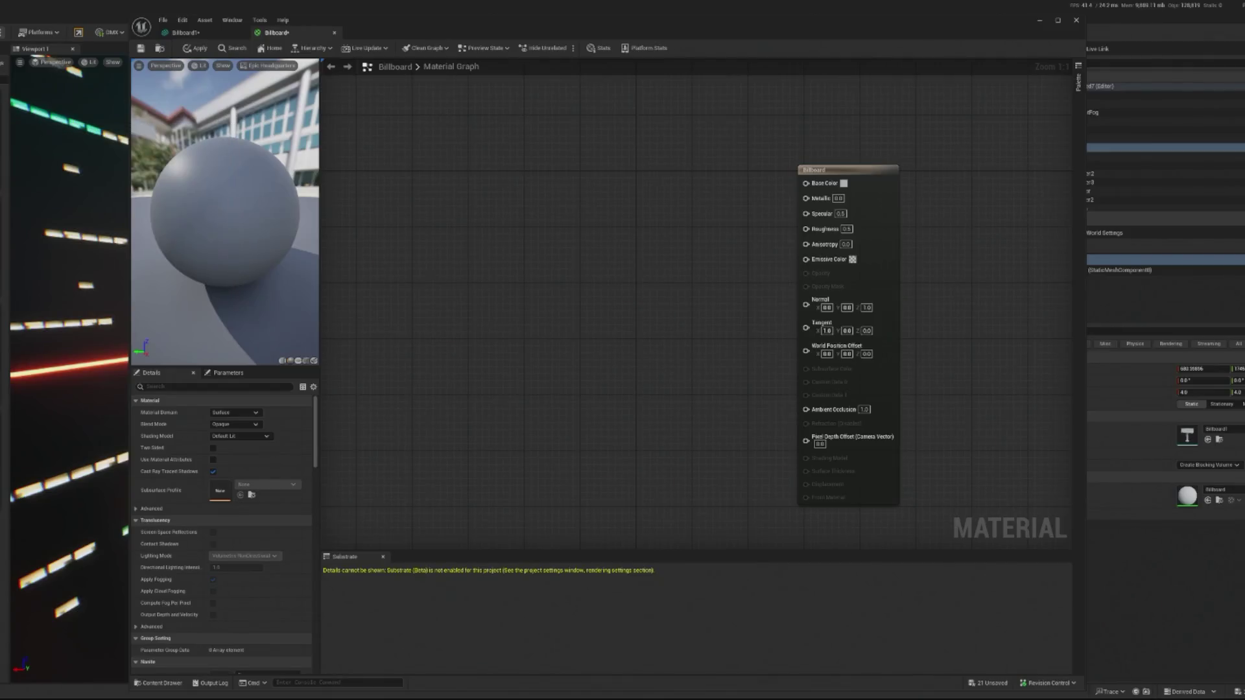
Step: Wire the albedo texture to Base Color, apply, and connect the normal texture to Normal
{"action": "mouse_move", "coordinate": [143, 233]}
{"action": "left_mouse_down"}
{"action": "mouse_move", "coordinate": [590, 235]}
{"action": "mouse_move", "coordinate": [399, 176]}
{"action": "mouse_move", "coordinate": [387, 198]}
{"action": "mouse_move", "coordinate": [2, 146]}
{"action": "mouse_move", "coordinate": [534, 234]}
{"action": "mouse_move", "coordinate": [429, 177]}
{"action": "left_mouse_up"}
{"action": "mouse_move", "coordinate": [512, 197]}
{"action": "left_mouse_down"}
{"action": "mouse_move", "coordinate": [768, 195]}
{"action": "mouse_move", "coordinate": [811, 179]}
{"action": "mouse_move", "coordinate": [526, 180]}
{"action": "left_mouse_up"}
{"action": "left_click", "coordinate": [189, 48]}
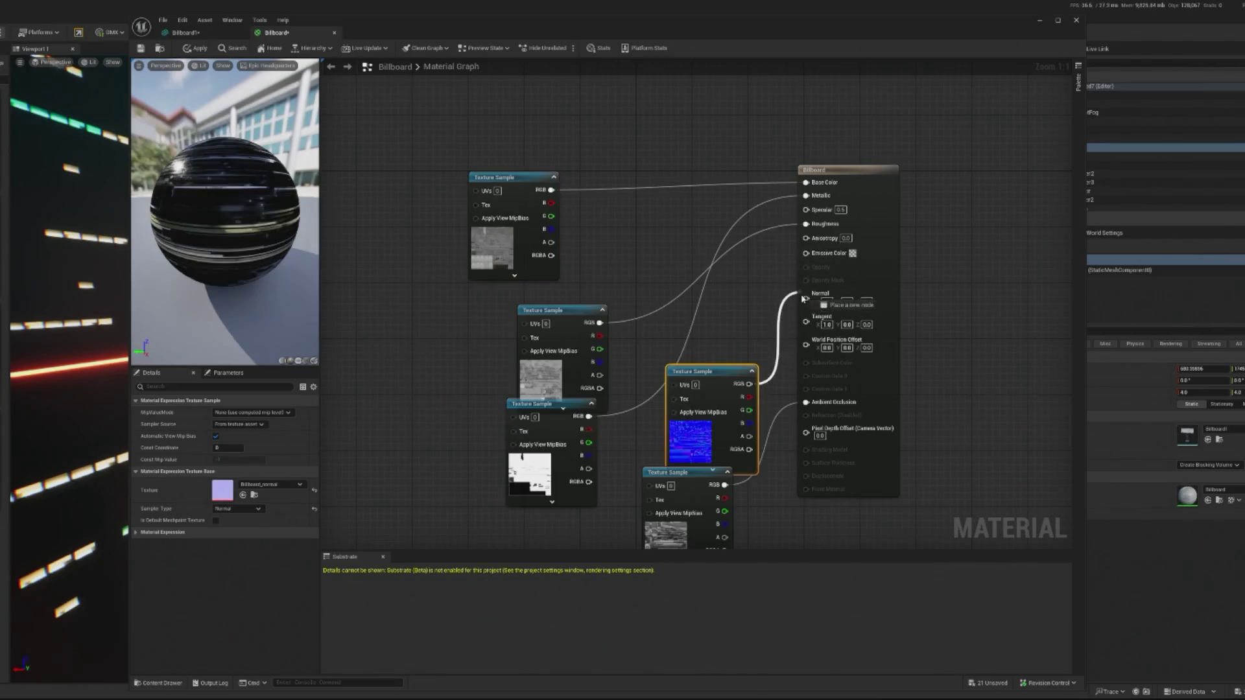
{"action": "left_click_drag", "start_coordinate": [745, 309], "coordinate": [807, 298]}
{"action": "right_click", "coordinate": [488, 178]}
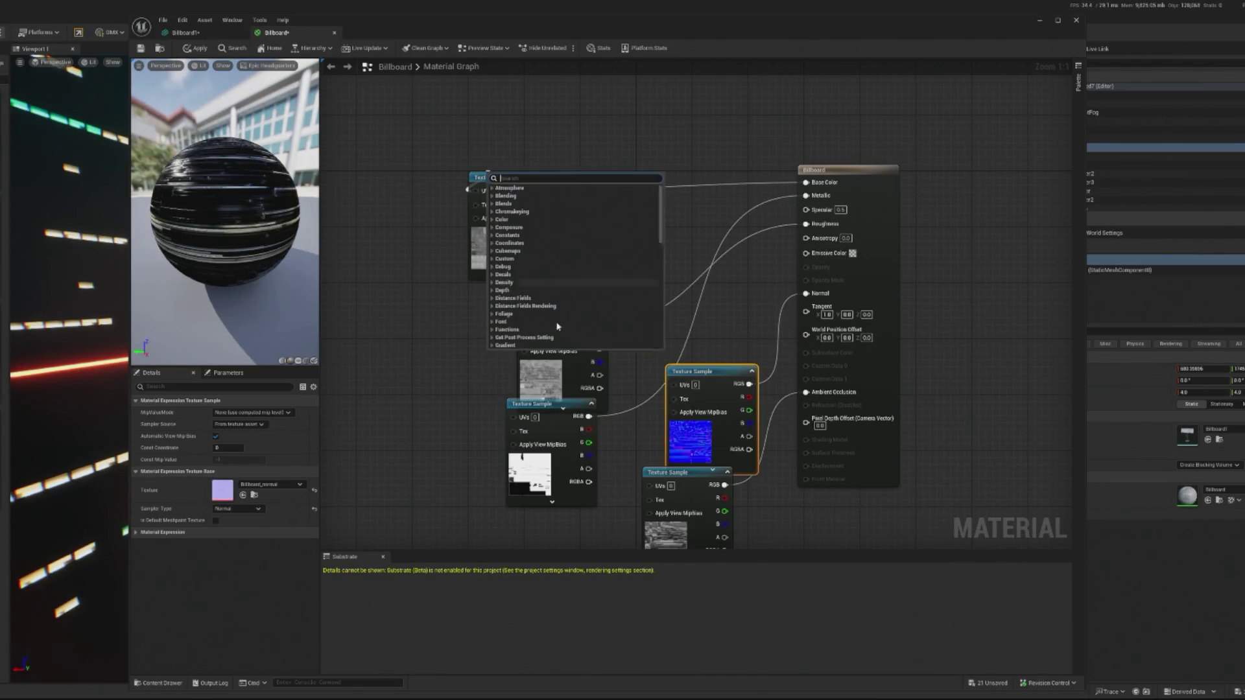
Step: Arrange the roughness, albedo, normal, white and AO texture nodes beside their material inputs
{"action": "mouse_move", "coordinate": [570, 312]}
{"action": "left_mouse_down"}
{"action": "mouse_move", "coordinate": [562, 283]}
{"action": "mouse_move", "coordinate": [611, 209]}
{"action": "mouse_move", "coordinate": [612, 219]}
{"action": "left_mouse_up"}
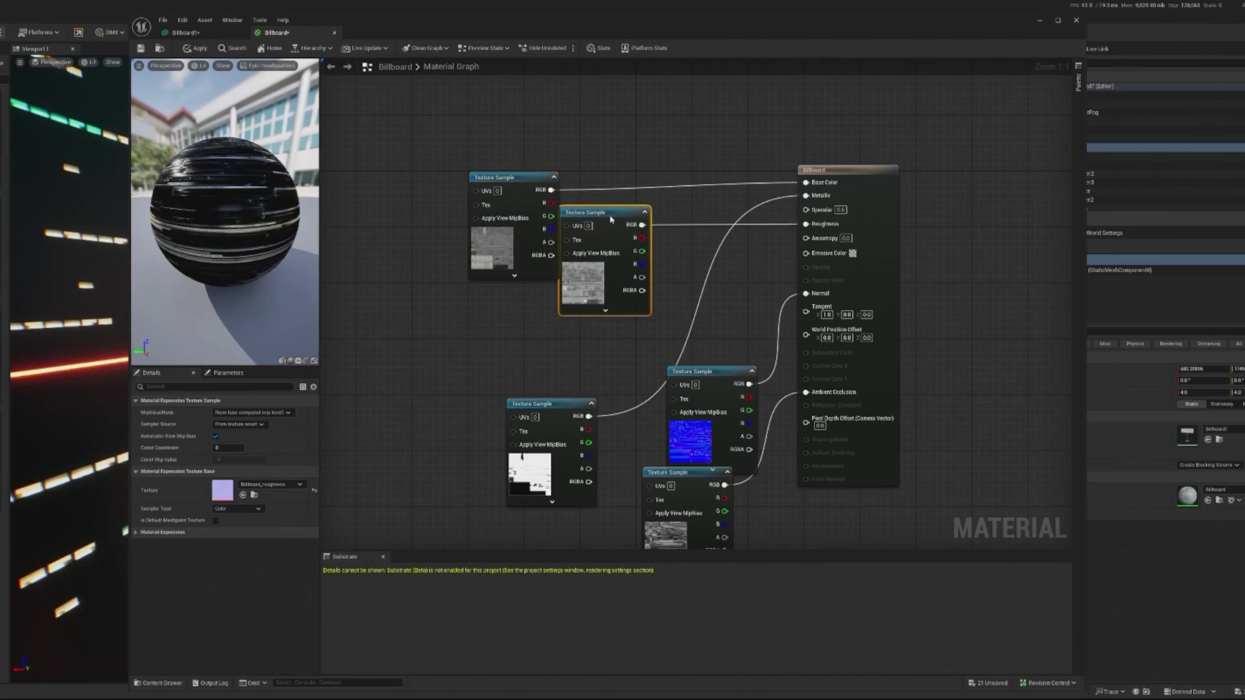
{"action": "left_click", "coordinate": [519, 171]}
{"action": "left_click_drag", "start_coordinate": [520, 188], "coordinate": [512, 180]}
{"action": "left_click_drag", "start_coordinate": [712, 373], "coordinate": [702, 284]}
{"action": "mouse_move", "coordinate": [560, 413]}
{"action": "left_mouse_down"}
{"action": "mouse_move", "coordinate": [521, 283]}
{"action": "mouse_move", "coordinate": [512, 290]}
{"action": "left_mouse_up"}
{"action": "left_click_drag", "start_coordinate": [714, 494], "coordinate": [617, 405]}
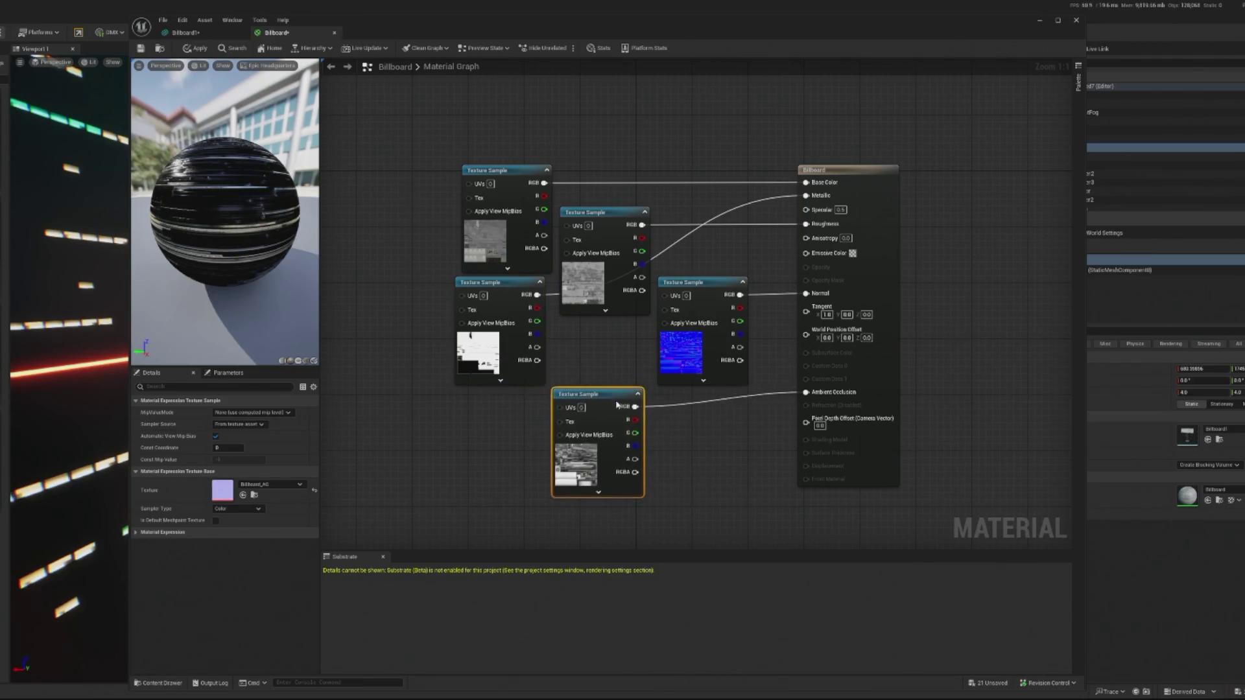
Step: Apply the material and view the textured Billboard1 mesh from the side
{"action": "left_click", "coordinate": [200, 50]}
{"action": "left_click", "coordinate": [181, 32]}
{"action": "left_click_drag", "start_coordinate": [480, 363], "coordinate": [805, 364]}
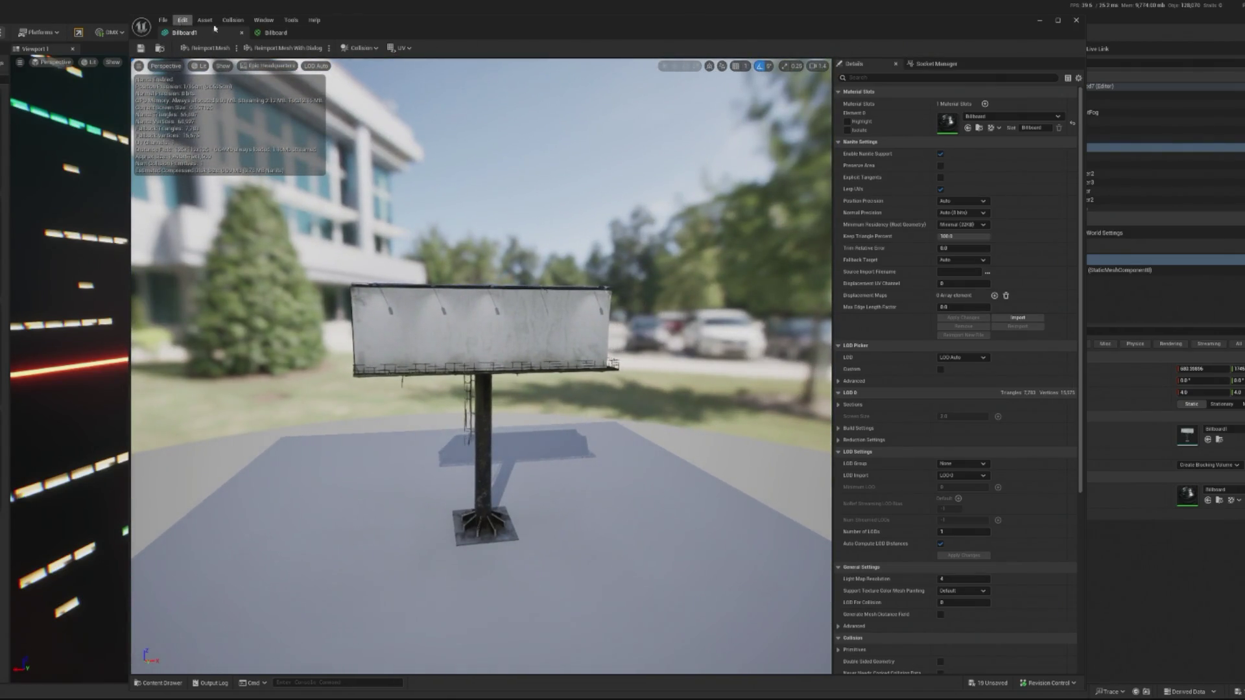
Step: Frame the billboard in the level, open its material, and add a new albedo texture sample
{"action": "left_click", "coordinate": [1040, 23]}
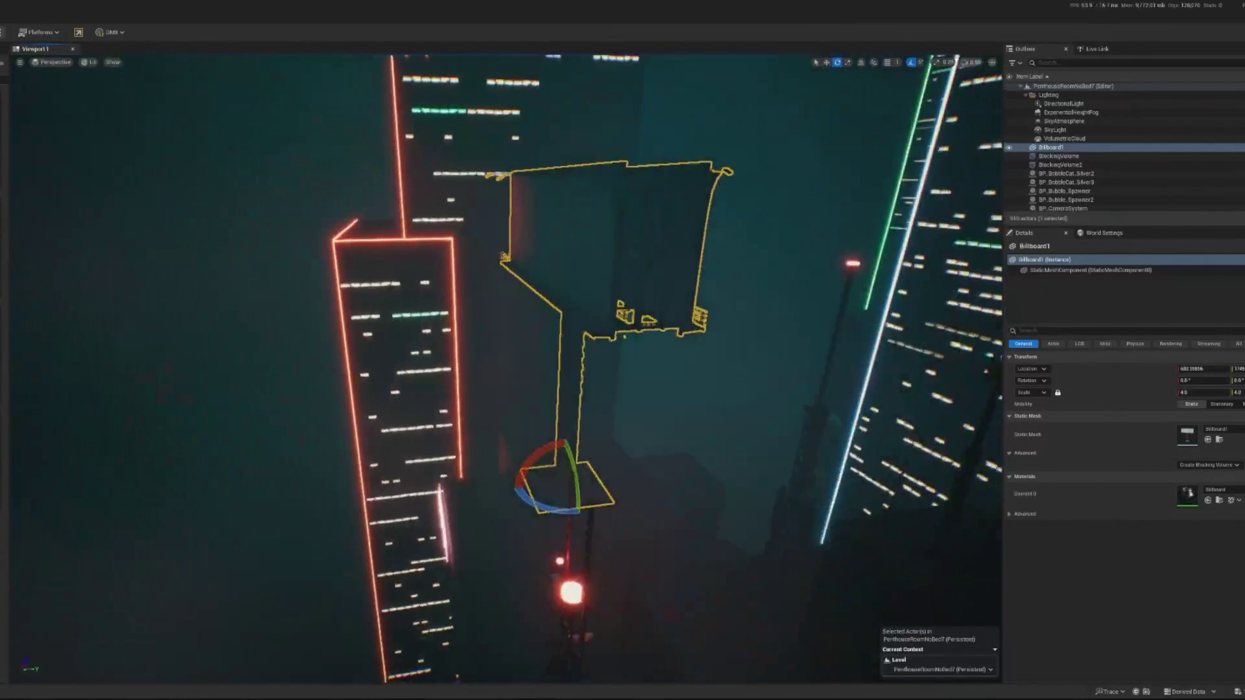
{"action": "left_click_drag", "start_coordinate": [506, 363], "coordinate": [610, 363]}
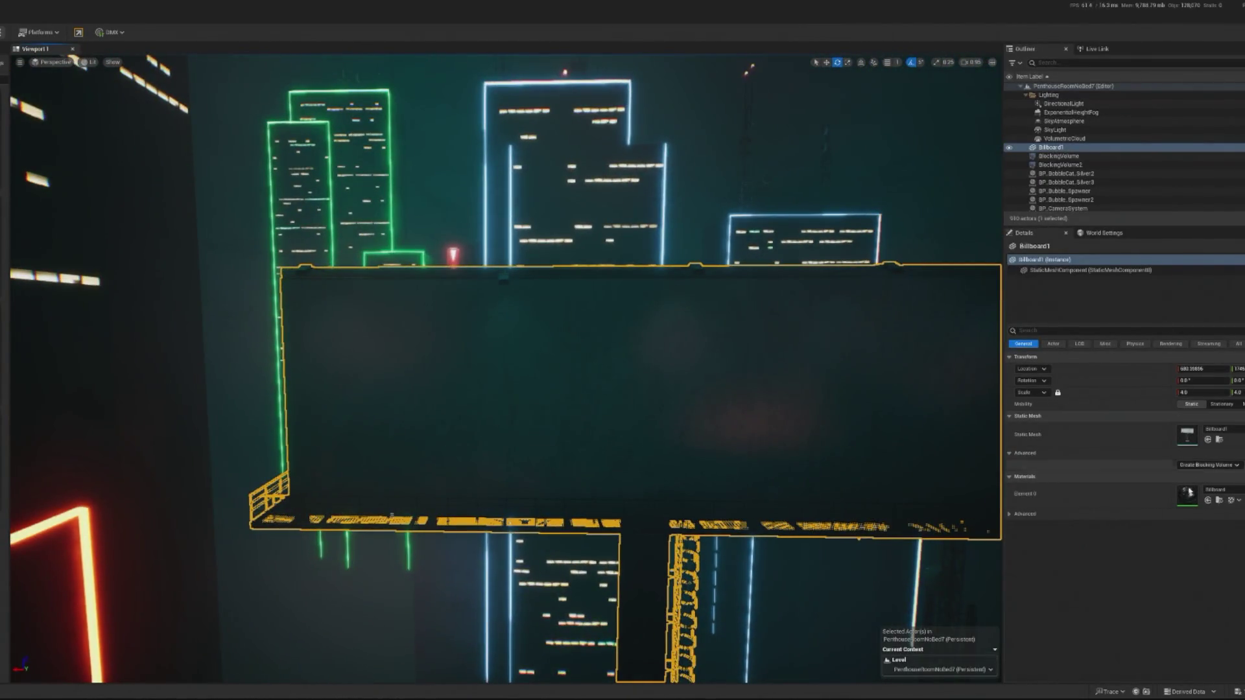
{"action": "double_click", "coordinate": [1185, 507]}
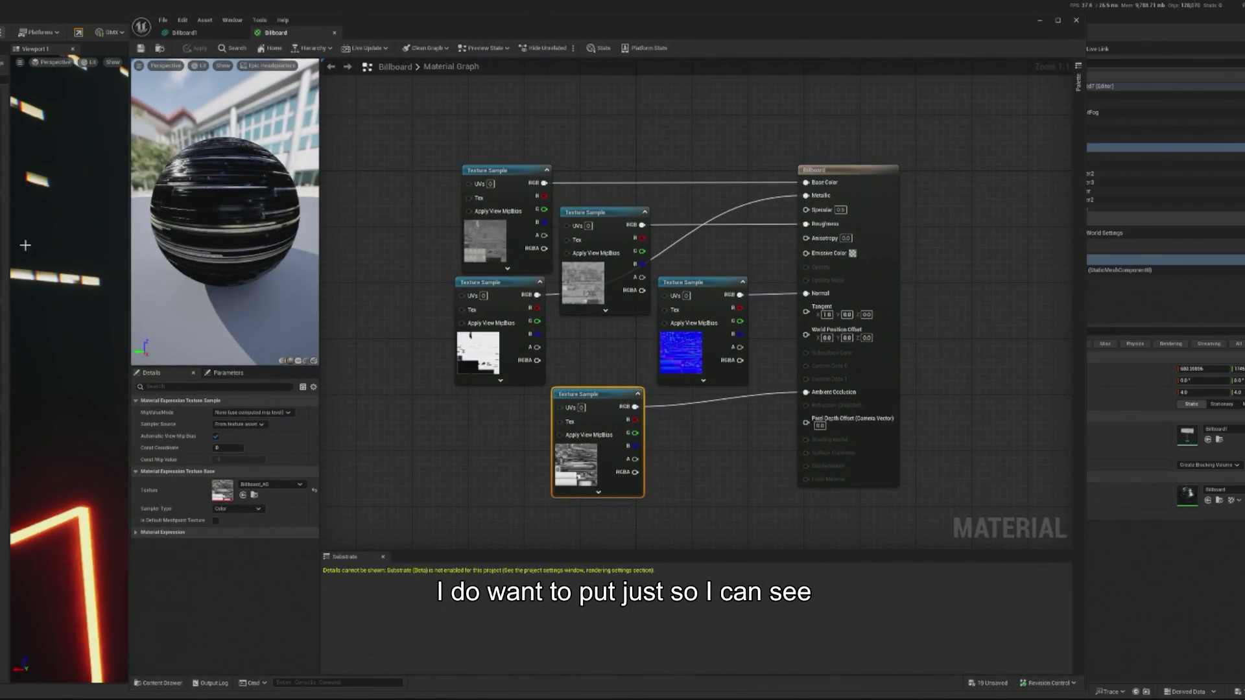
{"action": "mouse_move", "coordinate": [107, 156]}
{"action": "left_mouse_down"}
{"action": "mouse_move", "coordinate": [431, 236]}
{"action": "mouse_move", "coordinate": [368, 175]}
{"action": "left_mouse_up"}
Step: Connect the new texture to Base Color and delete the old albedo node
{"action": "left_click_drag", "start_coordinate": [451, 191], "coordinate": [837, 195]}
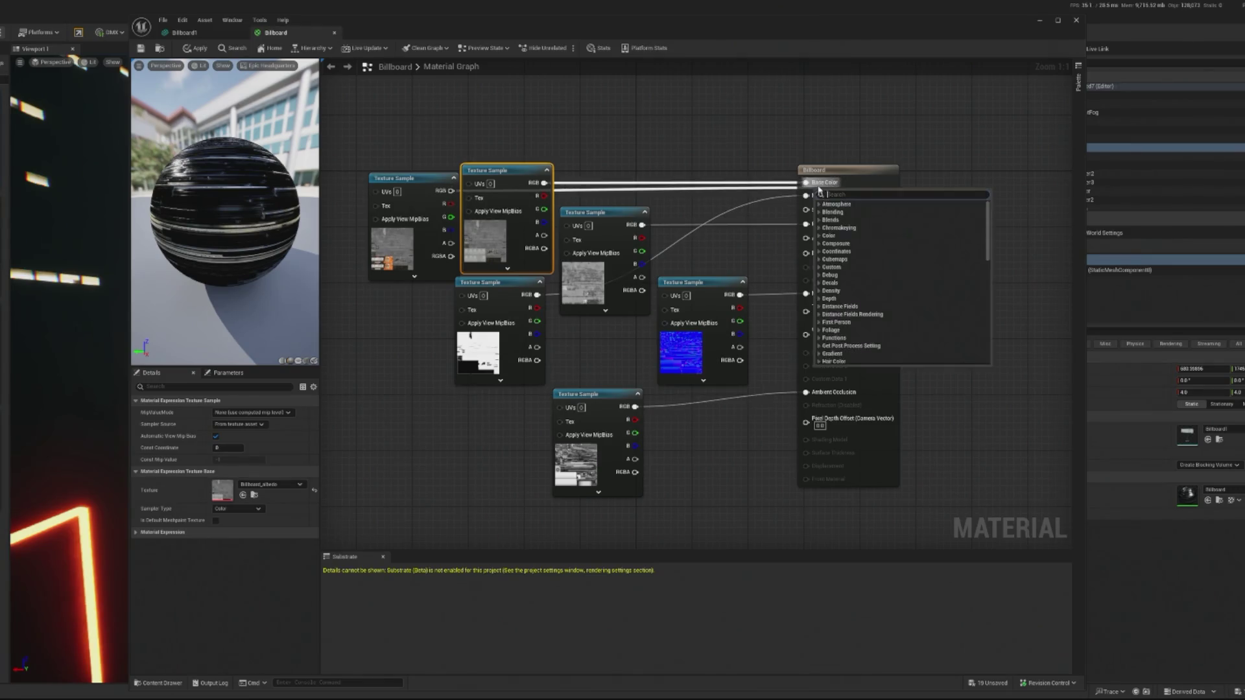
{"action": "key", "text": "Escape"}
{"action": "left_click_drag", "start_coordinate": [451, 190], "coordinate": [806, 182]}
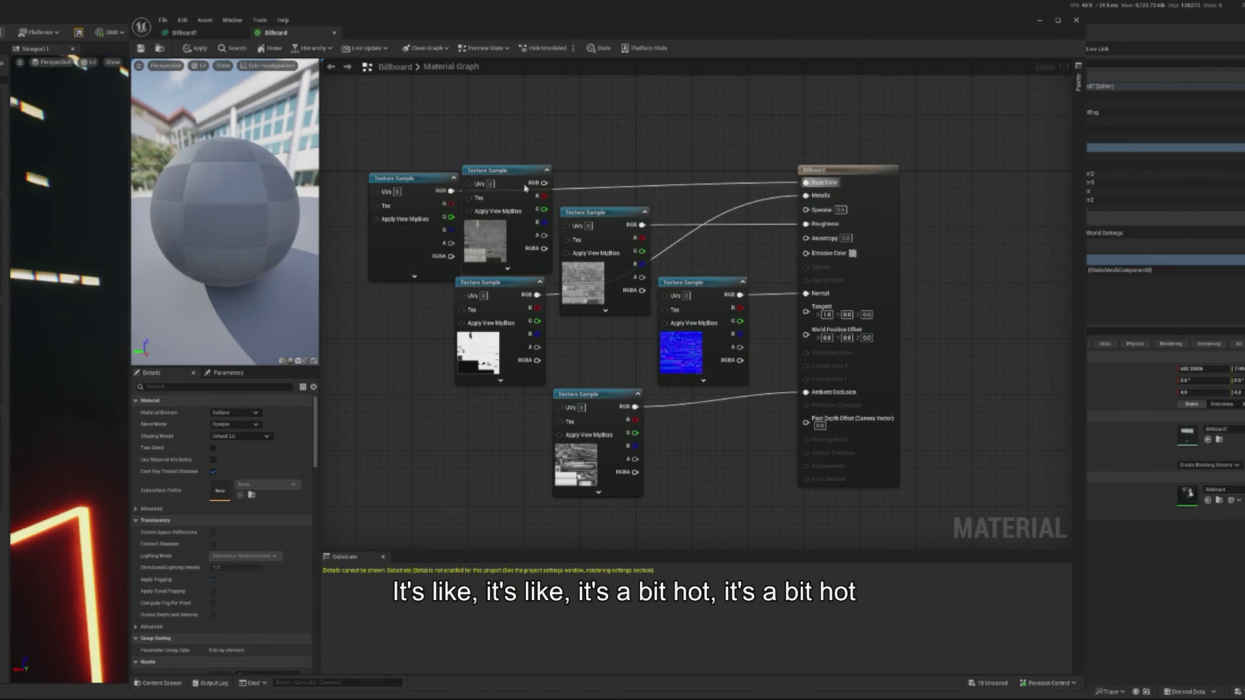
{"action": "left_click", "coordinate": [519, 194]}
{"action": "key", "text": "Delete"}
Step: Move the new texture into the old node's place, apply, and close the material editor
{"action": "left_click_drag", "start_coordinate": [414, 206], "coordinate": [490, 196]}
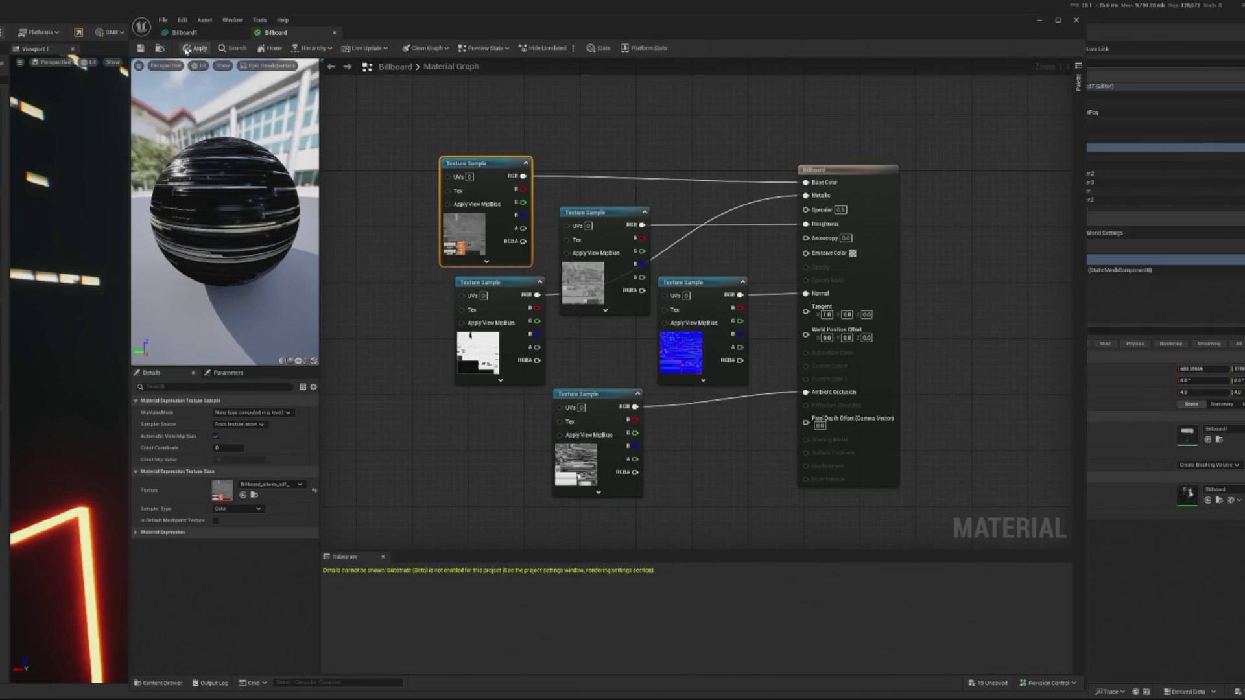
{"action": "left_click", "coordinate": [187, 50]}
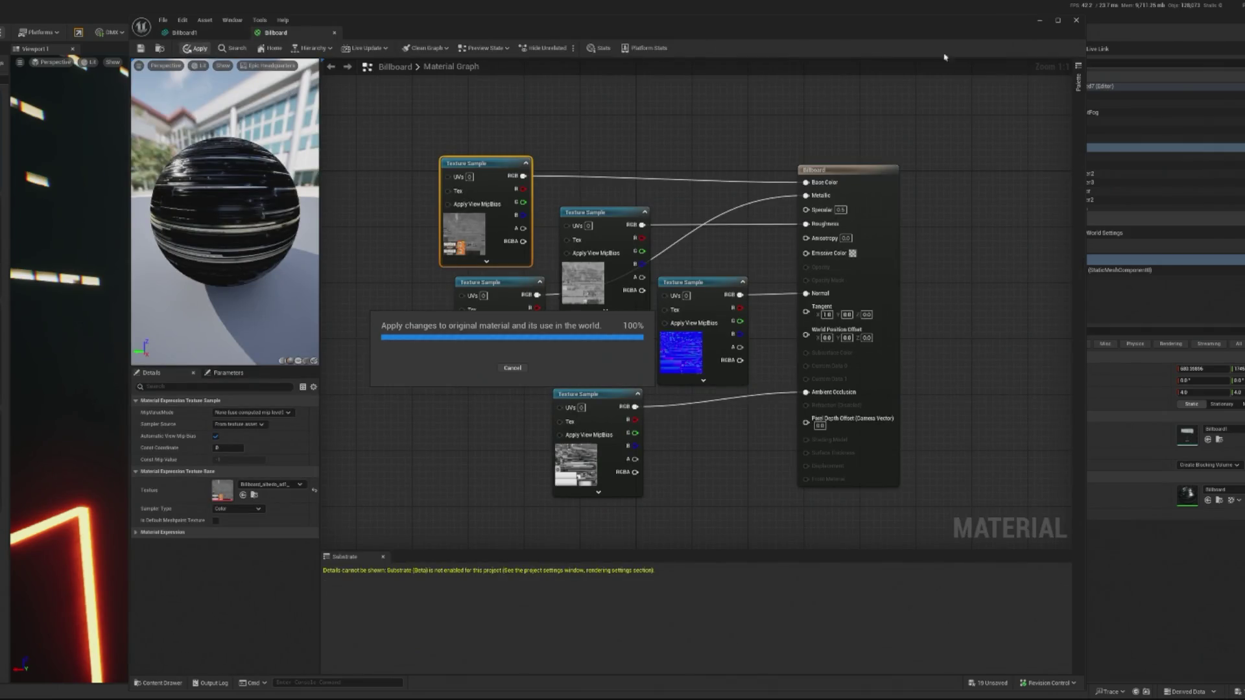
{"action": "left_click", "coordinate": [1041, 21]}
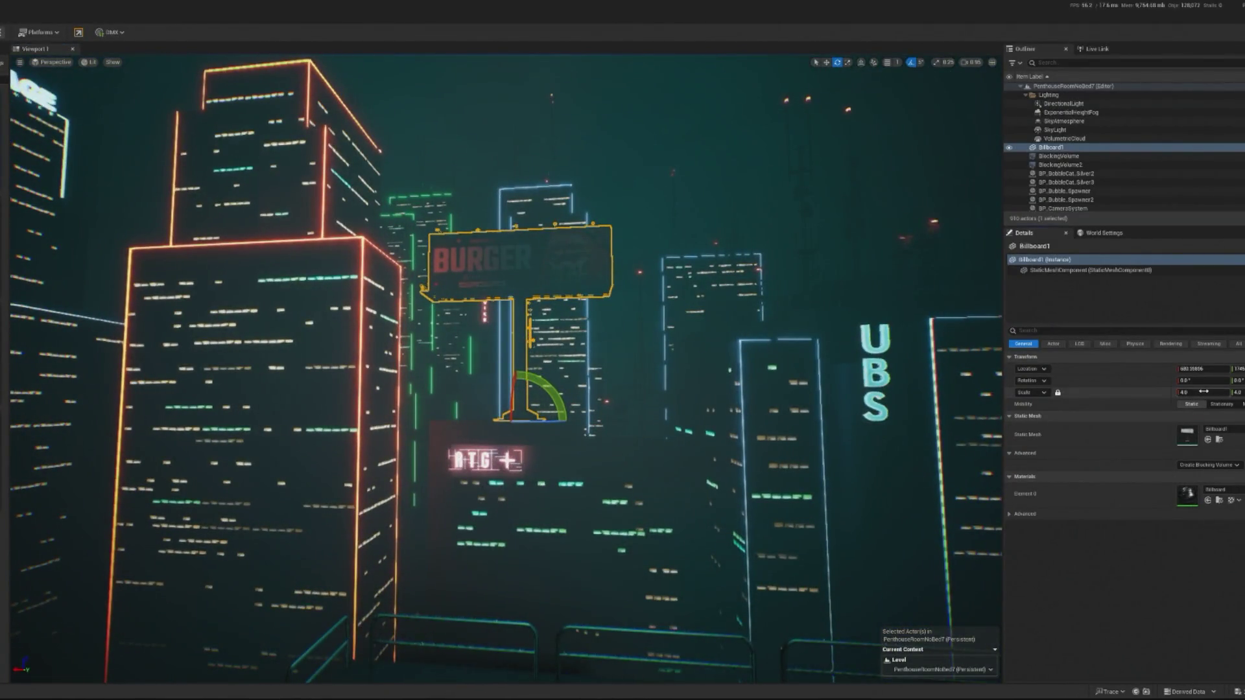
Step: Scale the billboard to X 3, move it right toward the camera, and start Play in Editor
{"action": "left_click", "coordinate": [1204, 392]}
{"action": "type", "text": "3"}
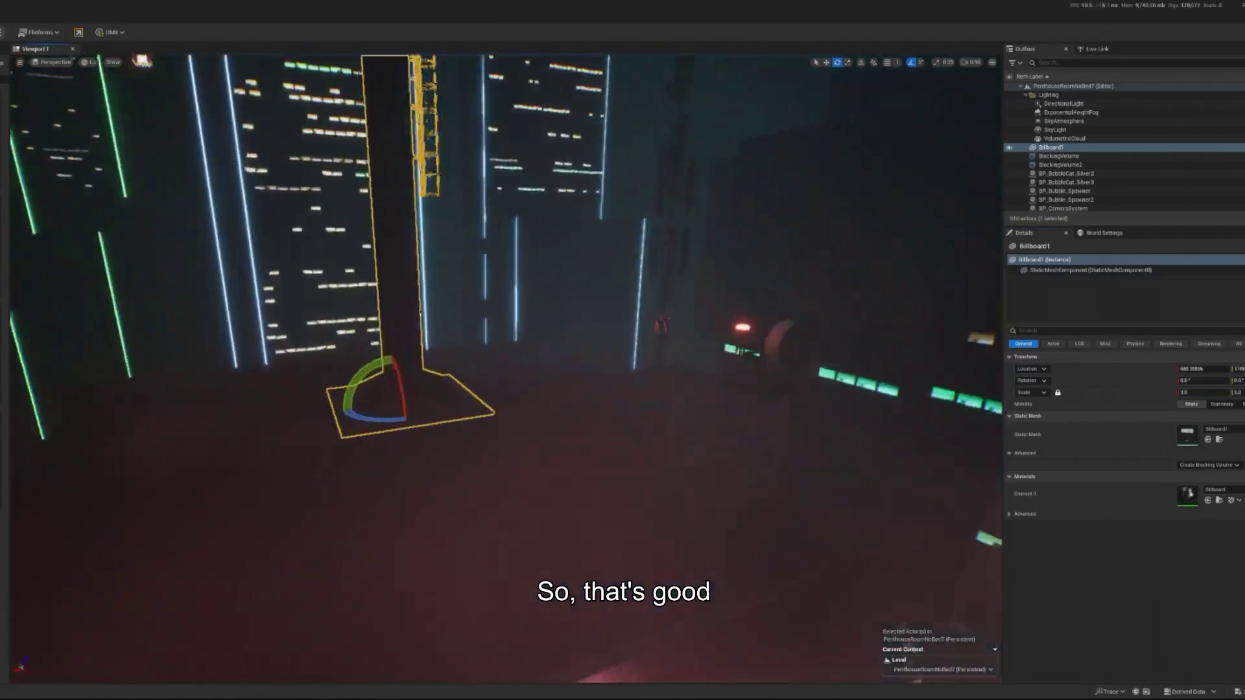
{"action": "type", "text": "w"}
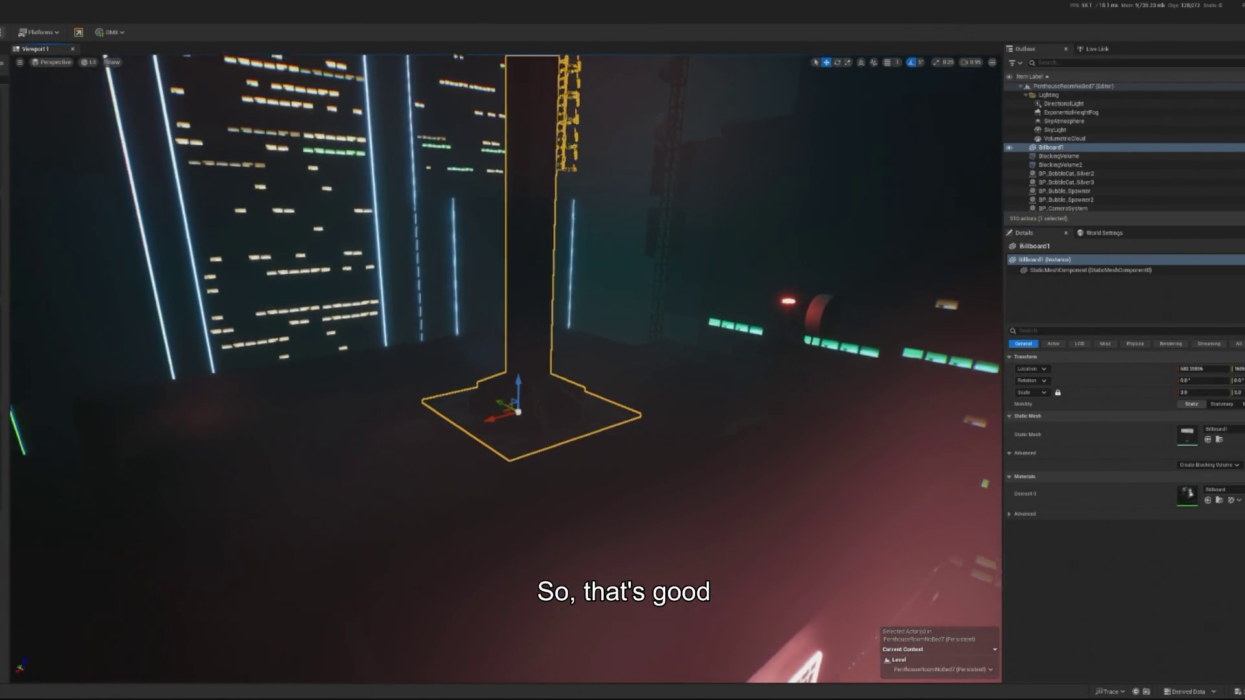
{"action": "left_click_drag", "start_coordinate": [495, 405], "coordinate": [495, 405]}
{"action": "mouse_move", "coordinate": [400, 379]}
{"action": "left_mouse_down"}
{"action": "mouse_move", "coordinate": [616, 397]}
{"action": "mouse_move", "coordinate": [636, 501]}
{"action": "left_mouse_up"}
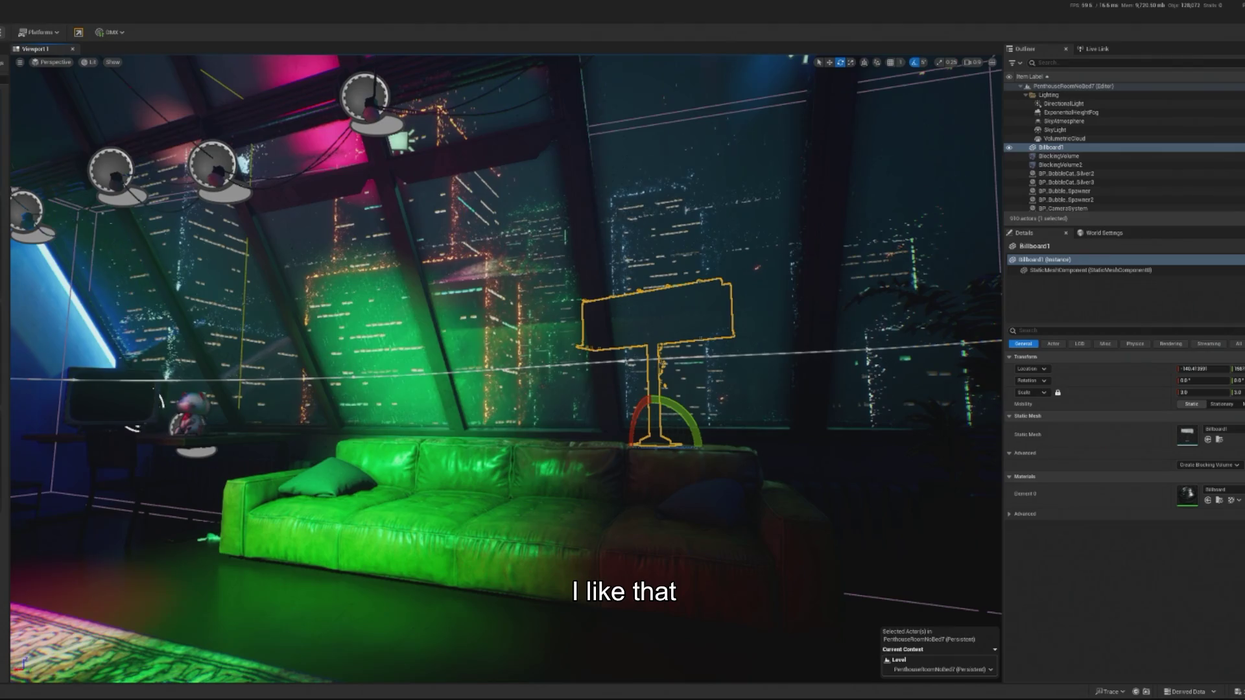
{"action": "key", "text": "alt+p"}
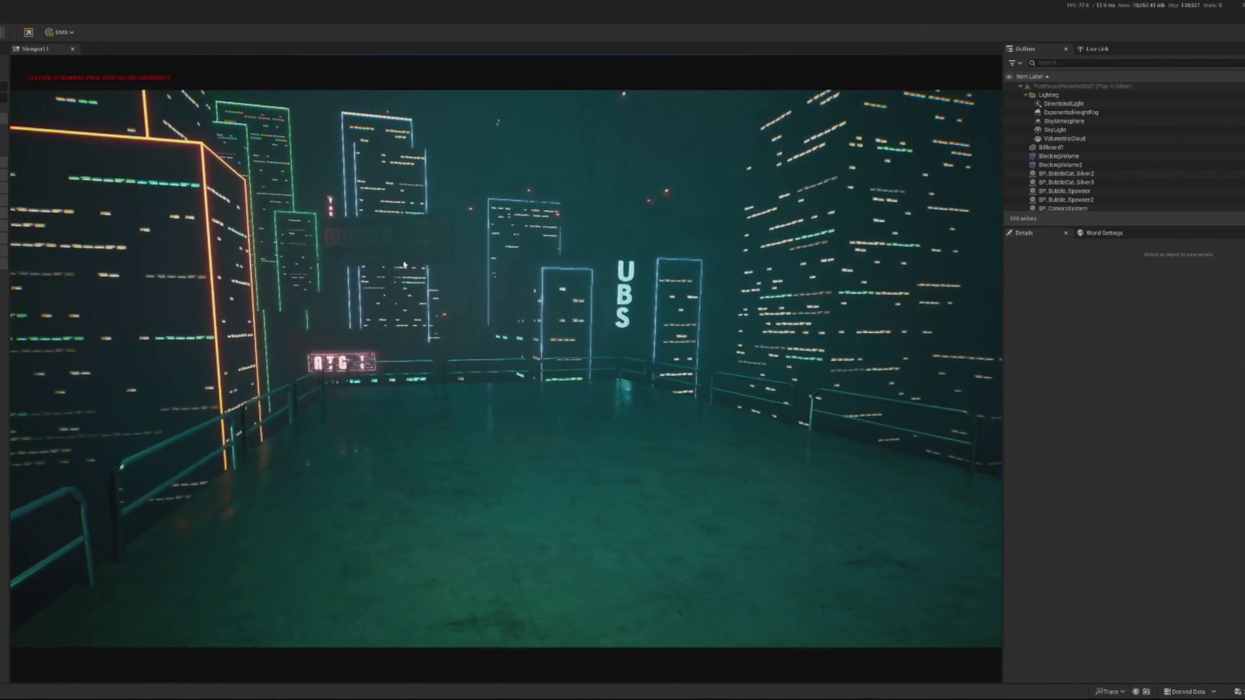
Step: End the Play-in-Editor session with Esc and select the billboard in the viewport
{"action": "key", "text": "Escape"}
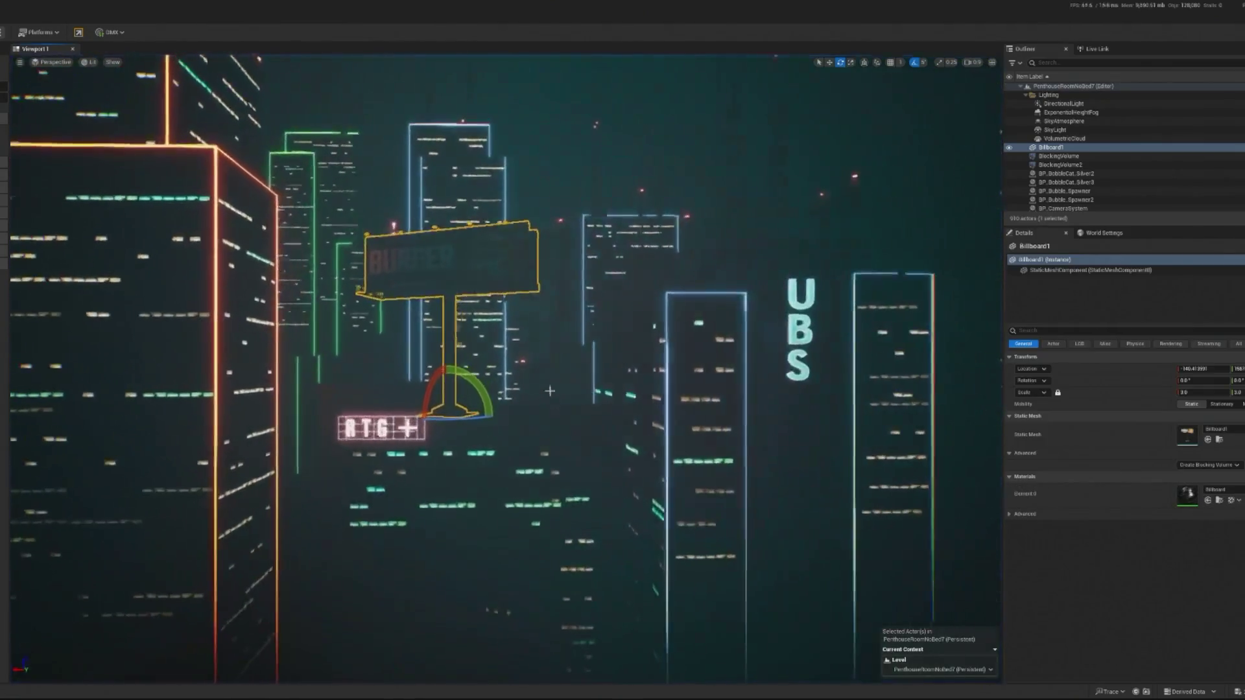
{"action": "left_click", "coordinate": [494, 423]}
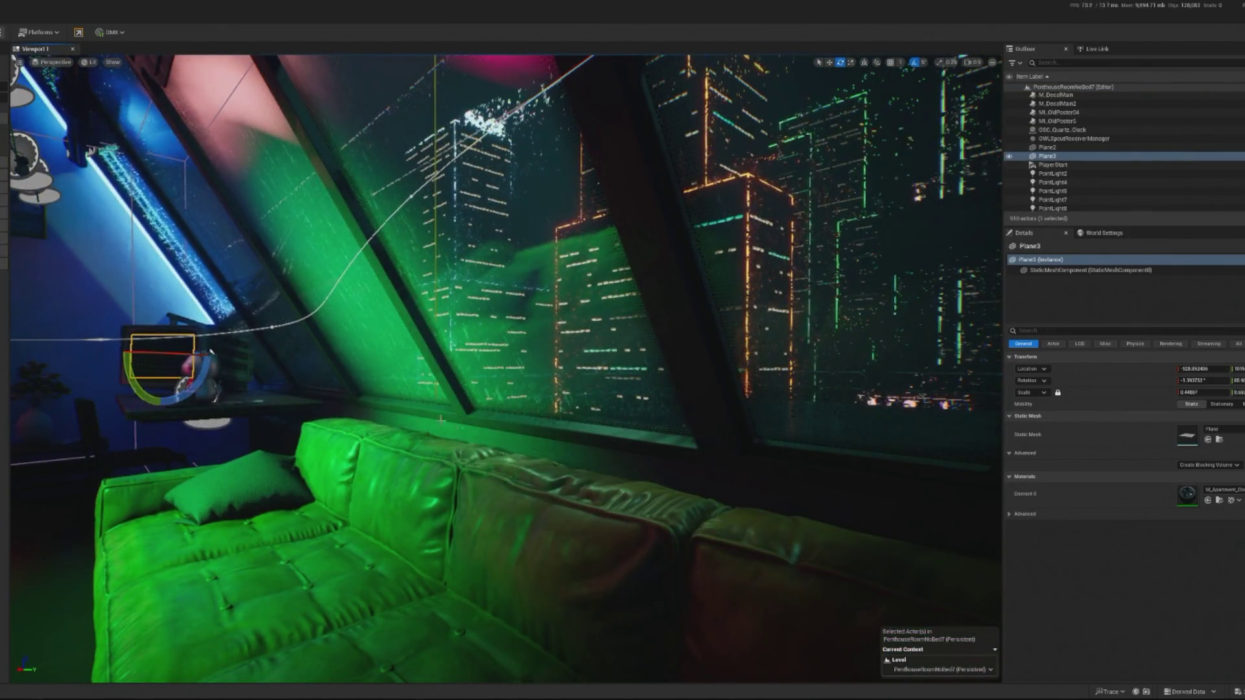
Step: Duplicate the plane as Plane4, drag it over to the BURGER billboard, and undo the bad move
{"action": "key", "text": "w"}
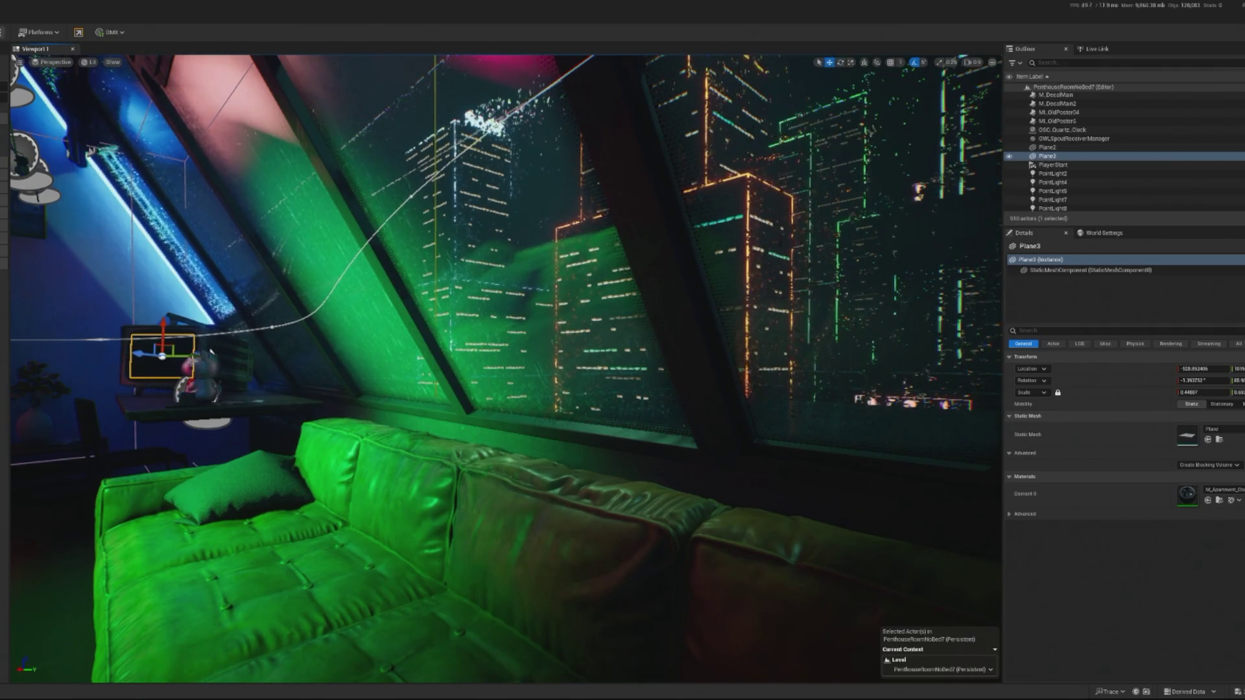
{"action": "left_click_drag", "start_coordinate": [193, 366], "coordinate": [315, 366]}
{"action": "key", "text": "ctrl+z"}
{"action": "left_click_drag", "start_coordinate": [193, 367], "coordinate": [870, 342], "text": "alt"}
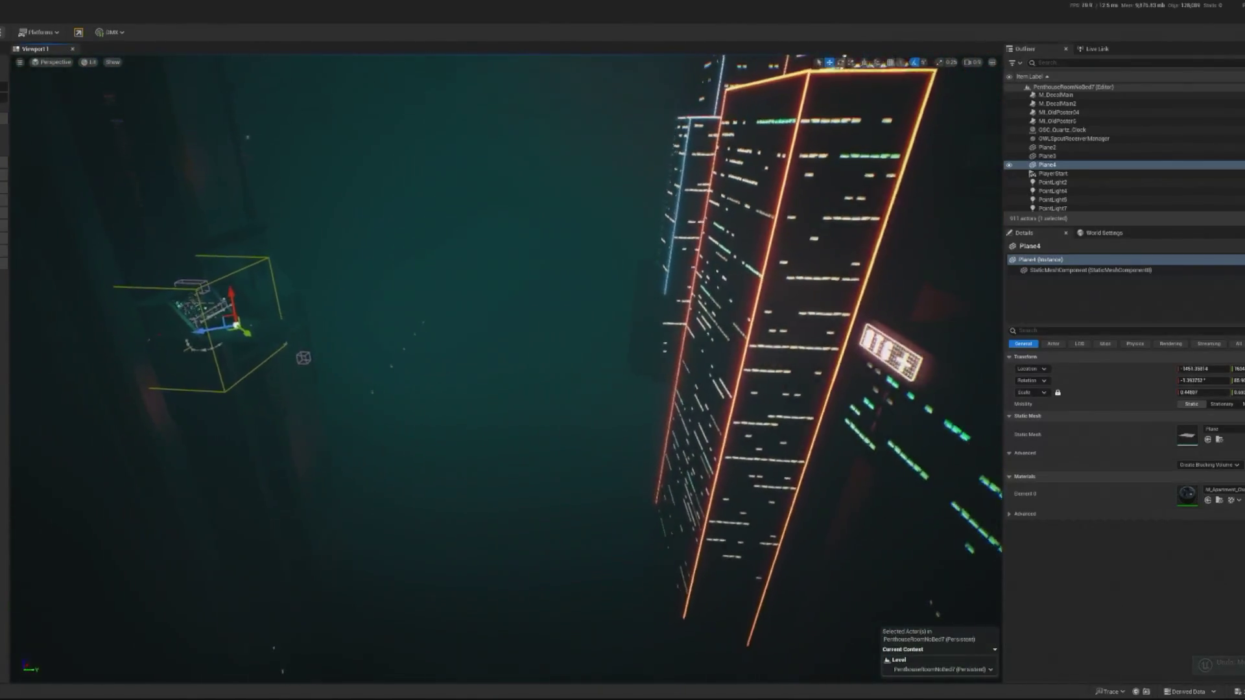
{"action": "key", "text": "ctrl+z"}
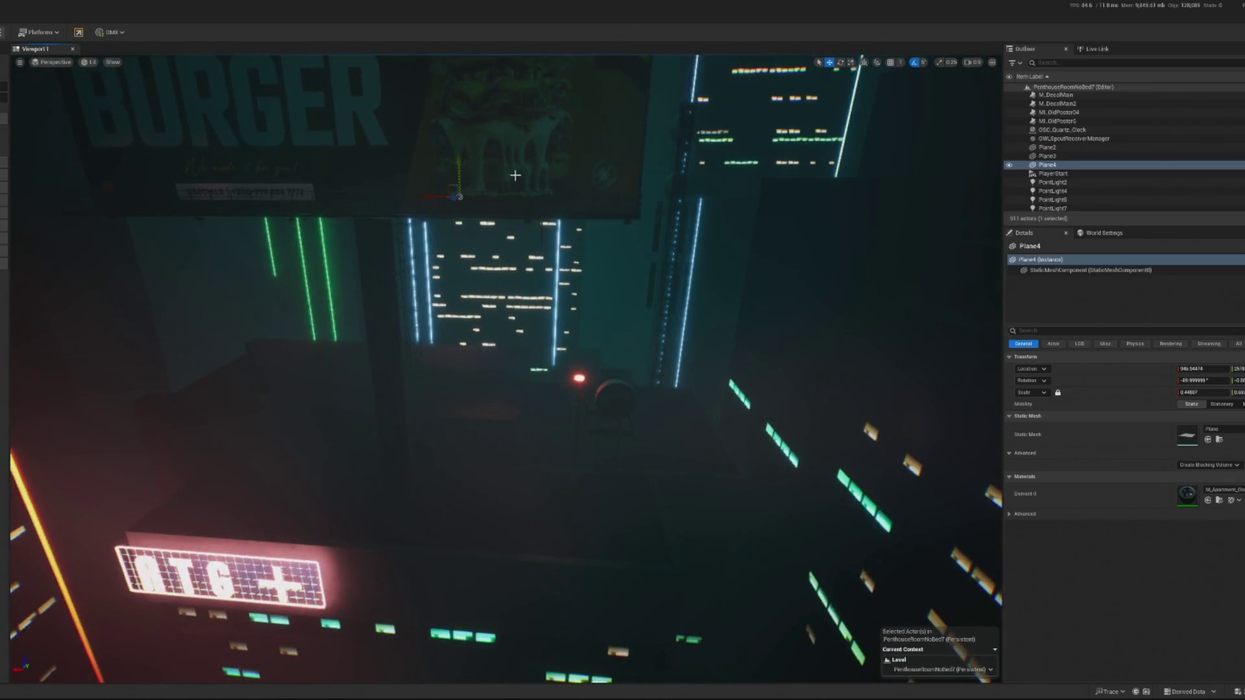
{"action": "key", "text": "ctrl+z"}
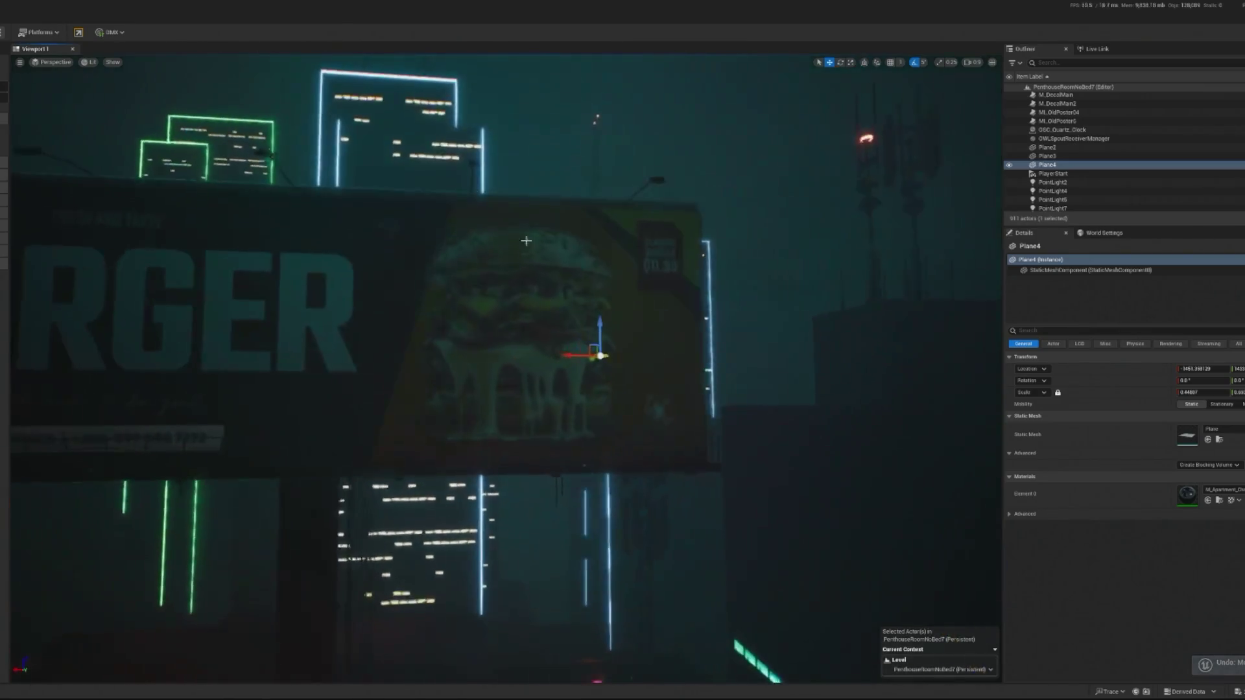
{"action": "key", "text": "e"}
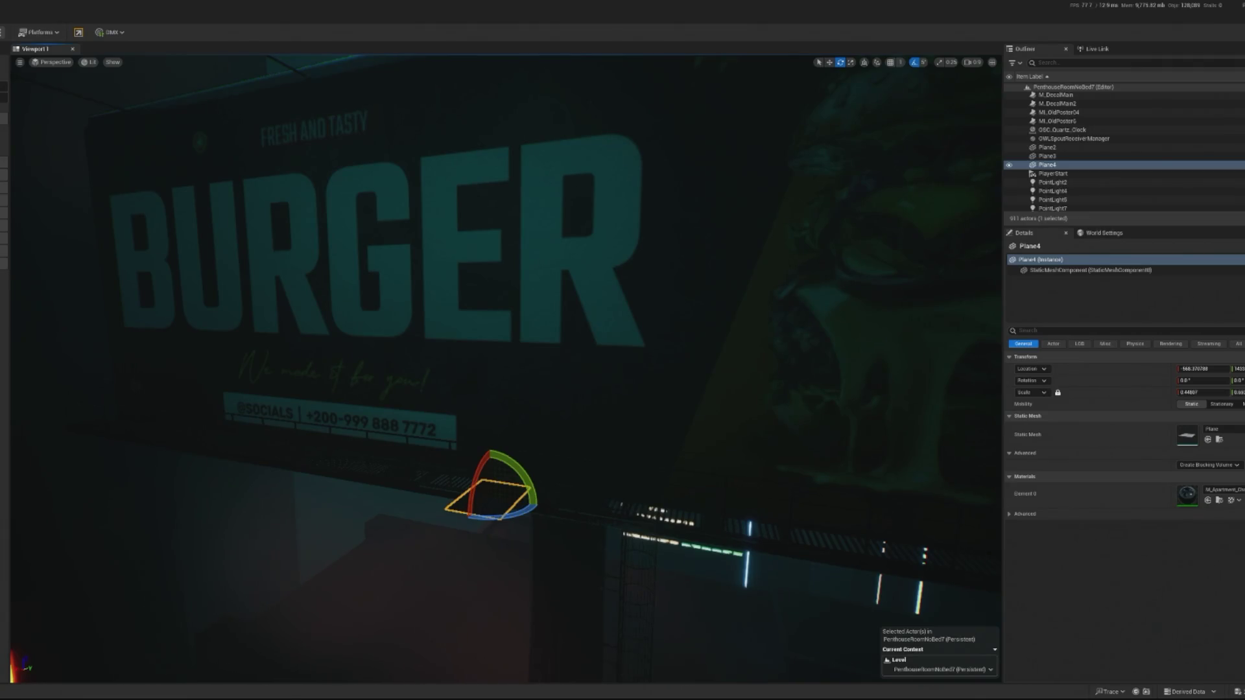
Step: Rotate Plane4 to a new angle, raise it, and centre the view on the burger billboard
{"action": "mouse_move", "coordinate": [522, 476]}
{"action": "left_mouse_down"}
{"action": "mouse_move", "coordinate": [527, 496]}
{"action": "mouse_move", "coordinate": [529, 485]}
{"action": "mouse_move", "coordinate": [485, 541]}
{"action": "mouse_move", "coordinate": [454, 513]}
{"action": "mouse_move", "coordinate": [416, 506]}
{"action": "mouse_move", "coordinate": [476, 496]}
{"action": "mouse_move", "coordinate": [454, 512]}
{"action": "mouse_move", "coordinate": [402, 513]}
{"action": "mouse_move", "coordinate": [435, 514]}
{"action": "left_mouse_up"}
{"action": "key", "text": "w"}
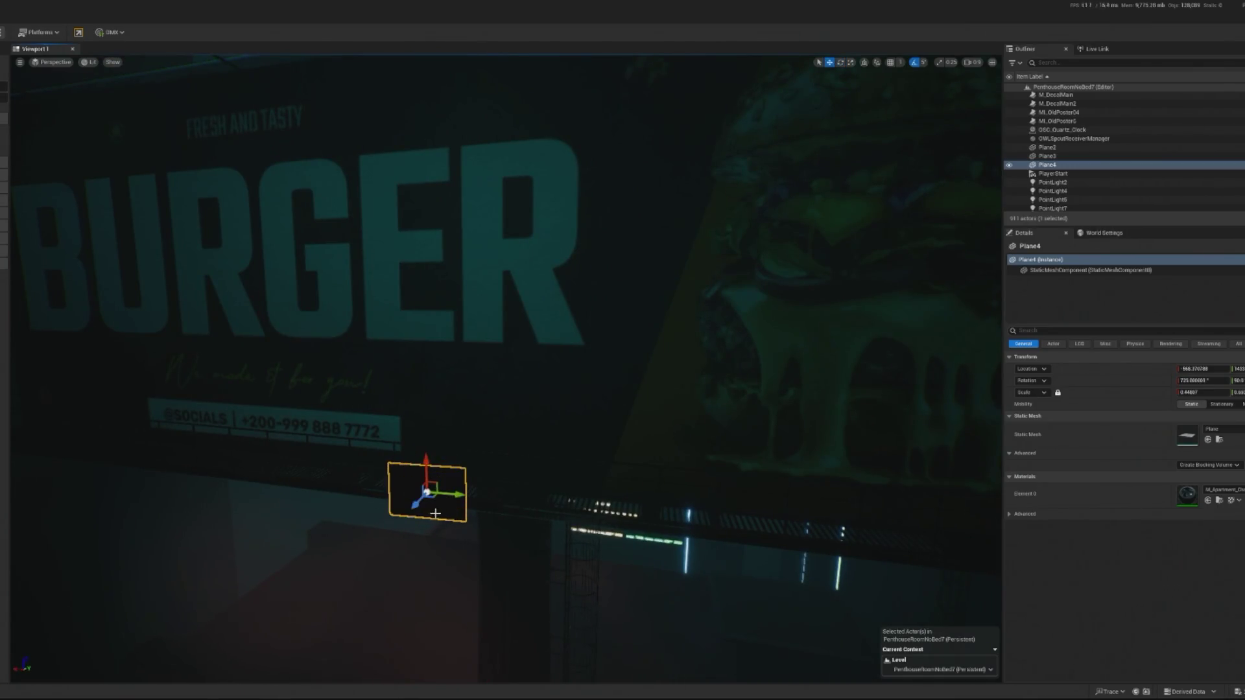
{"action": "mouse_move", "coordinate": [429, 464]}
{"action": "left_mouse_down"}
{"action": "mouse_move", "coordinate": [414, 309]}
{"action": "mouse_move", "coordinate": [398, 325]}
{"action": "mouse_move", "coordinate": [530, 308]}
{"action": "mouse_move", "coordinate": [452, 311]}
{"action": "left_mouse_up"}
{"action": "key", "text": "f"}
{"action": "mouse_move", "coordinate": [586, 398]}
{"action": "left_mouse_down"}
{"action": "mouse_move", "coordinate": [467, 389]}
{"action": "mouse_move", "coordinate": [461, 361]}
{"action": "left_mouse_up"}
{"action": "scroll", "coordinate": [548, 378], "scroll_direction": "down", "scroll_amount": 10}
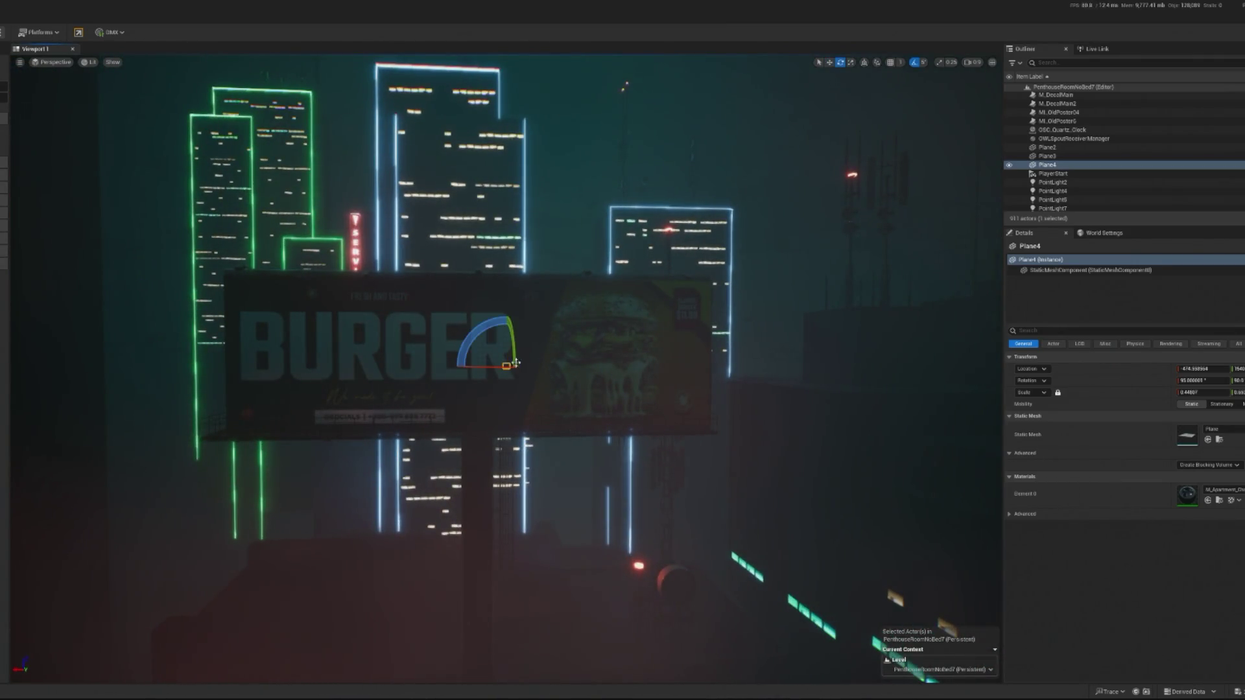
{"action": "left_click_drag", "start_coordinate": [528, 369], "coordinate": [549, 371]}
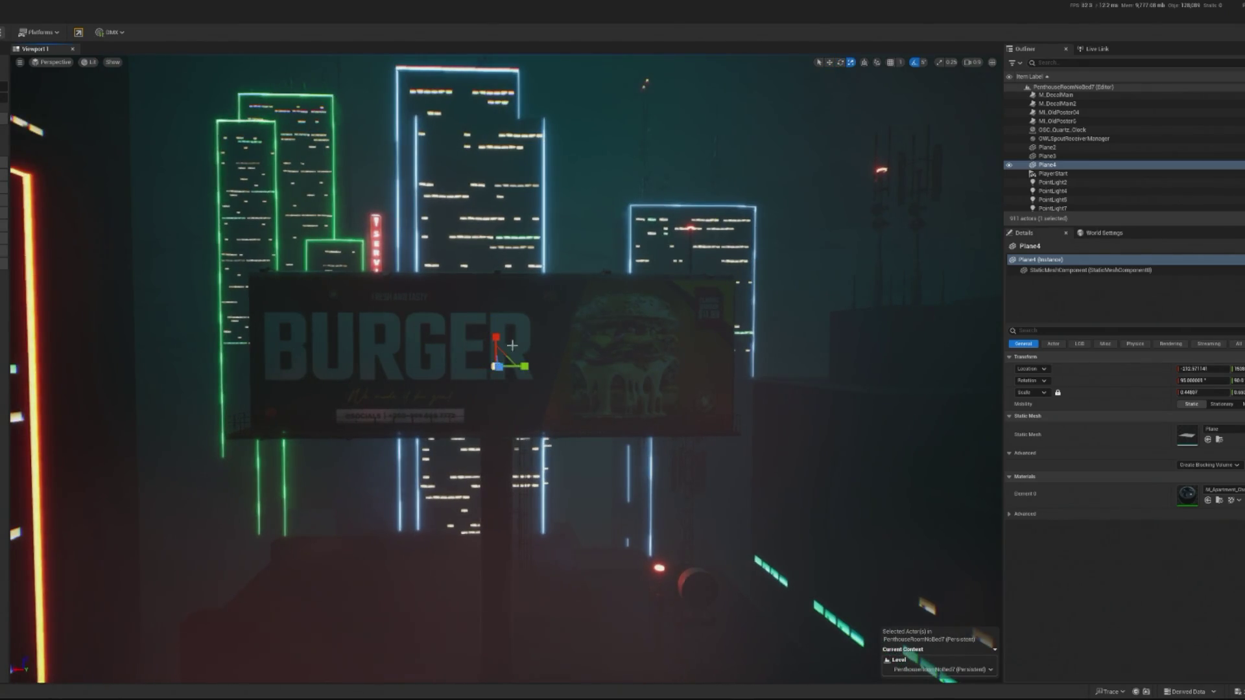
Step: Stretch Plane4 into a strip across the billboard, turn it to face front, and raise it slightly
{"action": "left_click_drag", "start_coordinate": [546, 365], "coordinate": [623, 367]}
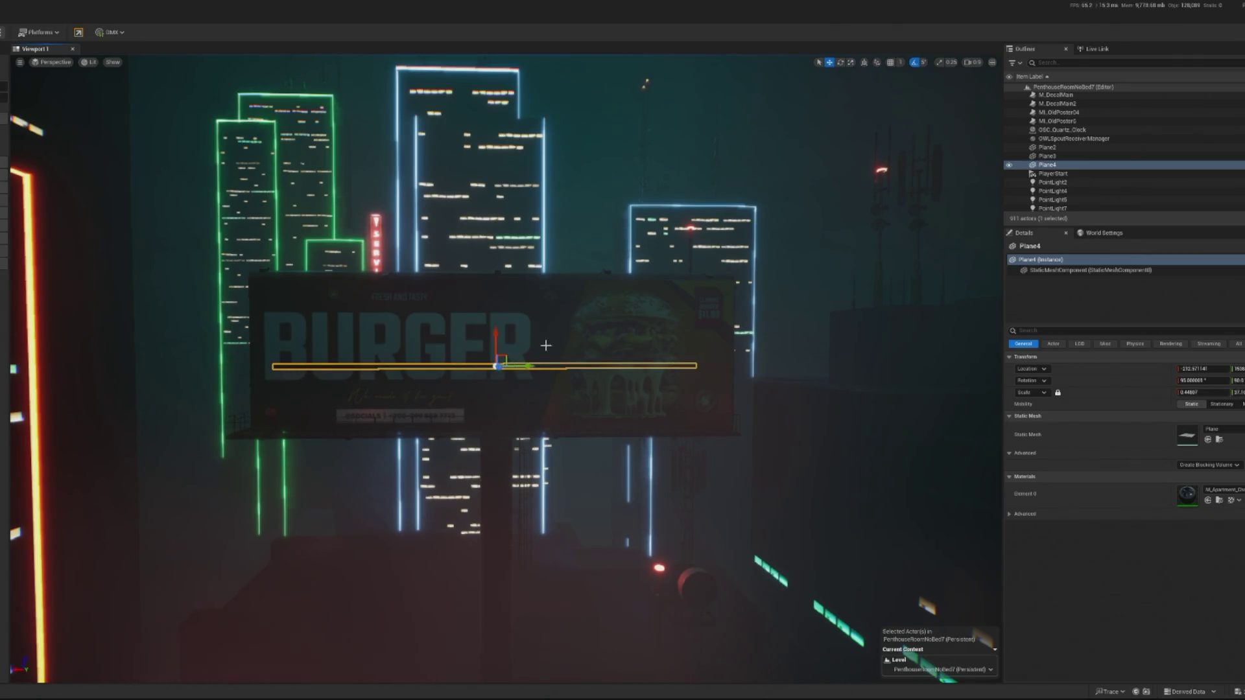
{"action": "key", "text": "f"}
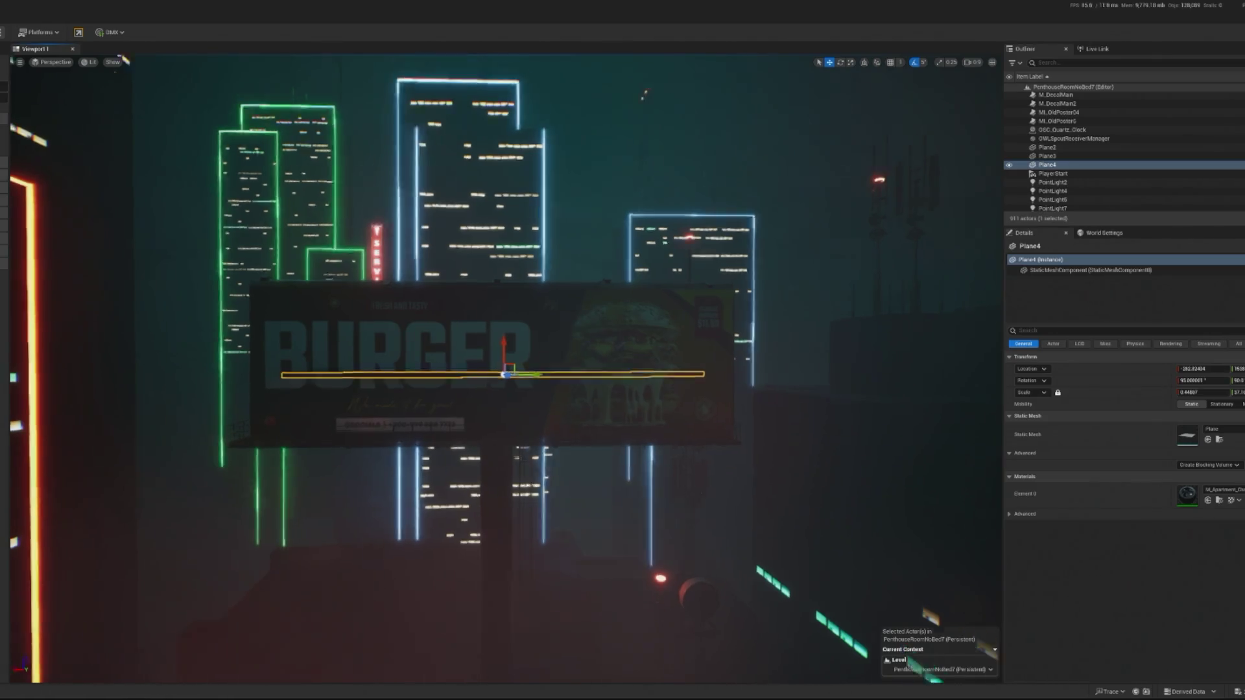
{"action": "key", "text": "e"}
{"action": "mouse_move", "coordinate": [513, 360]}
{"action": "left_mouse_down"}
{"action": "mouse_move", "coordinate": [529, 348]}
{"action": "mouse_move", "coordinate": [510, 305]}
{"action": "mouse_move", "coordinate": [511, 253]}
{"action": "left_mouse_up"}
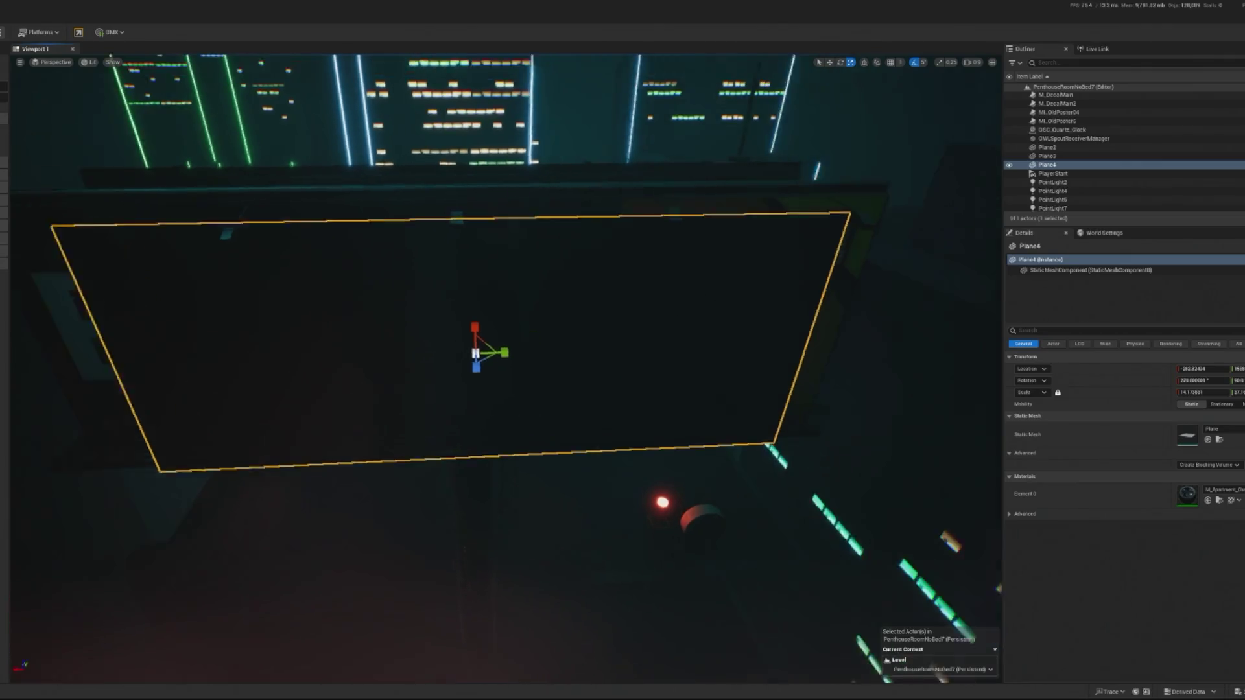
{"action": "key", "text": "w"}
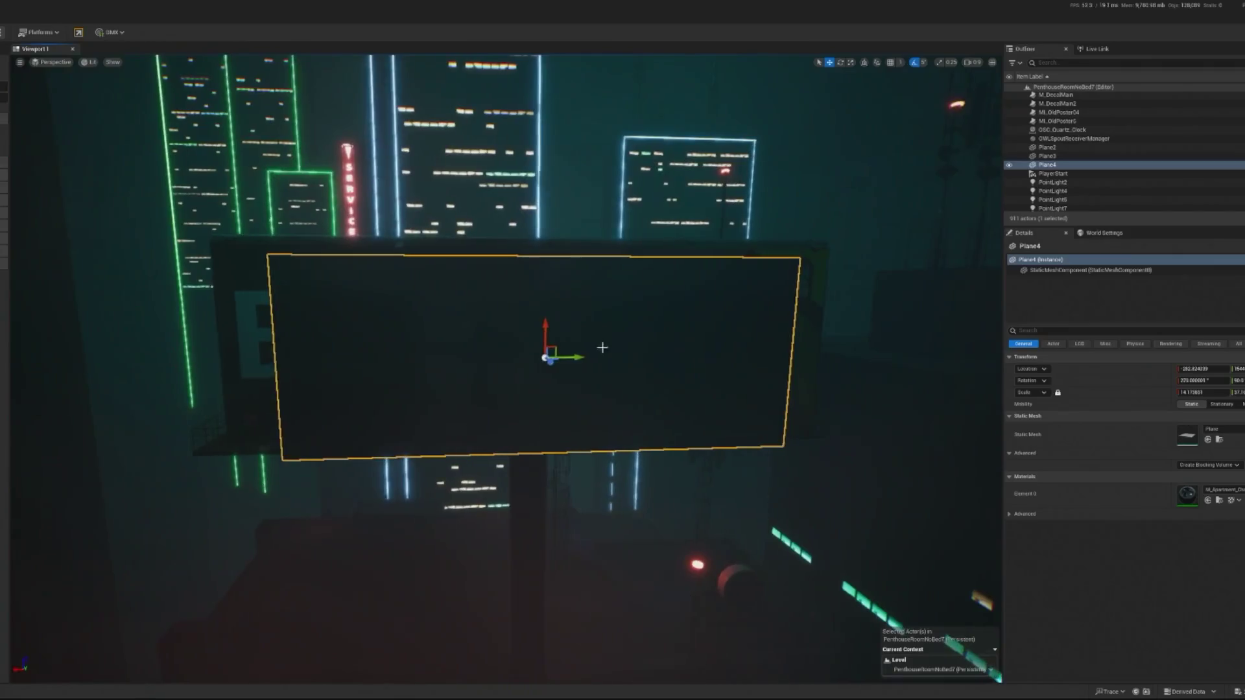
{"action": "left_click_drag", "start_coordinate": [539, 315], "coordinate": [543, 307]}
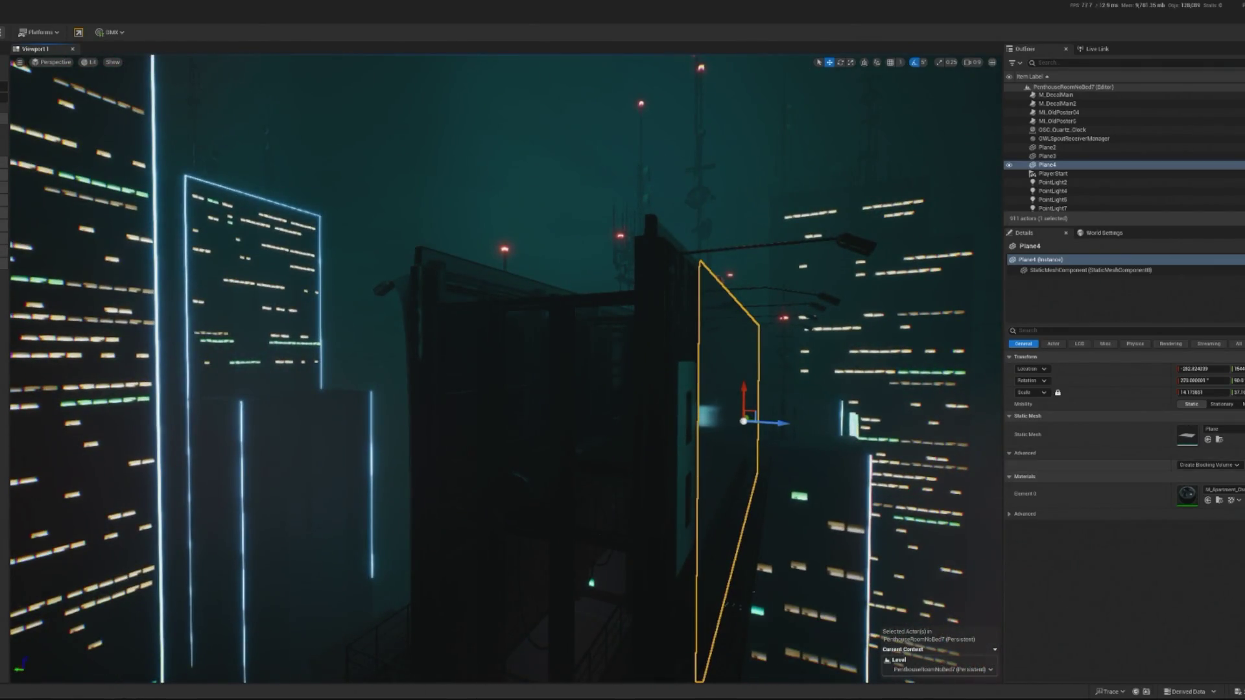
{"action": "left_click", "coordinate": [606, 403]}
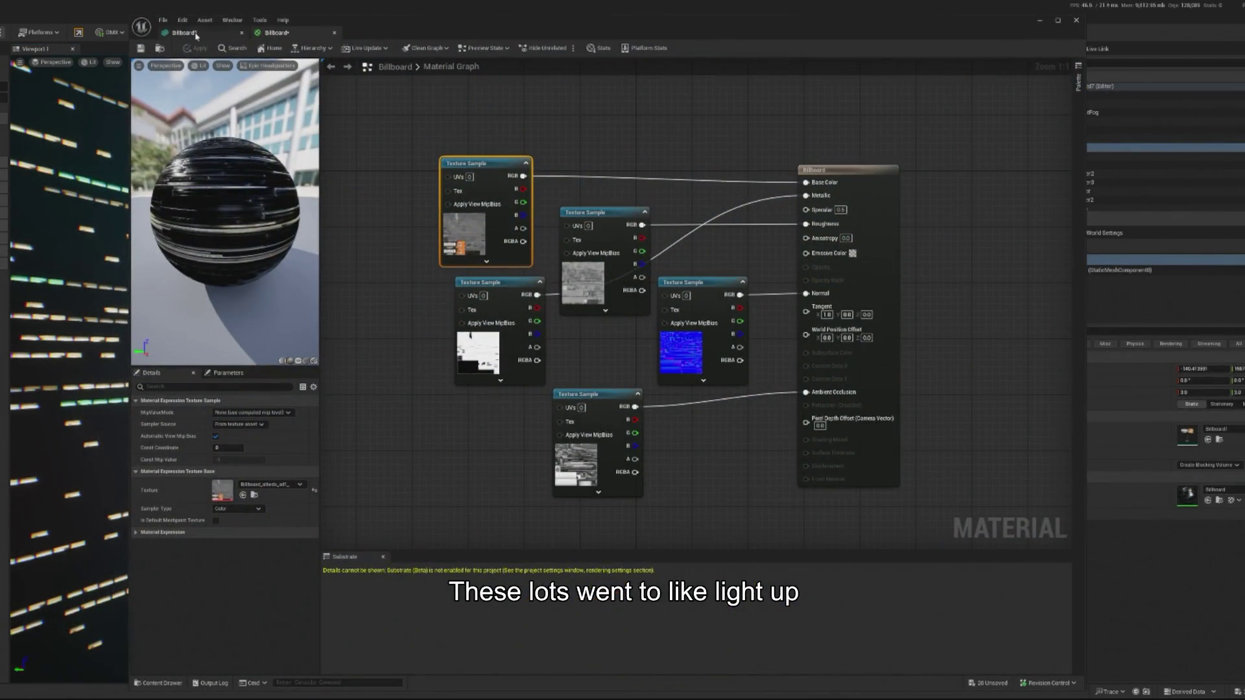
{"action": "left_click", "coordinate": [197, 35]}
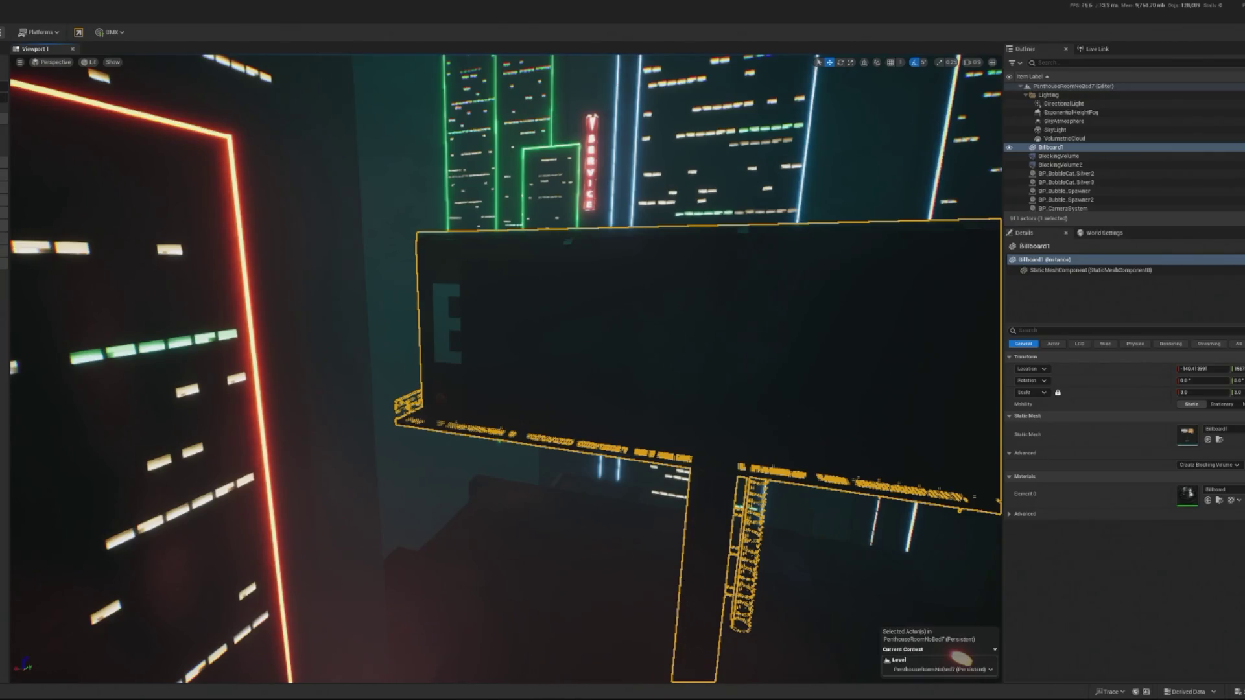
Step: Shift Plane4 along the billboard and check its alignment from several angles
{"action": "left_click", "coordinate": [689, 342]}
{"action": "key", "text": "e"}
{"action": "left_click_drag", "start_coordinate": [580, 368], "coordinate": [593, 365]}
{"action": "left_click_drag", "start_coordinate": [475, 243], "coordinate": [474, 243]}
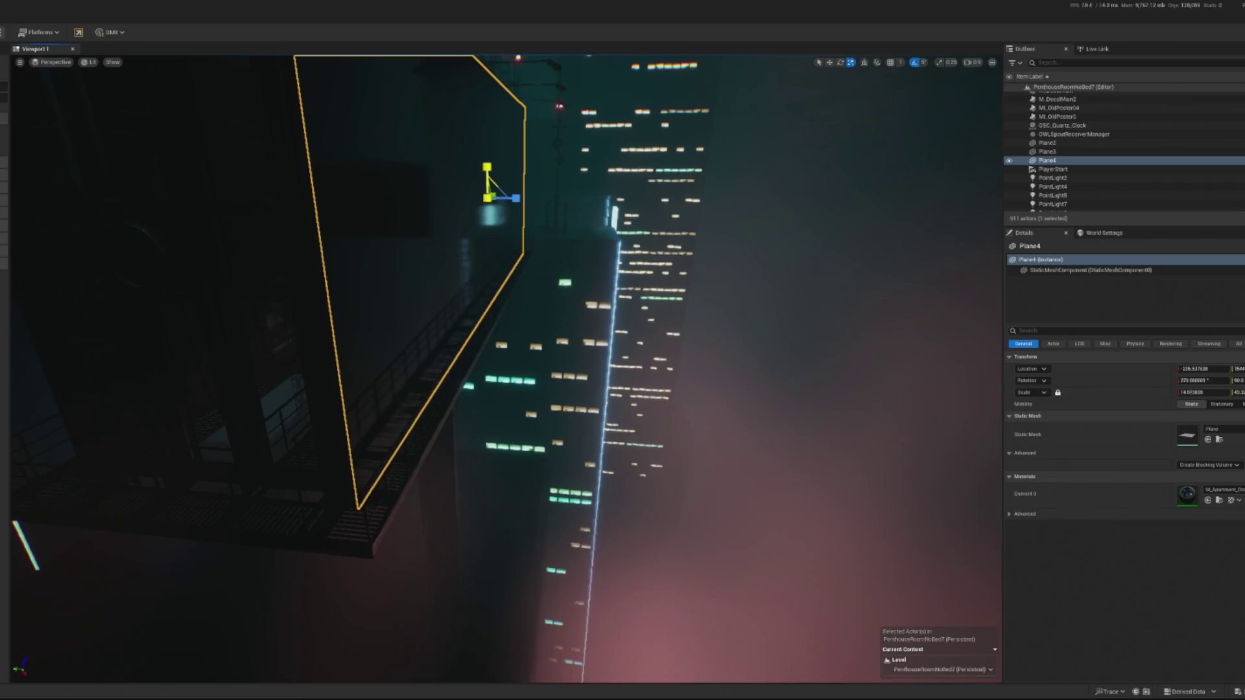
{"action": "key", "text": "f"}
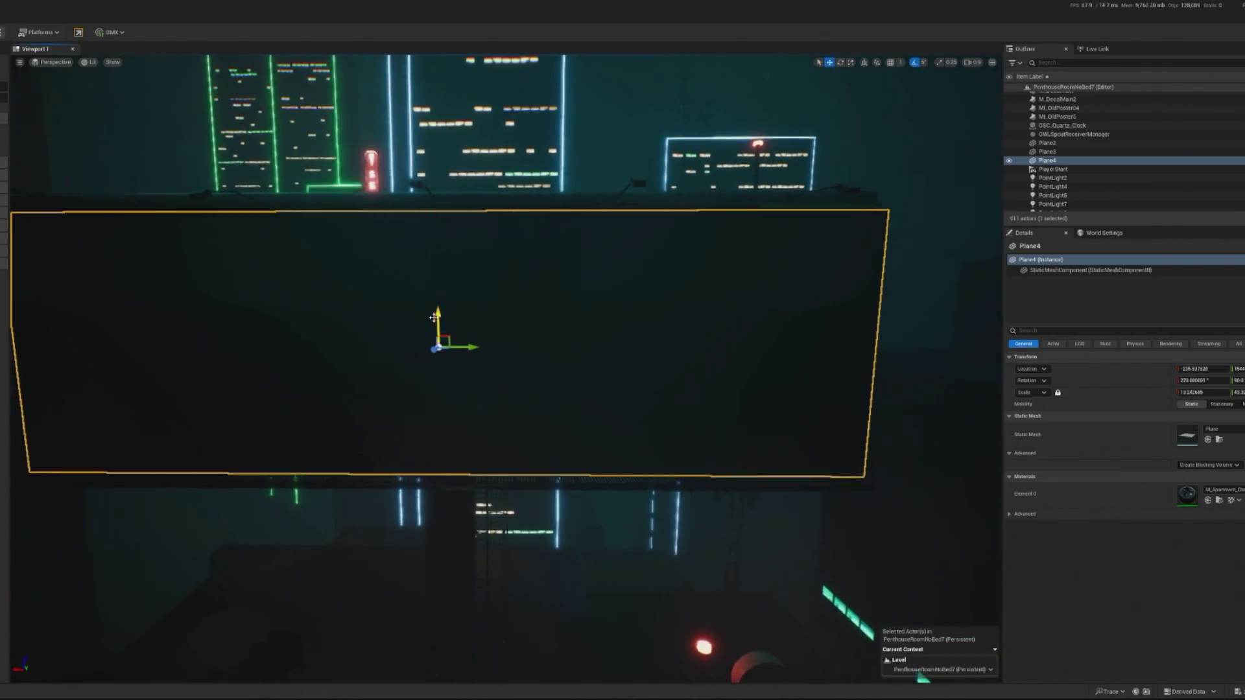
{"action": "left_click_drag", "start_coordinate": [439, 310], "coordinate": [486, 305]}
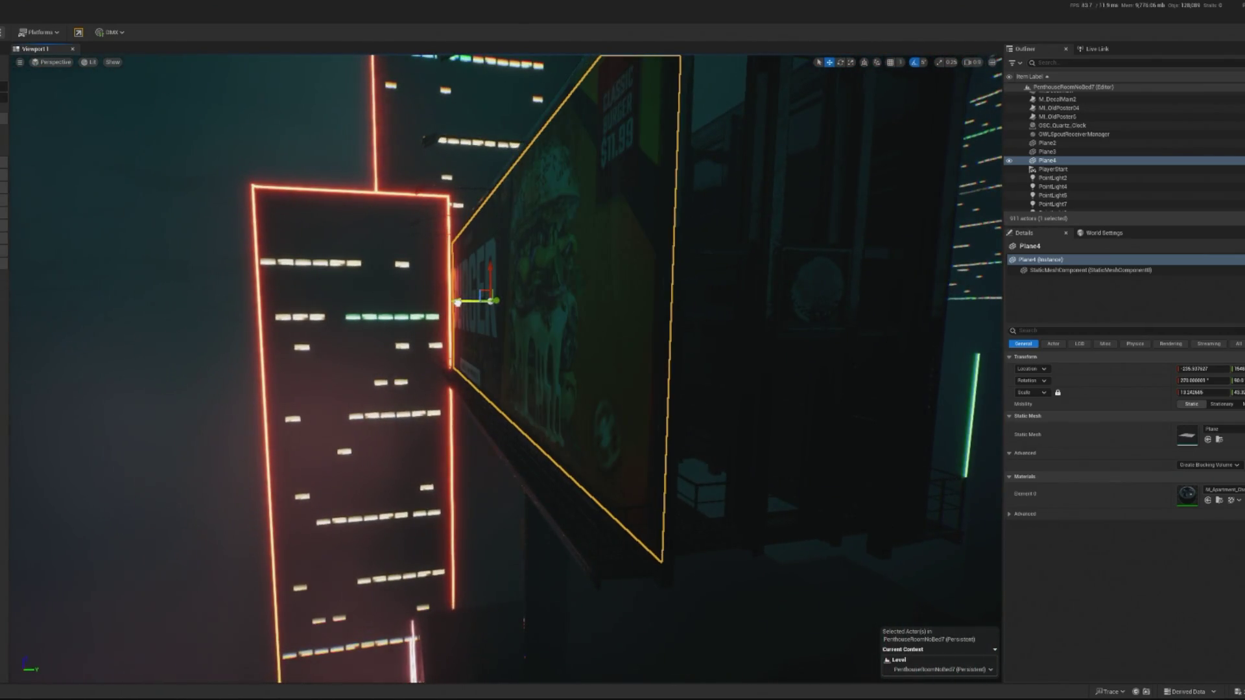
{"action": "key", "text": "f"}
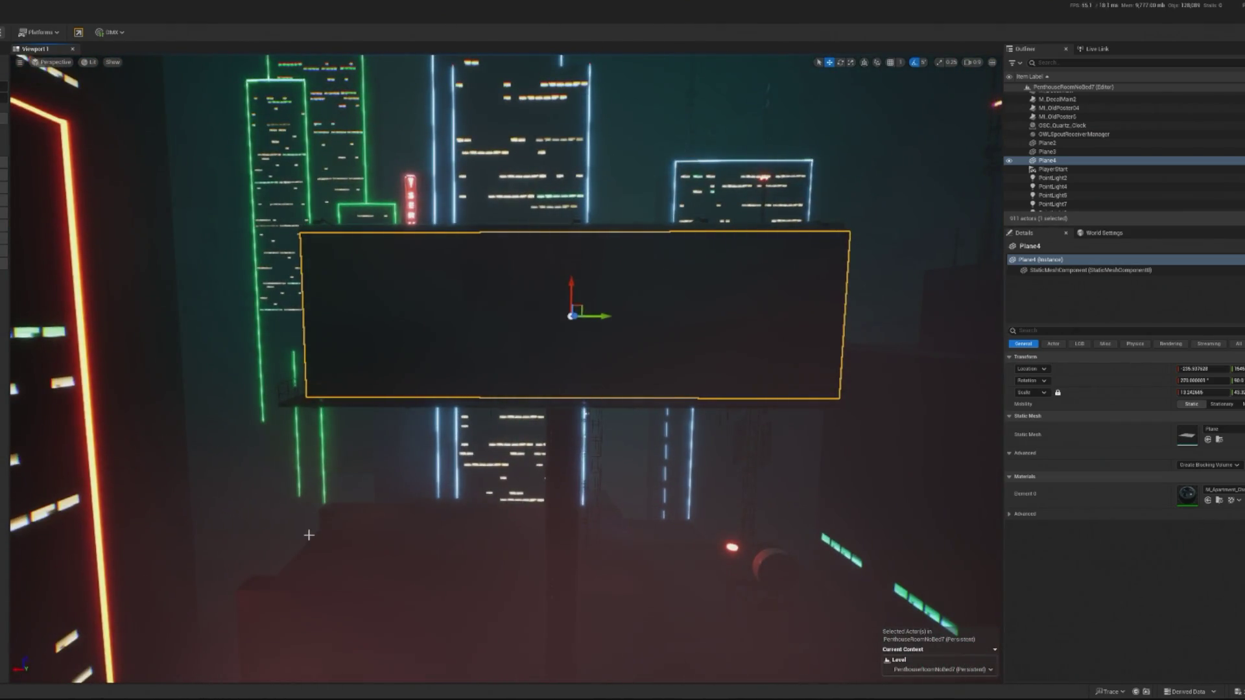
{"action": "mouse_move", "coordinate": [309, 535]}
{"action": "left_mouse_down"}
{"action": "mouse_move", "coordinate": [363, 532]}
{"action": "mouse_move", "coordinate": [318, 534]}
{"action": "left_mouse_up"}
{"action": "scroll", "coordinate": [506, 369], "scroll_direction": "up", "scroll_amount": 10}
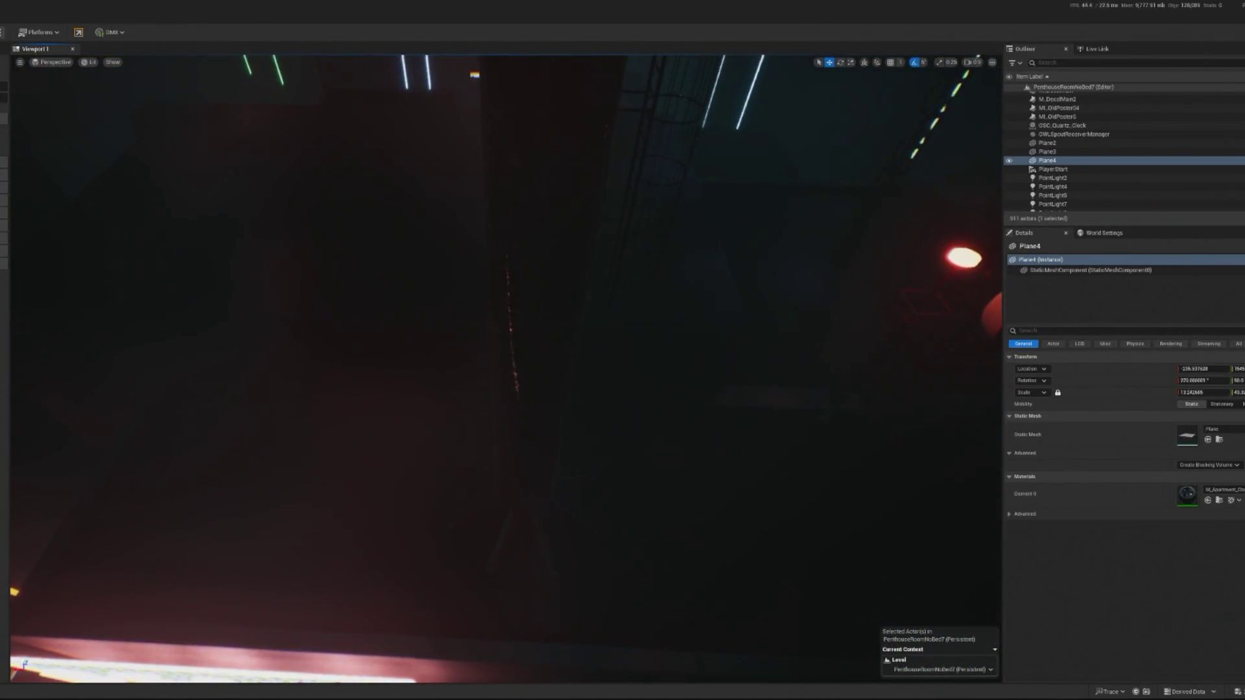
Step: Fly to Billboard1, then reselect and frame Plane4
{"action": "double_click", "coordinate": [1052, 147]}
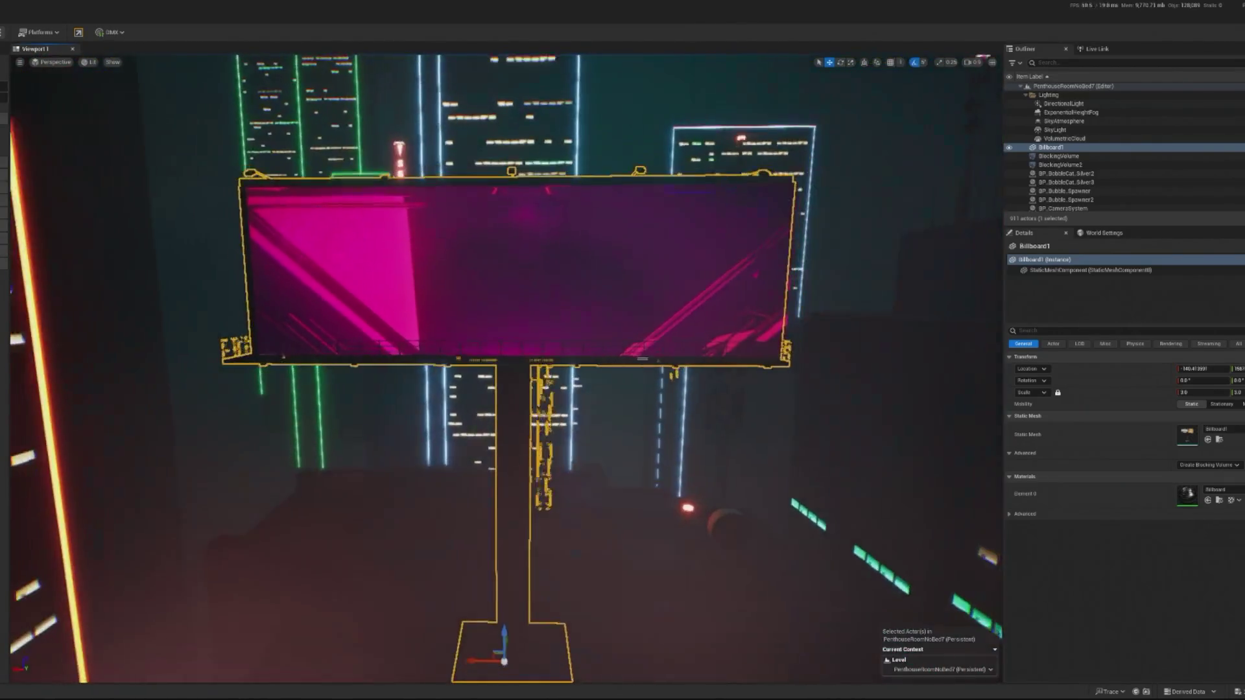
{"action": "scroll", "coordinate": [560, 328], "scroll_direction": "down", "scroll_amount": 5}
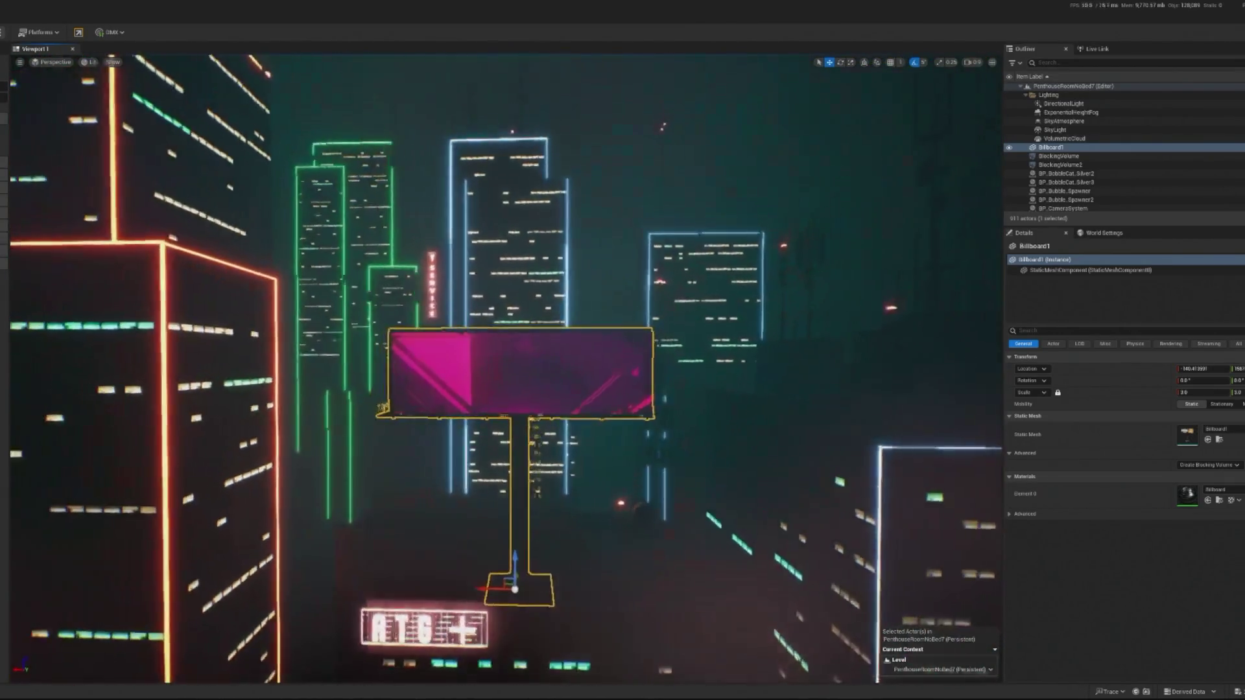
{"action": "scroll", "coordinate": [670, 484], "scroll_direction": "up", "scroll_amount": 6}
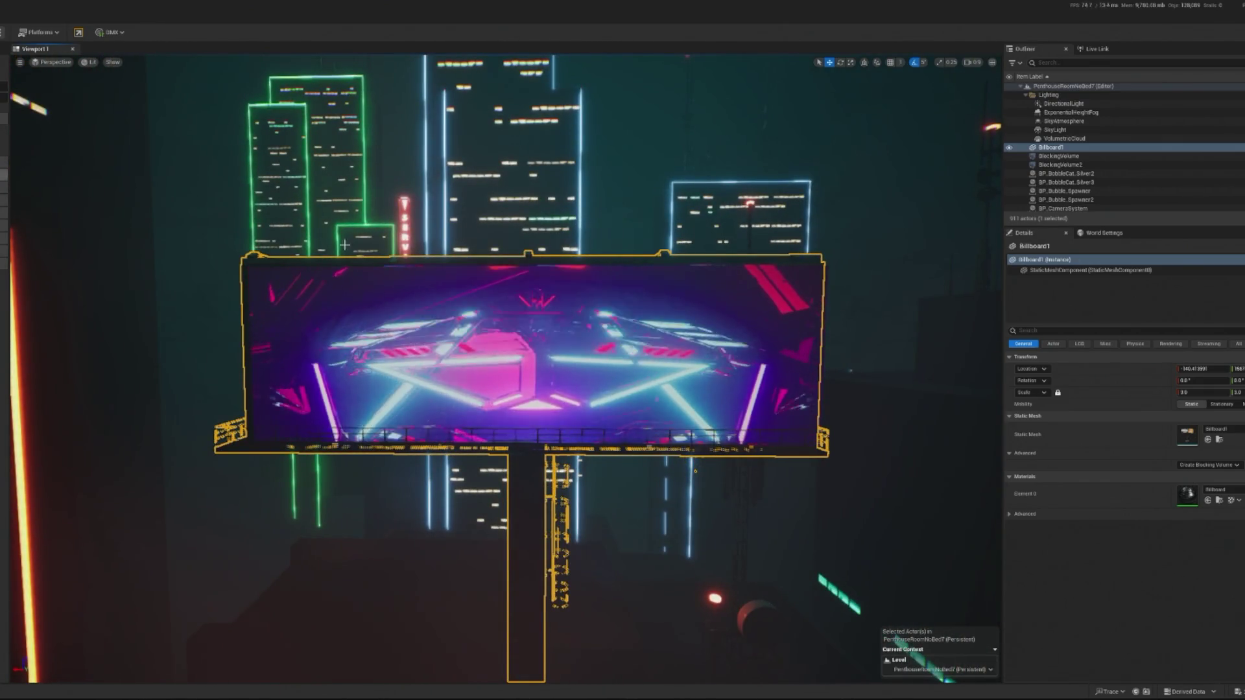
{"action": "left_click", "coordinate": [695, 472]}
{"action": "key", "text": "f"}
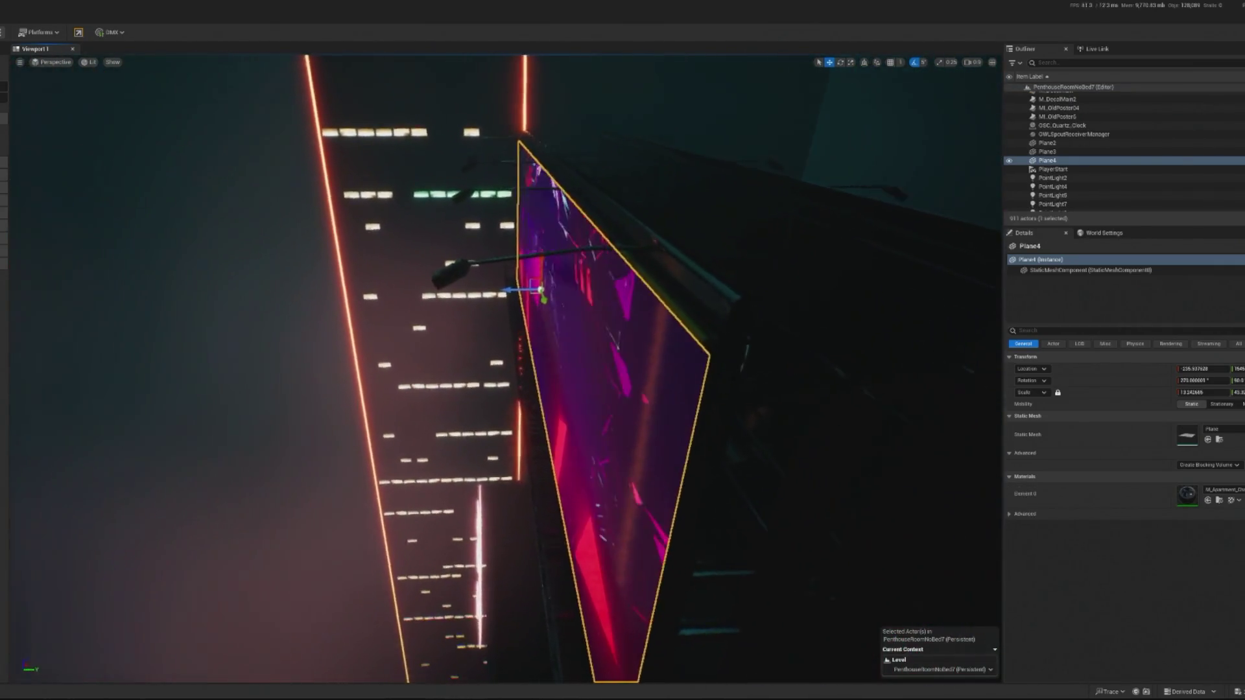
Step: Check Plane4's fit from underneath and the front, then play the level to preview the video ad
{"action": "mouse_move", "coordinate": [540, 290]}
{"action": "left_mouse_down"}
{"action": "mouse_move", "coordinate": [454, 337]}
{"action": "mouse_move", "coordinate": [493, 415]}
{"action": "mouse_move", "coordinate": [637, 312]}
{"action": "left_mouse_up"}
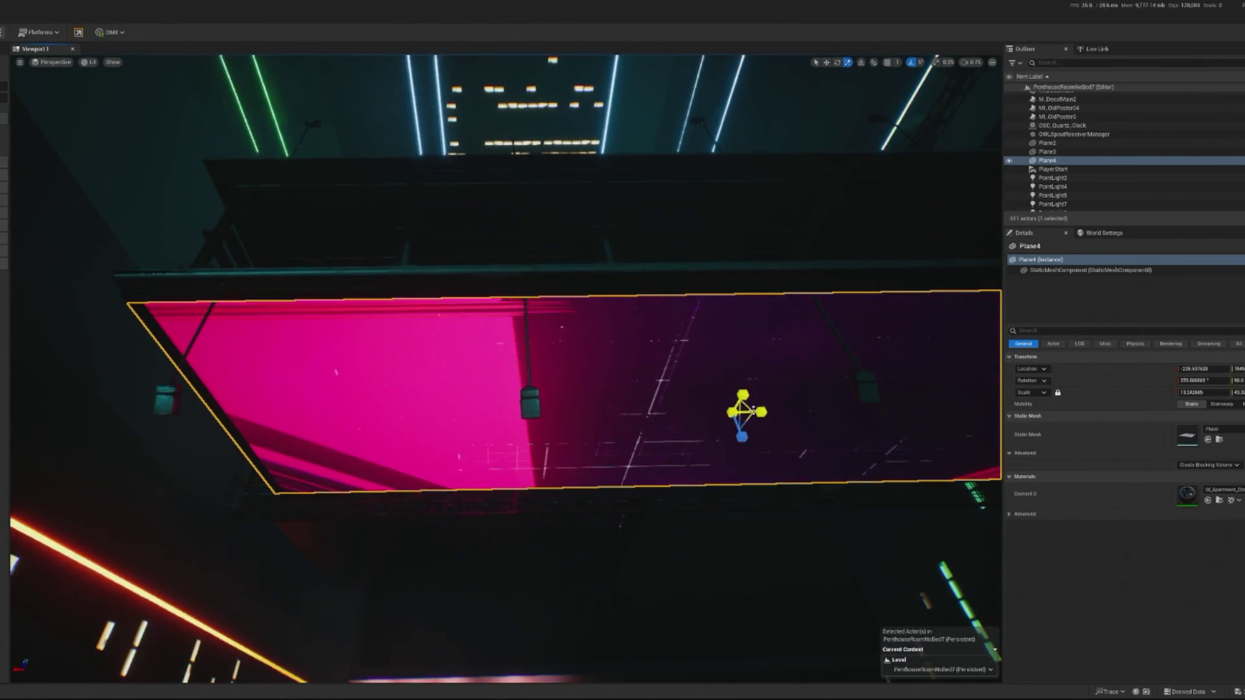
{"action": "mouse_move", "coordinate": [505, 370]}
{"action": "left_mouse_down"}
{"action": "mouse_move", "coordinate": [480, 396]}
{"action": "mouse_move", "coordinate": [434, 360]}
{"action": "mouse_move", "coordinate": [505, 318]}
{"action": "left_mouse_up"}
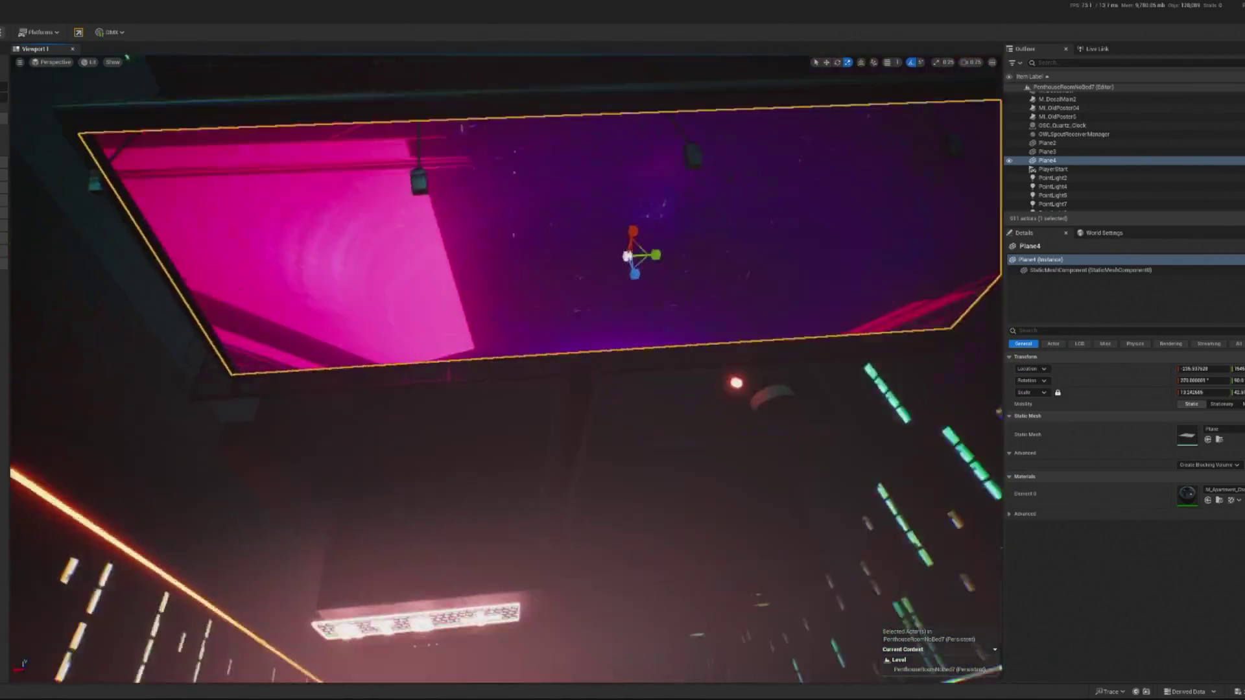
{"action": "key", "text": "f"}
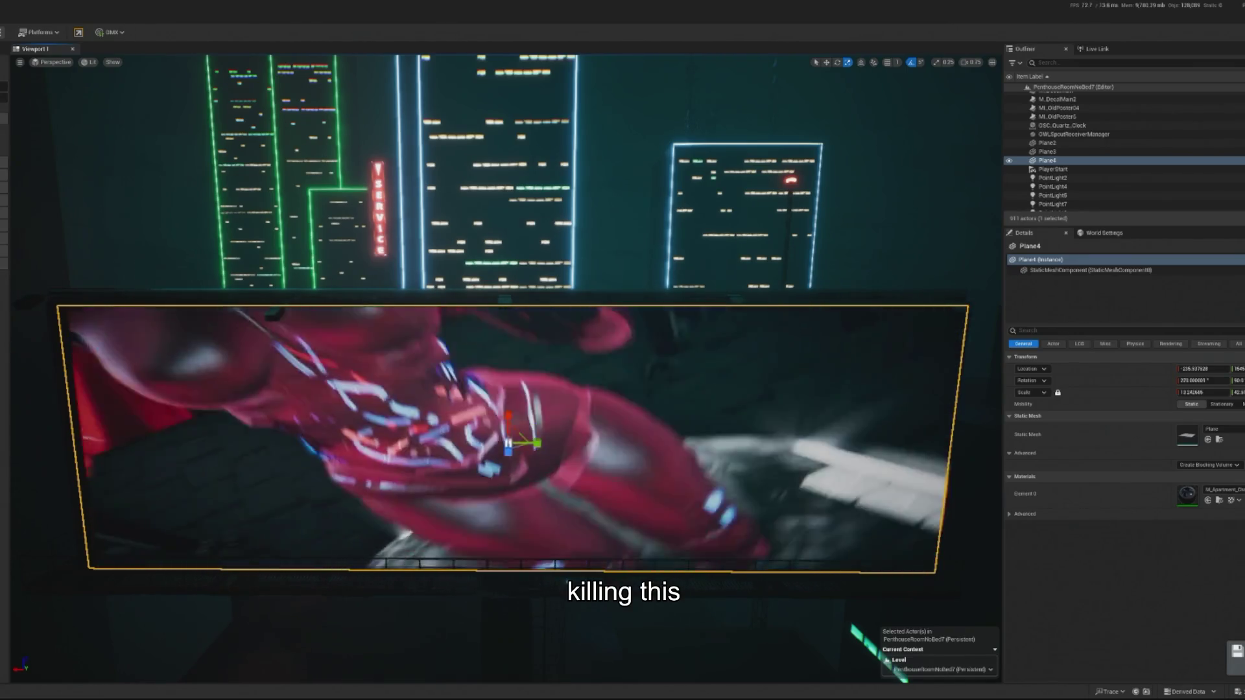
{"action": "key", "text": "alt+p"}
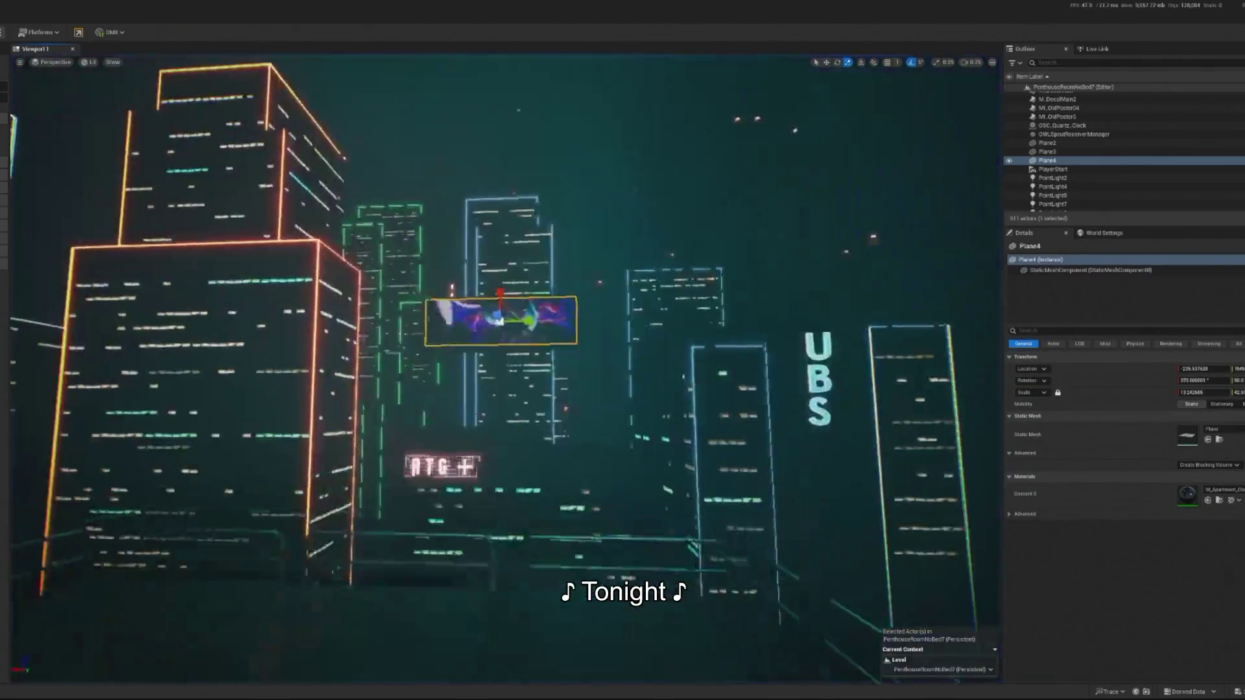
{"action": "left_click", "coordinate": [493, 292], "text": "ctrl"}
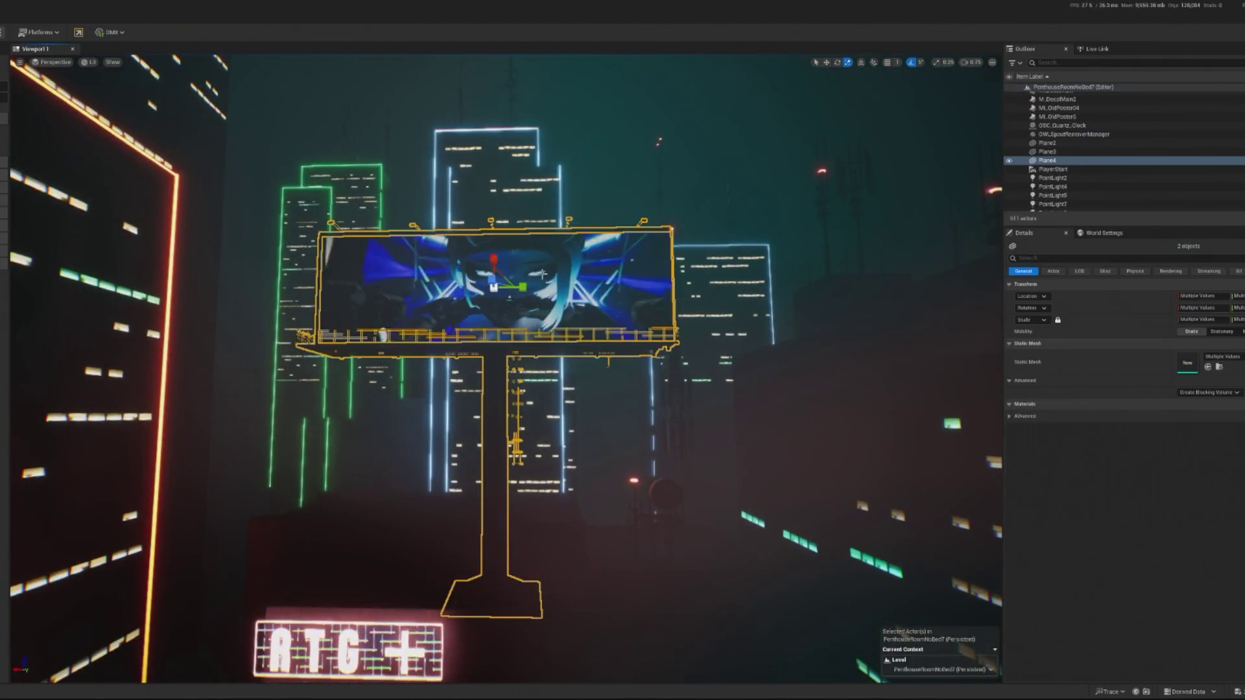
Step: Group the selected Billboard1 and Plane4 together
{"action": "right_click", "coordinate": [571, 289]}
{"action": "mouse_move", "coordinate": [694, 359]}
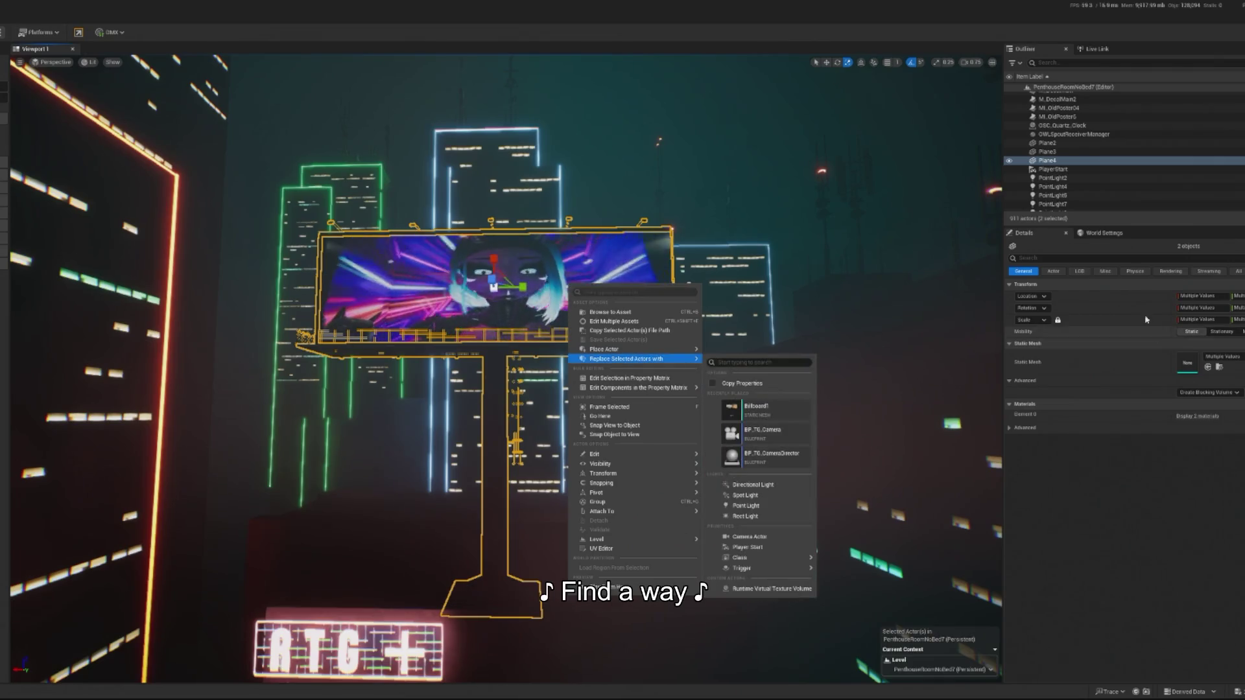
{"action": "mouse_move", "coordinate": [622, 349]}
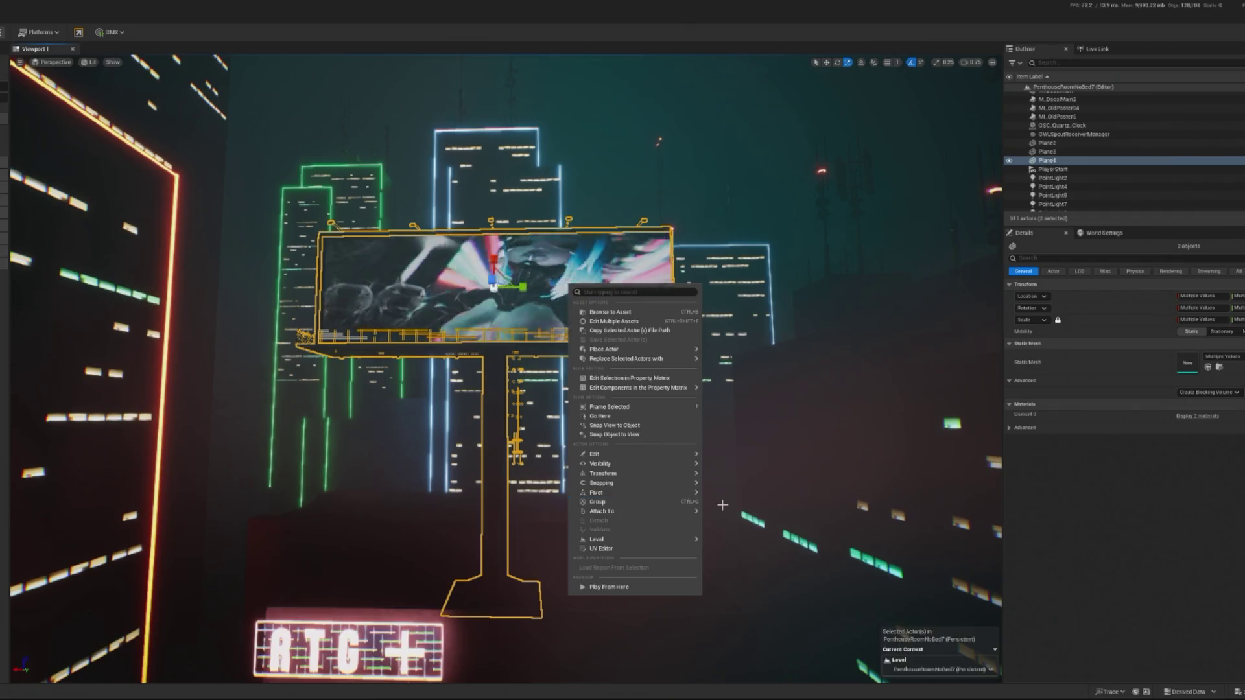
{"action": "left_click", "coordinate": [662, 502]}
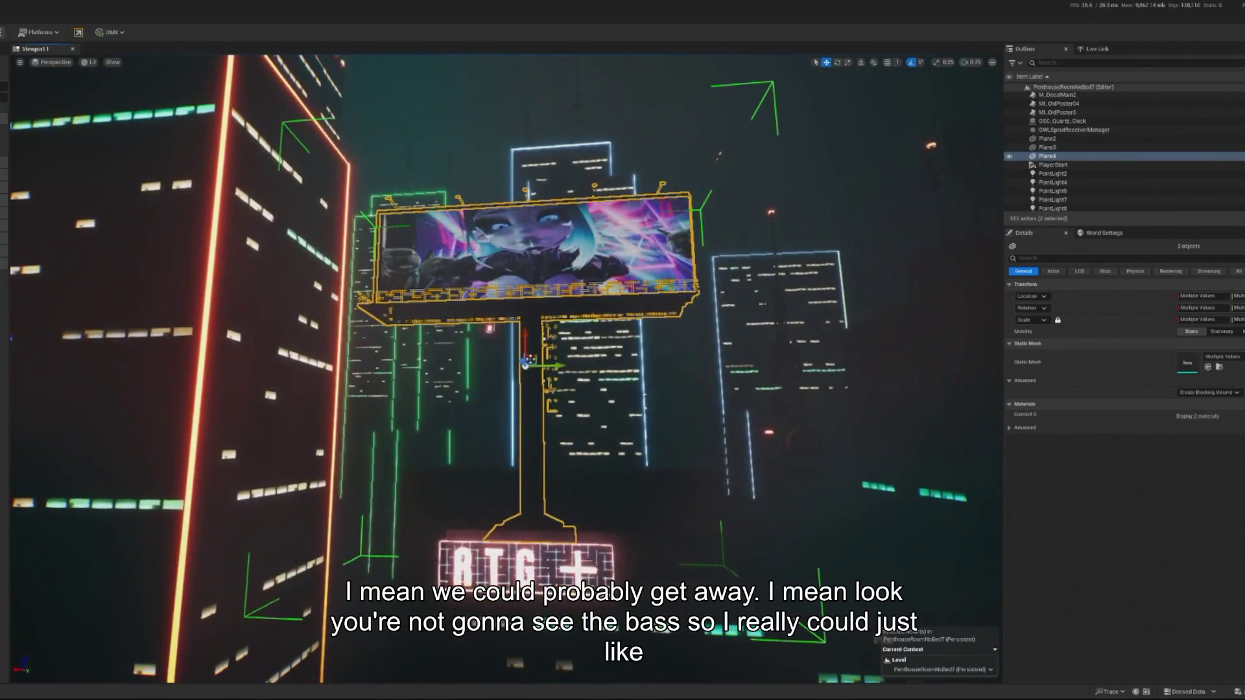
Step: Play-test the level, stop, and fly the view close to the grouped billboard
{"action": "key", "text": "alt+p"}
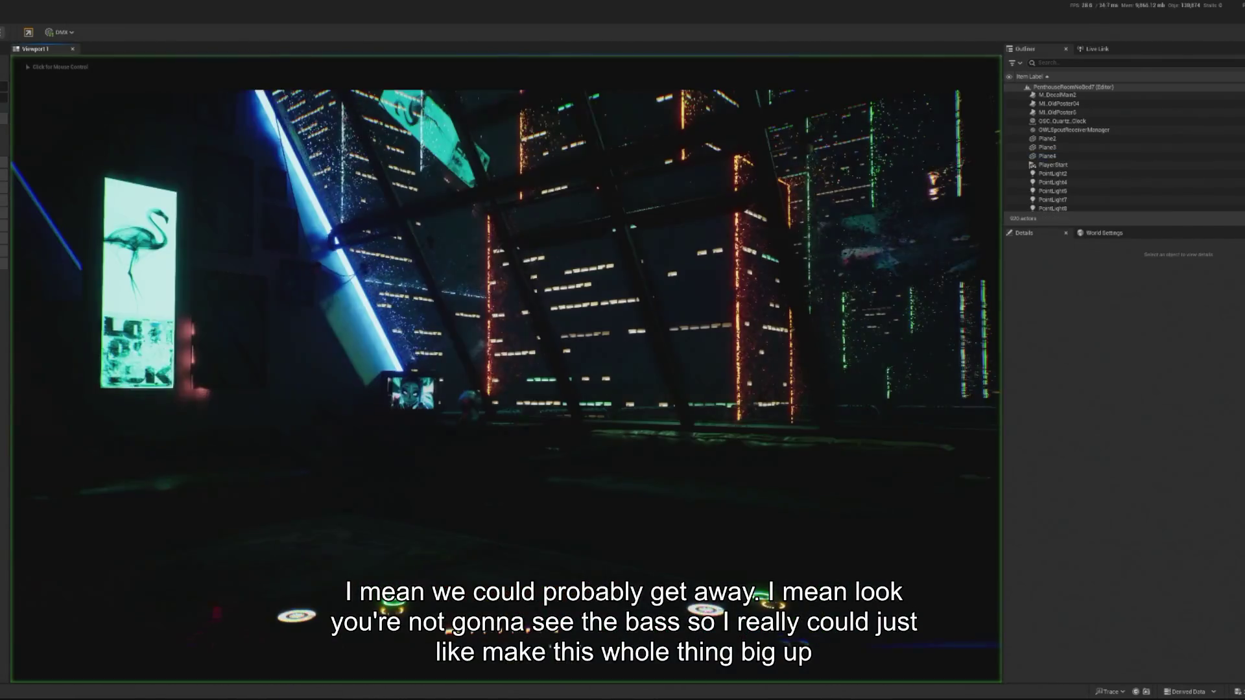
{"action": "key", "text": "Escape"}
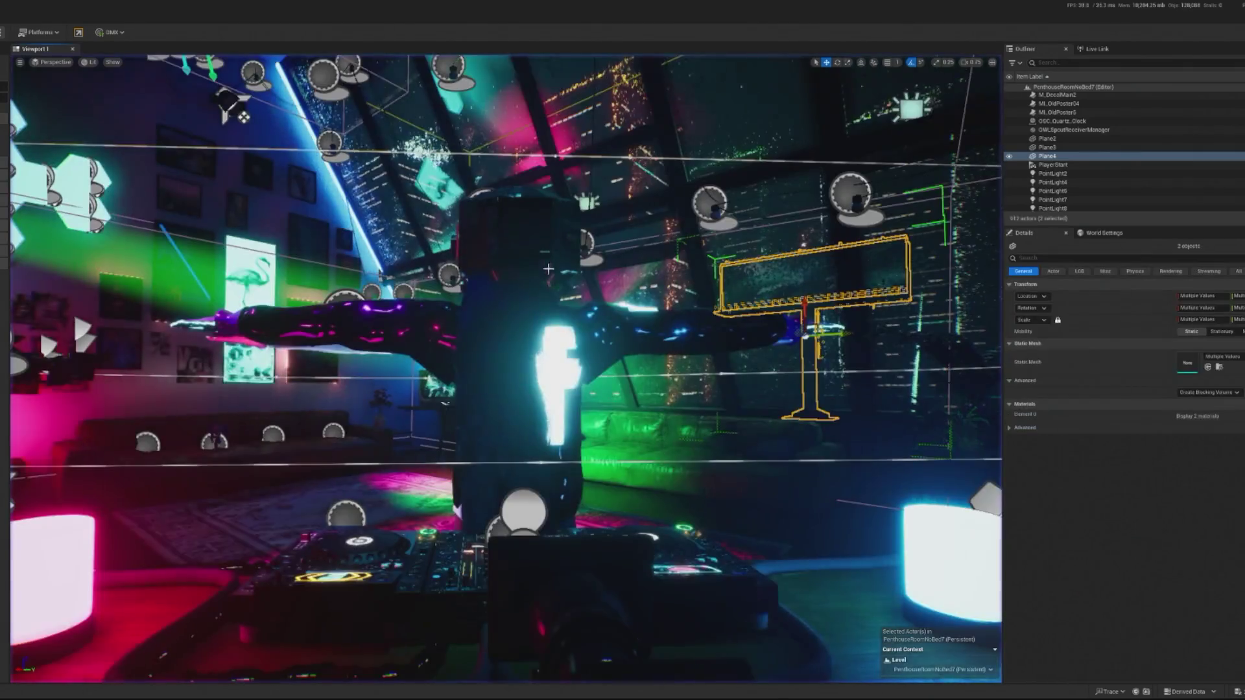
{"action": "key", "text": "f"}
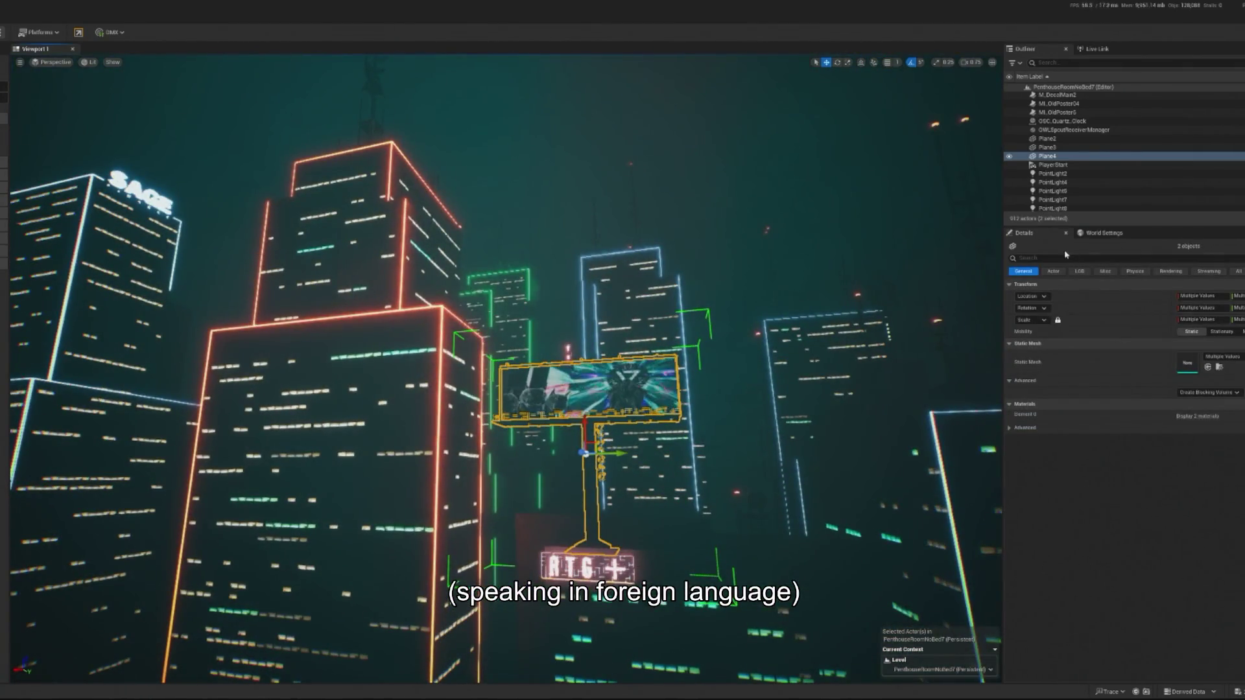
{"action": "mouse_move", "coordinate": [681, 339]}
{"action": "left_mouse_down"}
{"action": "mouse_move", "coordinate": [719, 292]}
{"action": "mouse_move", "coordinate": [681, 340]}
{"action": "mouse_move", "coordinate": [957, 205]}
{"action": "left_mouse_up"}
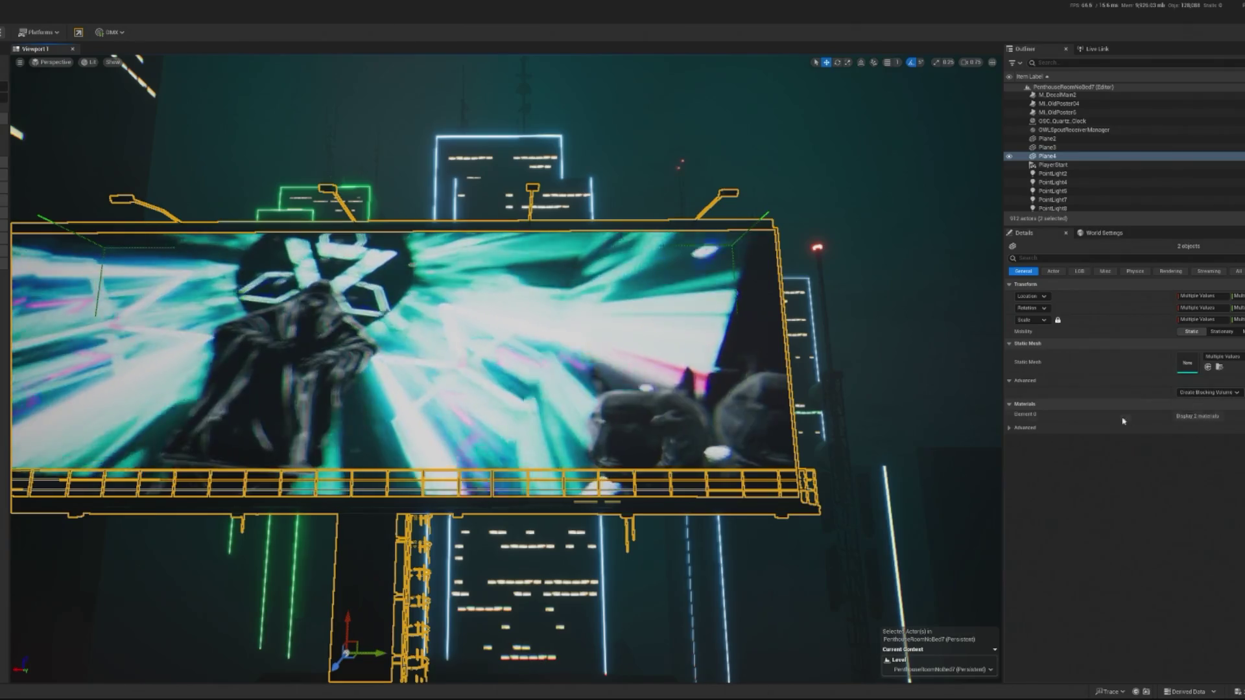
Step: Open the M_Apartment_Chat material and edit its Opacity Power Master value
{"action": "left_click", "coordinate": [1198, 417]}
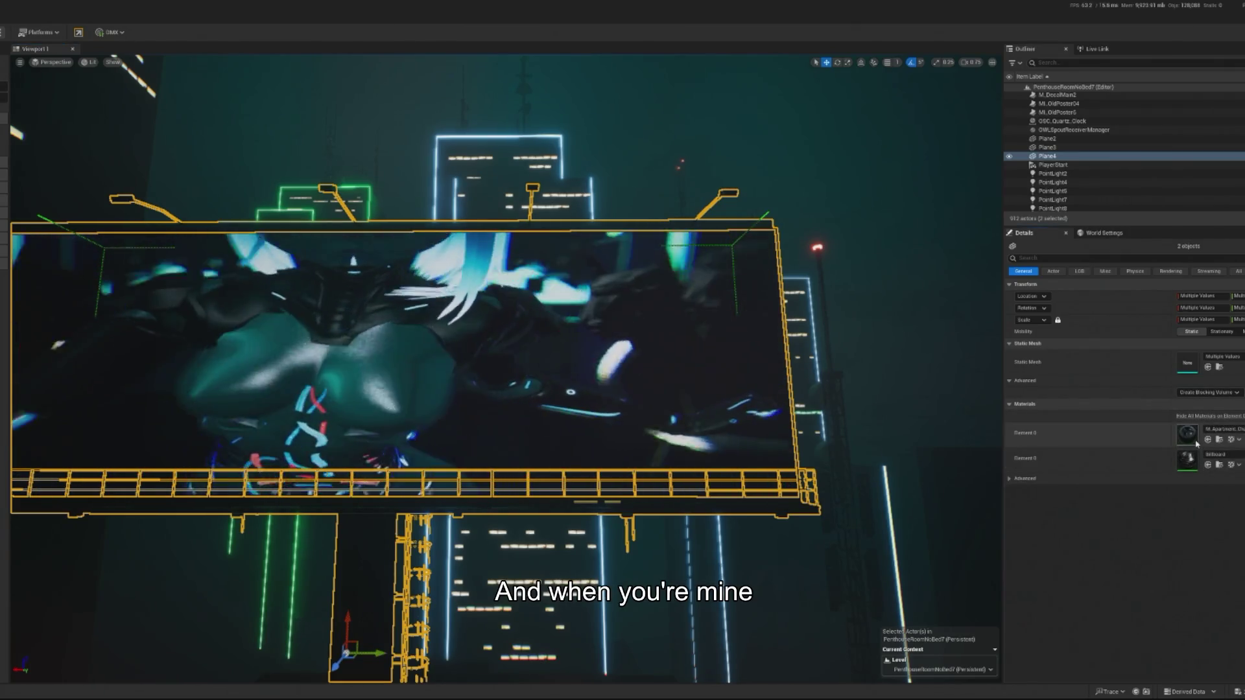
{"action": "double_click", "coordinate": [1187, 433]}
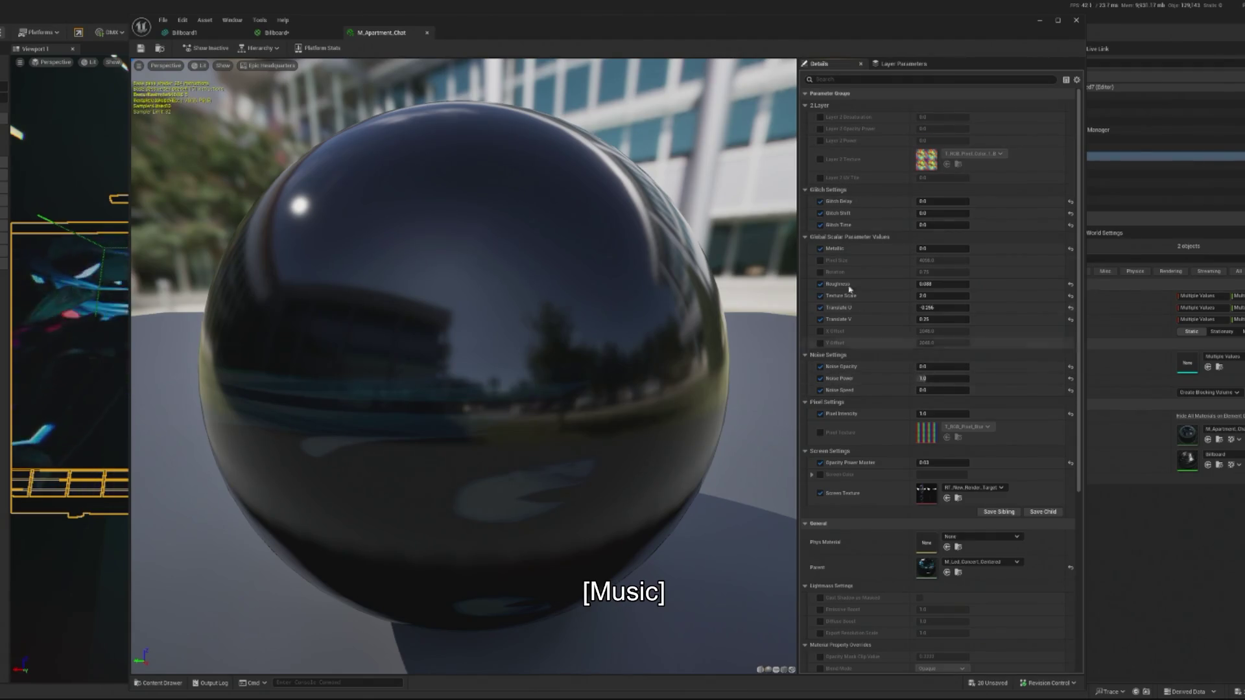
{"action": "left_click", "coordinate": [932, 462]}
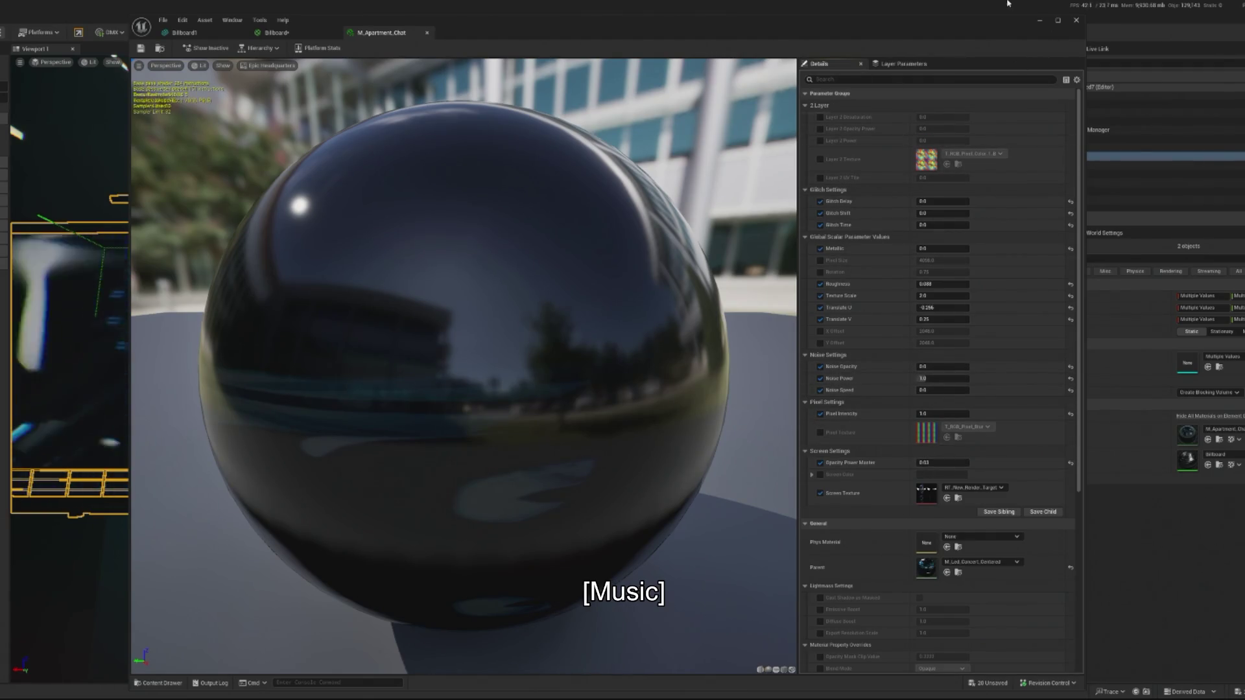
{"action": "left_click", "coordinate": [1040, 20]}
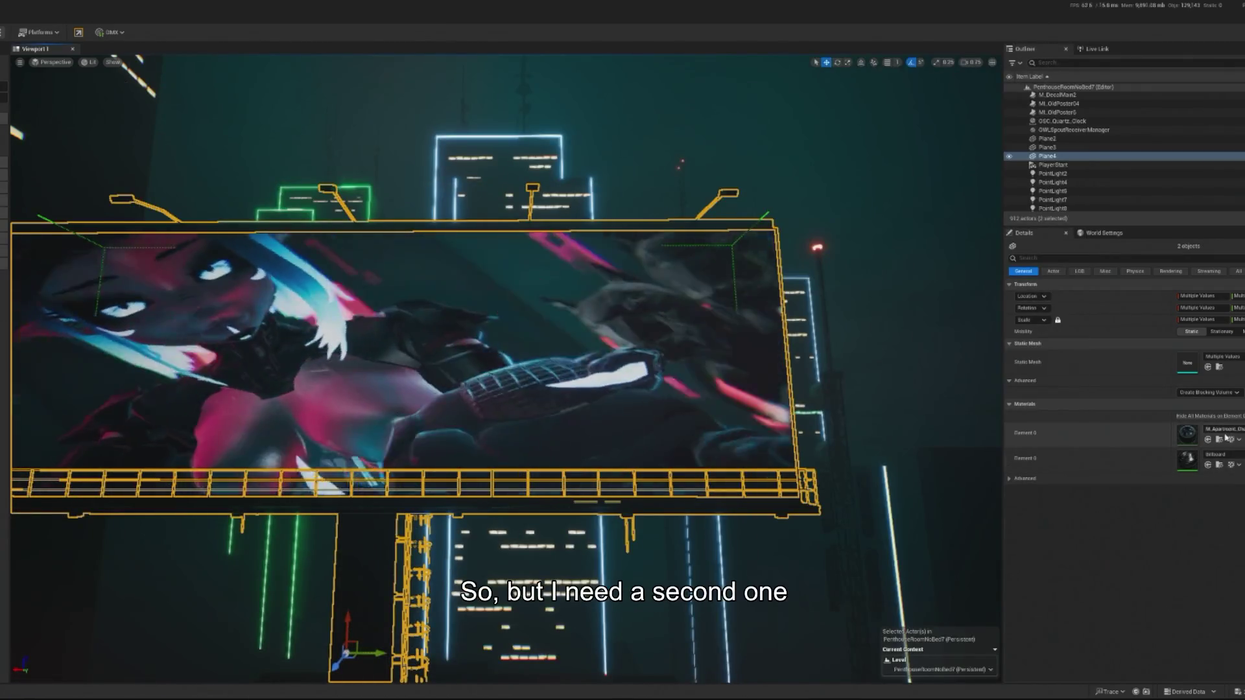
Step: Inspect the Element 0 material slot in Details without changing it, and reopen M_Apartment_Chat
{"action": "right_click", "coordinate": [1, 238]}
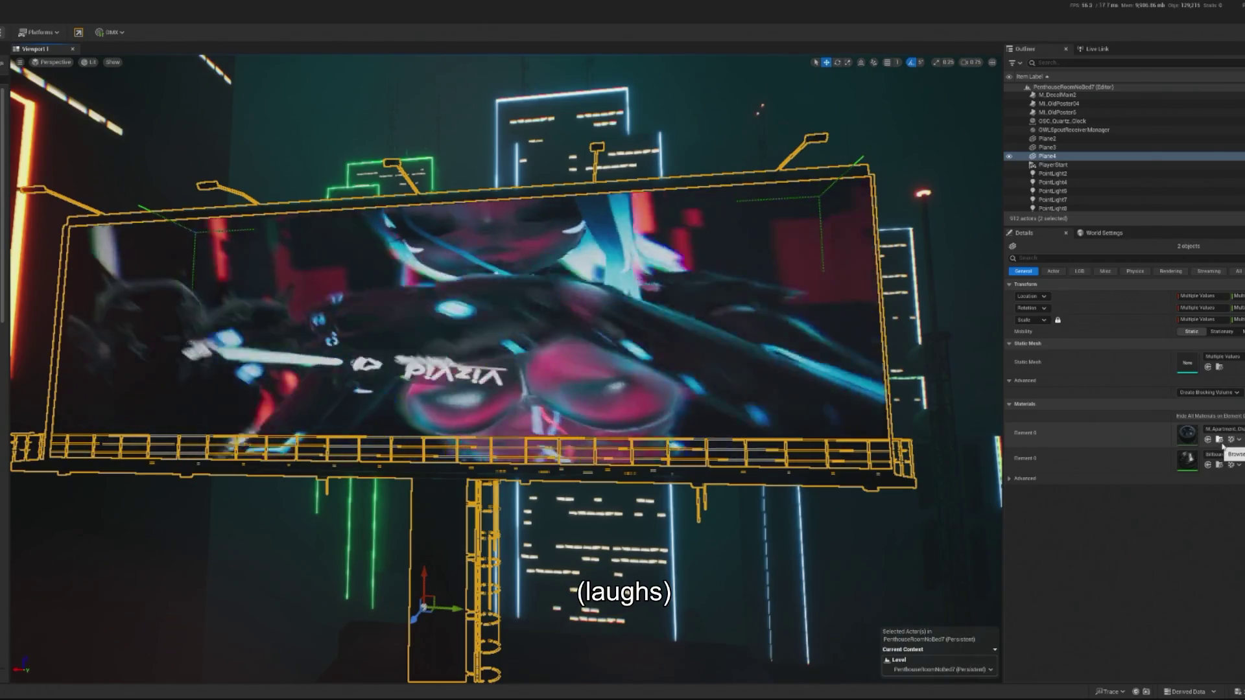
{"action": "left_click", "coordinate": [1223, 431]}
{"action": "left_click", "coordinate": [1223, 434]}
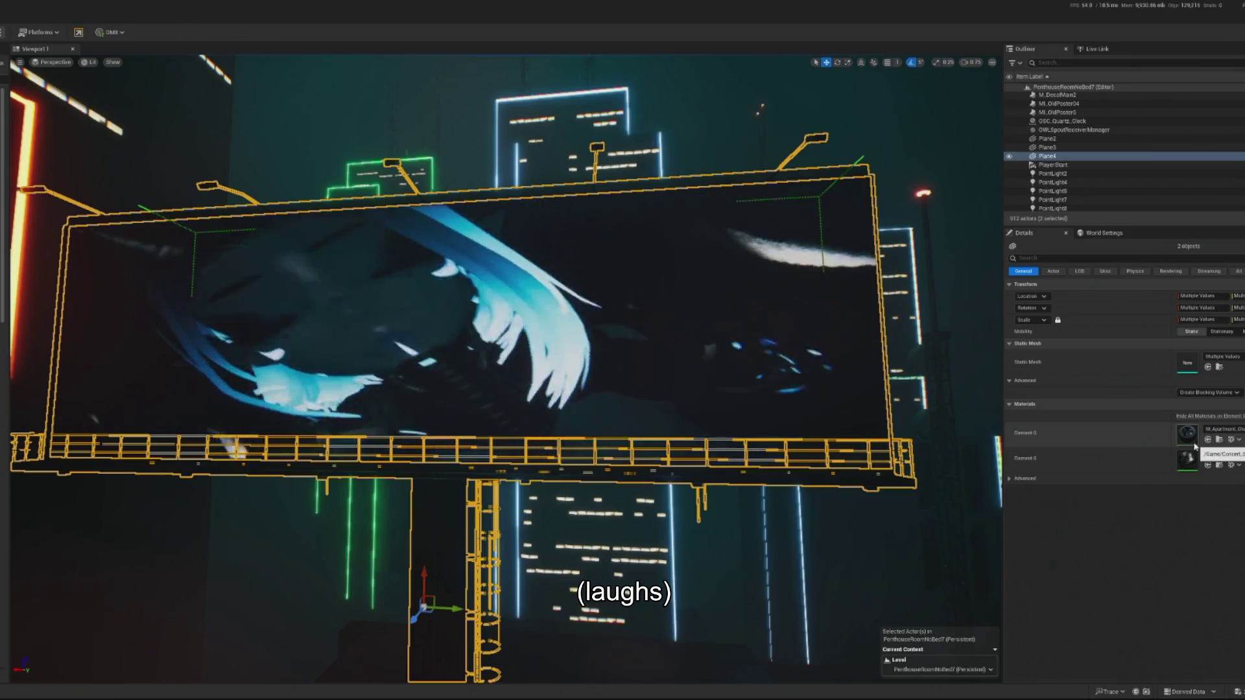
{"action": "double_click", "coordinate": [1189, 443]}
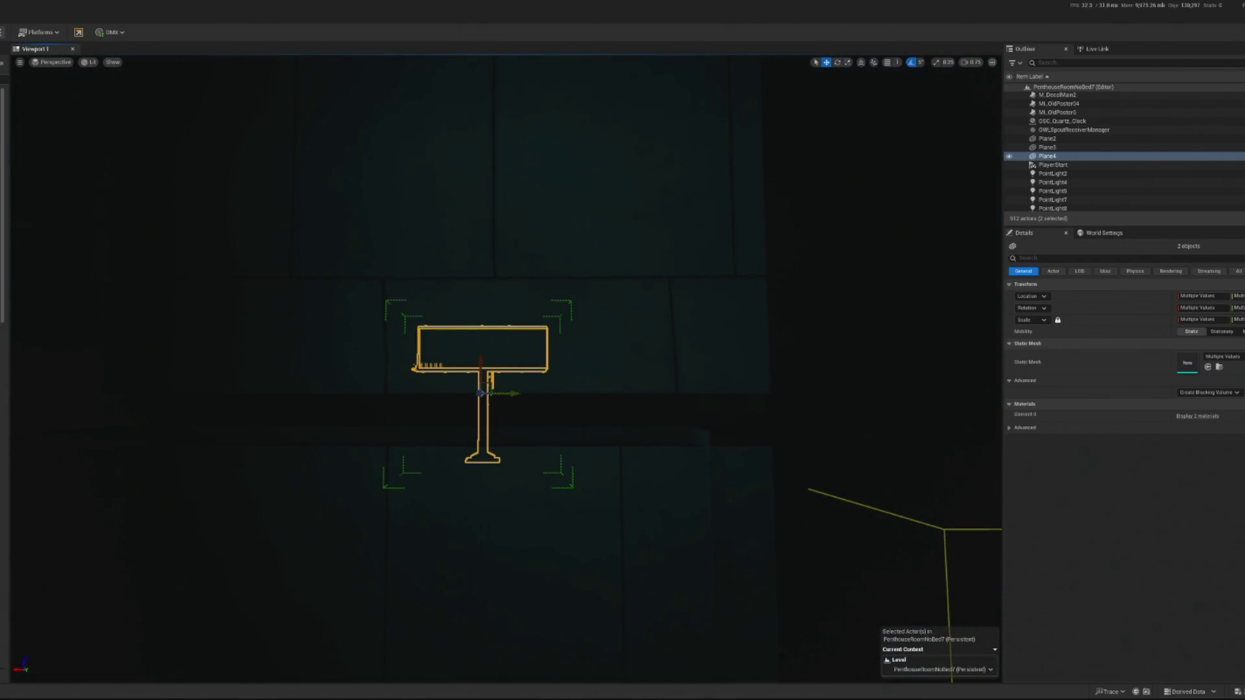
{"action": "key", "text": "alt+p"}
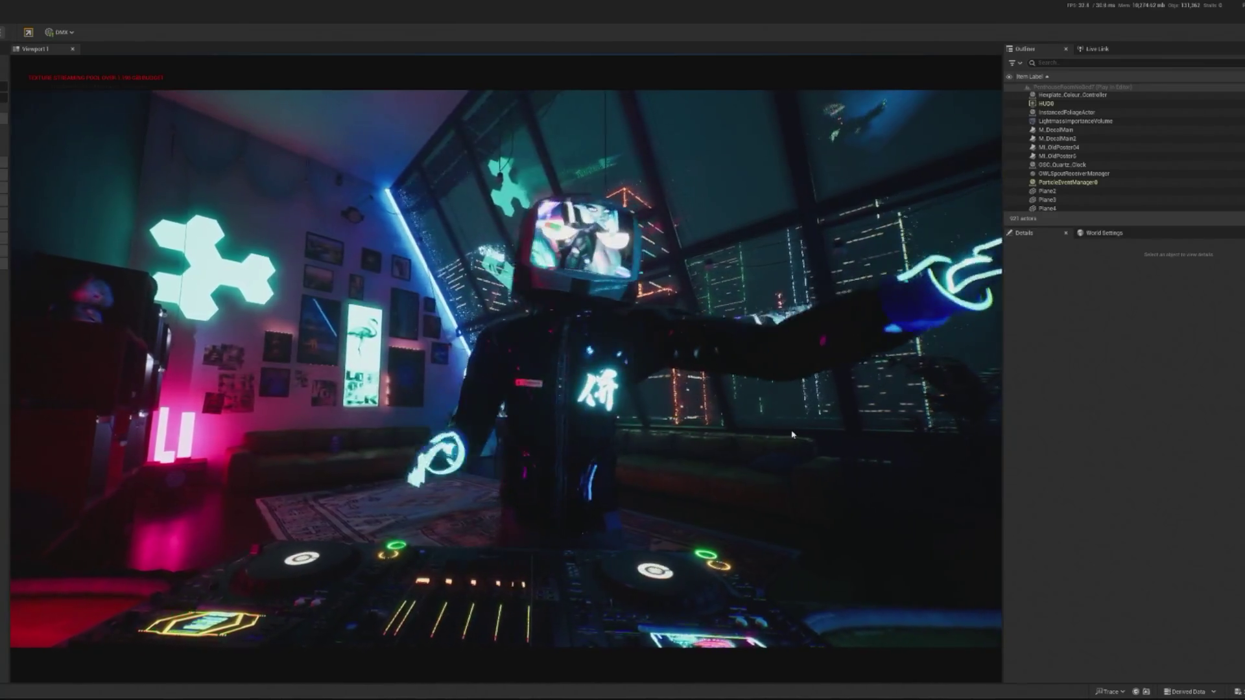
{"action": "left_click", "coordinate": [792, 435]}
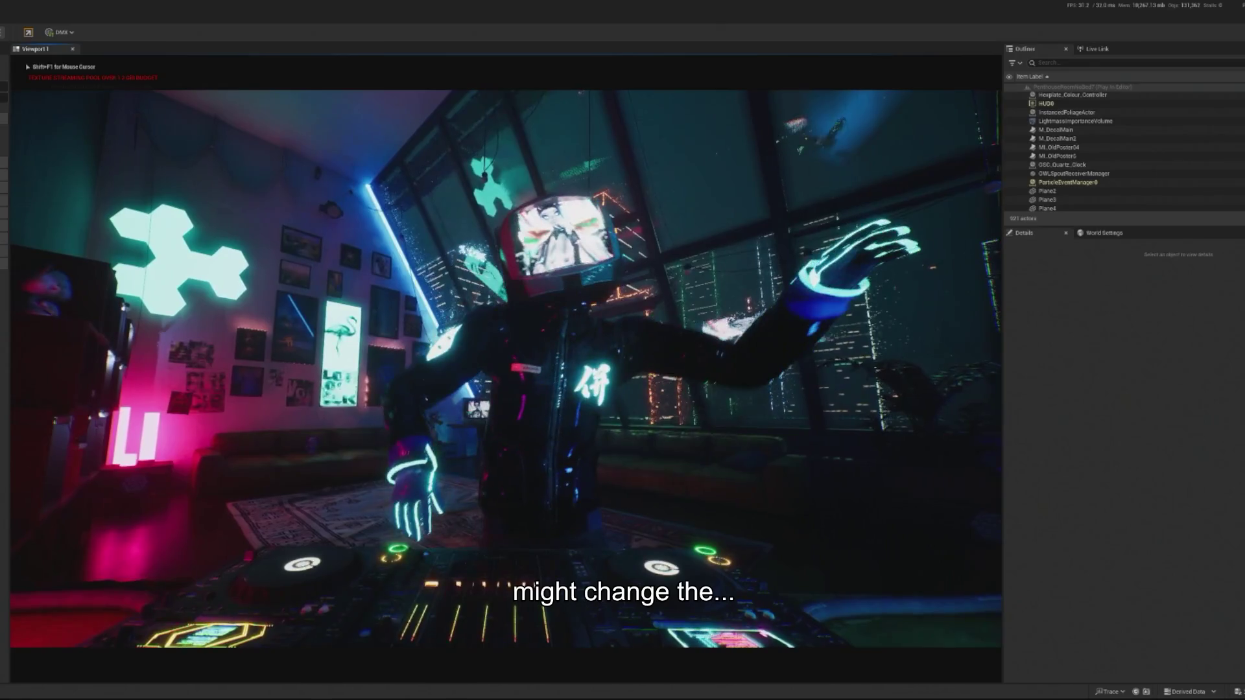
{"action": "key", "text": "Escape"}
{"action": "key", "text": "f"}
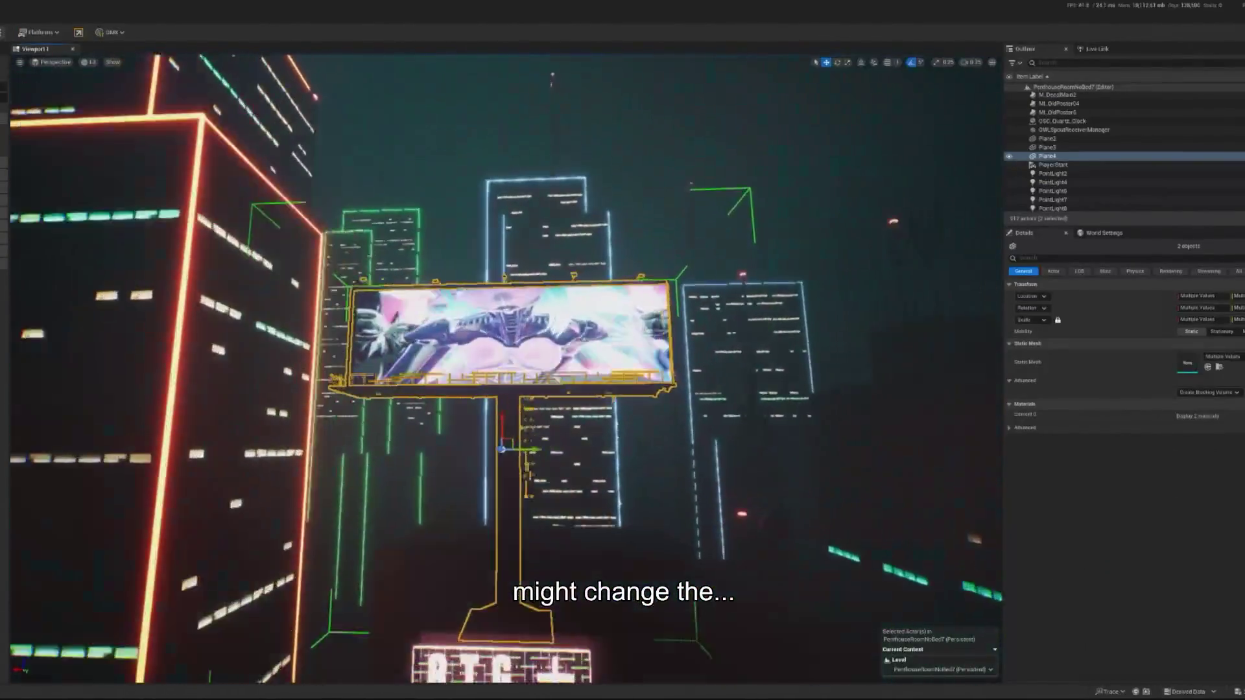
Step: Ungroup the billboard with Groups > Ungroup and select Billboard1 on its own
{"action": "right_click", "coordinate": [527, 323]}
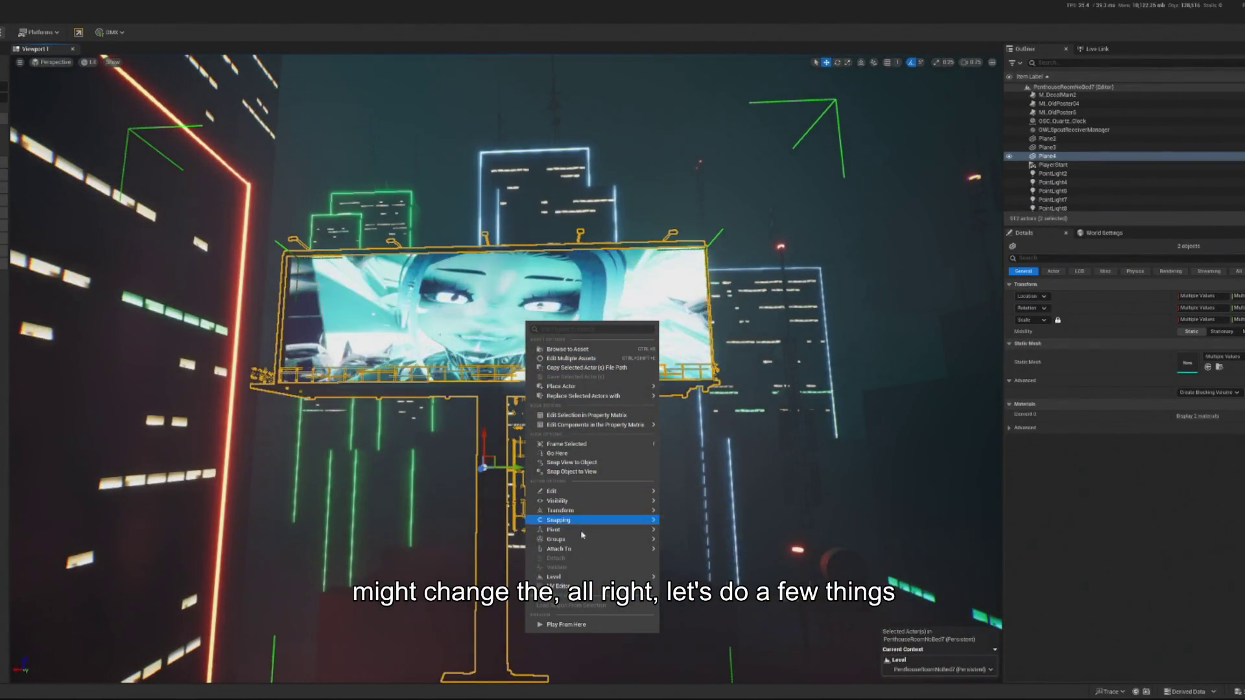
{"action": "mouse_move", "coordinate": [587, 542]}
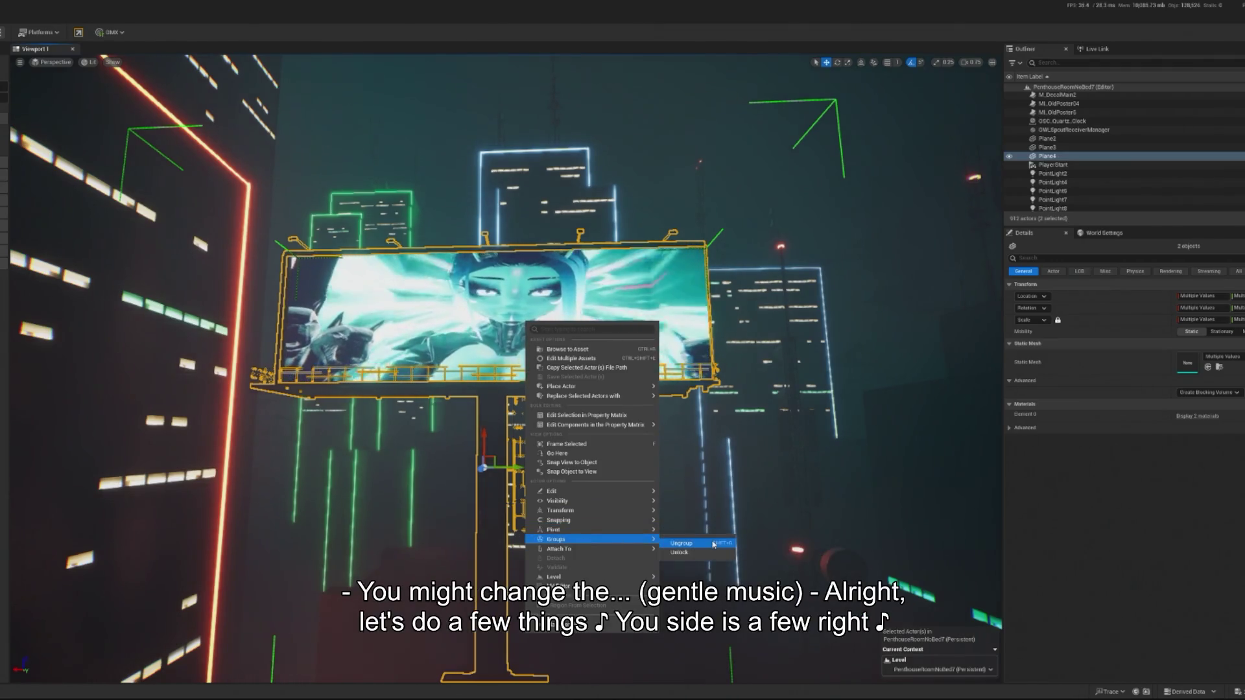
{"action": "left_click", "coordinate": [714, 545]}
{"action": "left_click", "coordinate": [494, 455]}
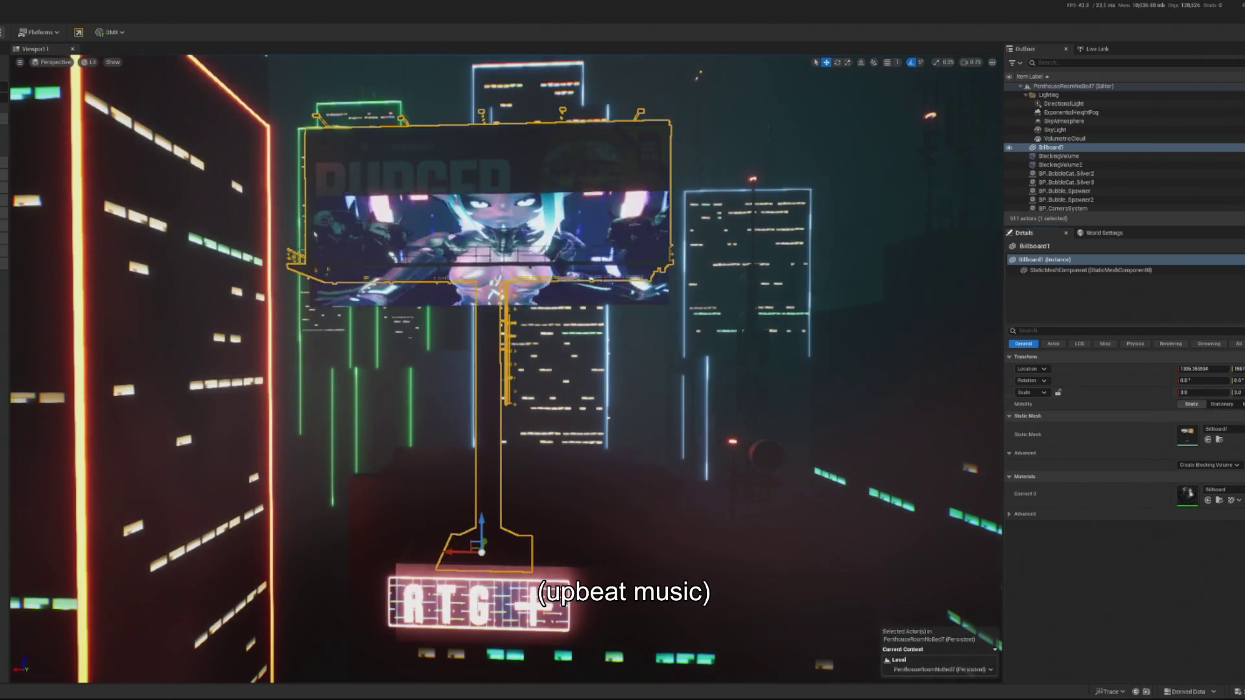
Step: Select Plane4 and Billboard1 separately, toggle rotate and move, then select SM_BGBuilding3
{"action": "left_click", "coordinate": [493, 260]}
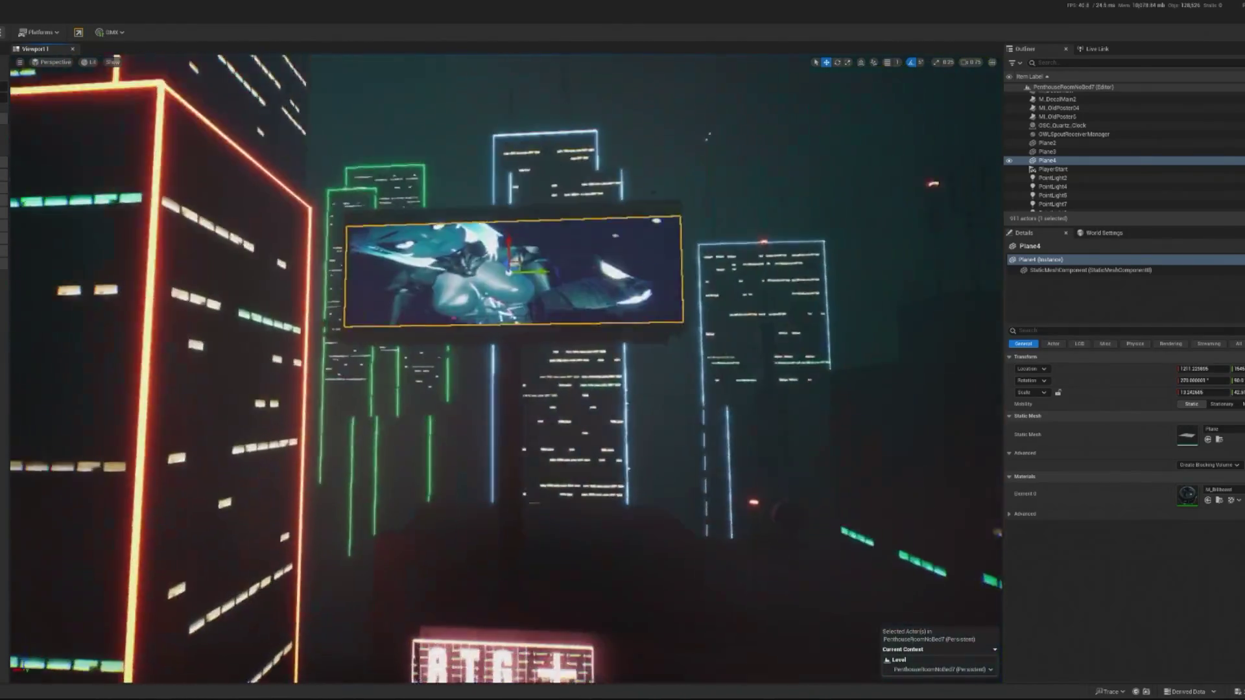
{"action": "left_click", "coordinate": [485, 323], "text": "ctrl"}
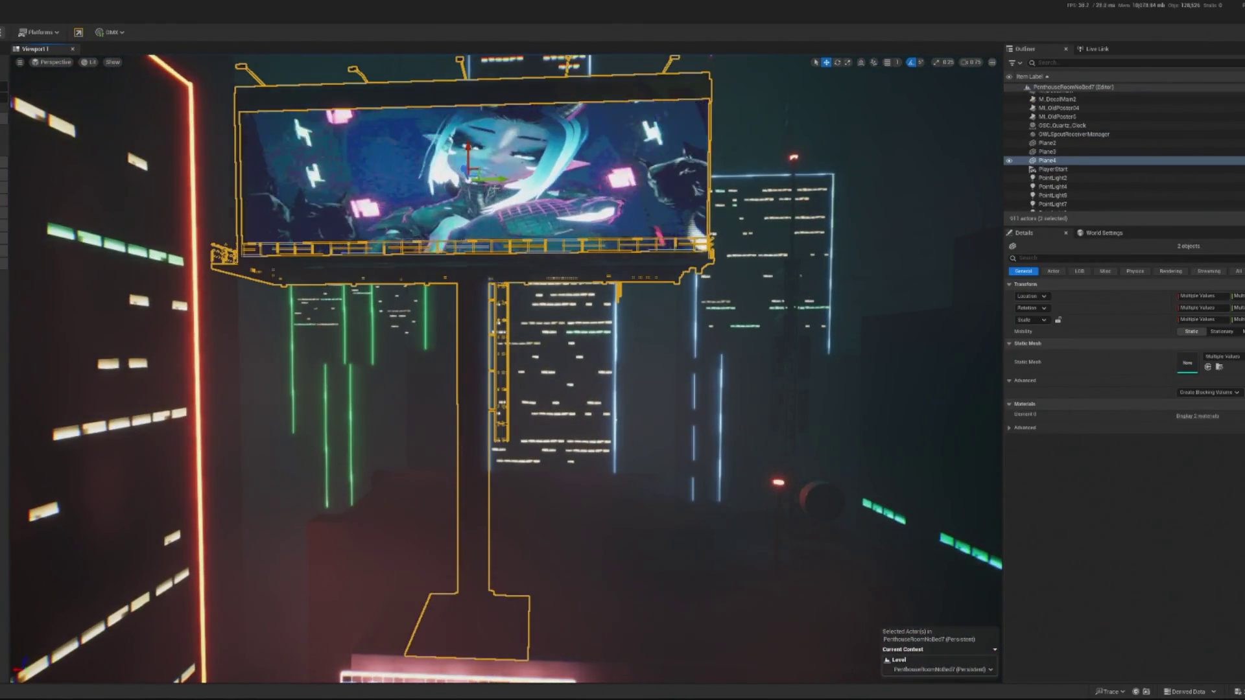
{"action": "left_click", "coordinate": [526, 157]}
{"action": "key", "text": "e"}
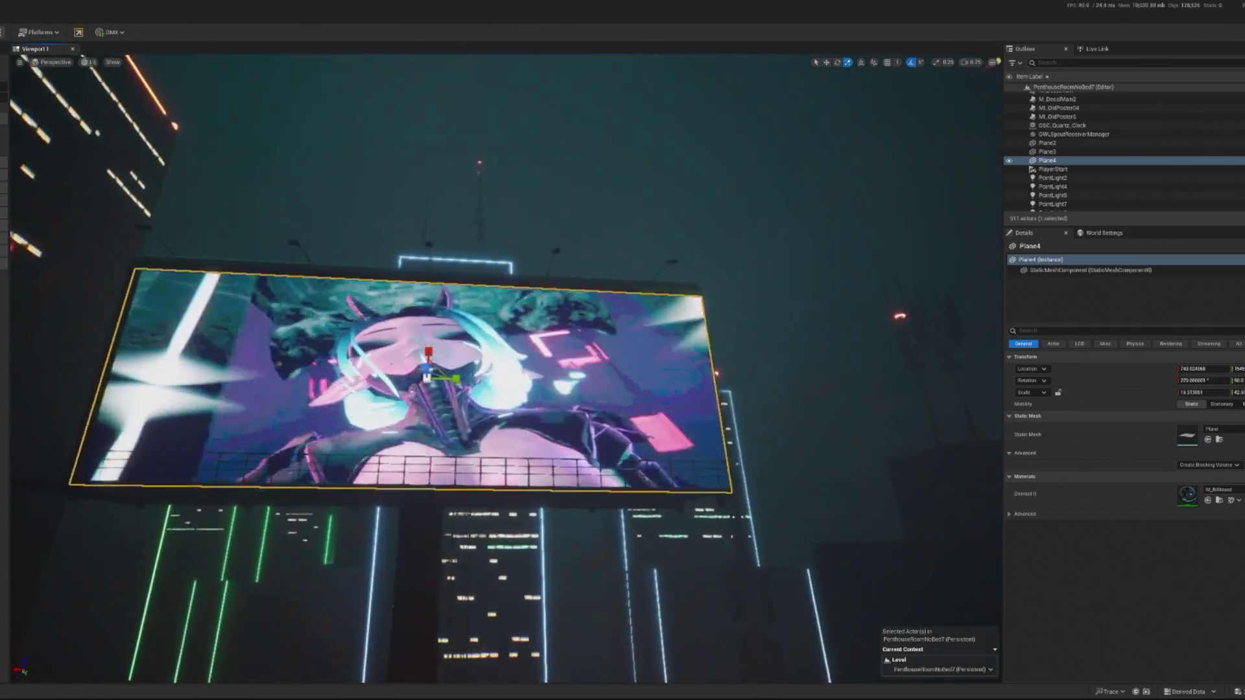
{"action": "key", "text": "w"}
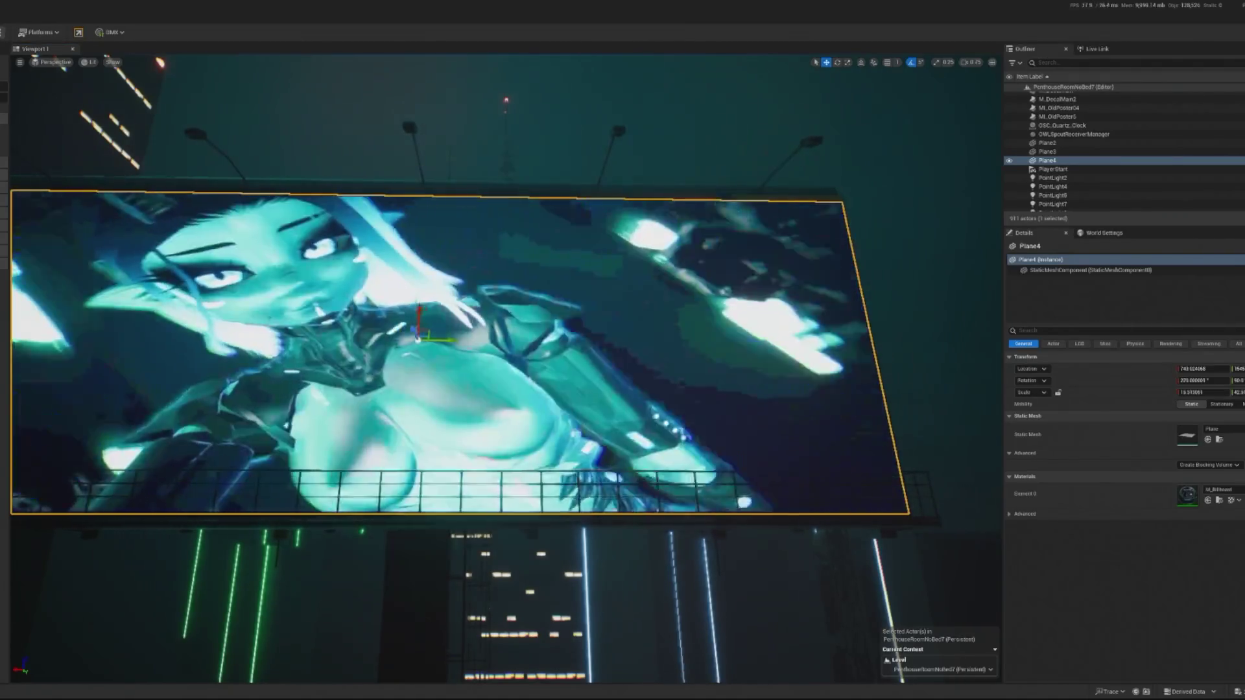
{"action": "scroll", "coordinate": [505, 351], "scroll_direction": "down", "scroll_amount": 5}
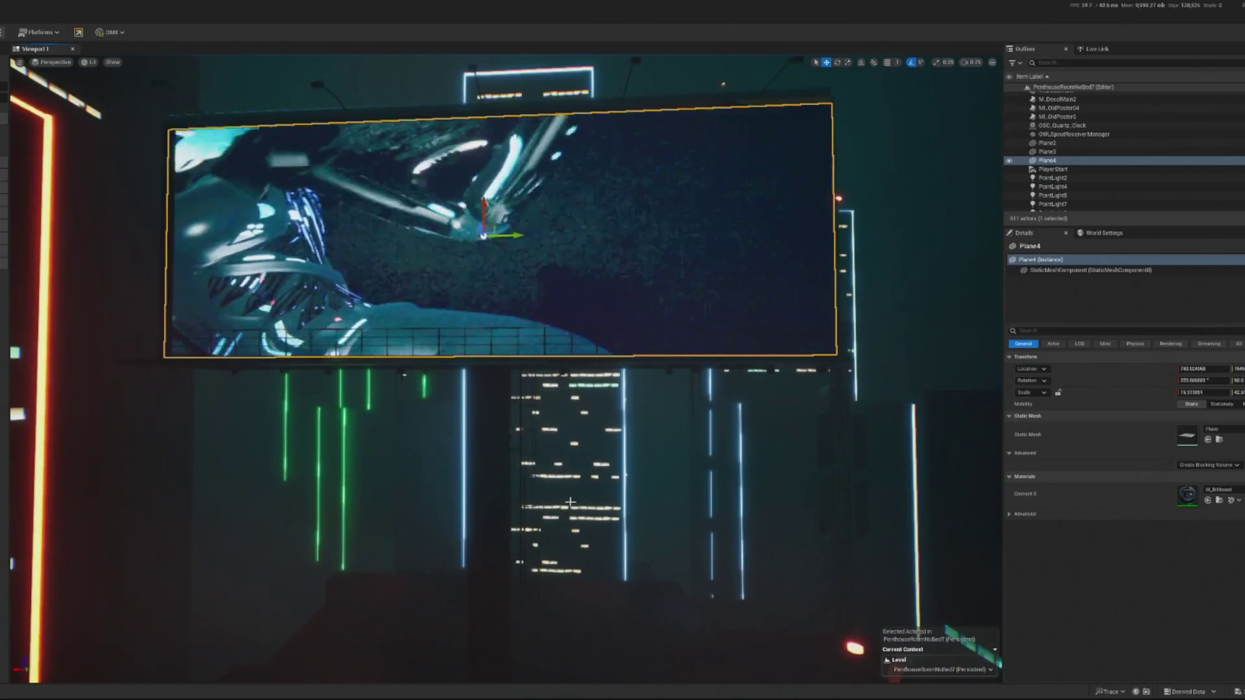
{"action": "left_click", "coordinate": [455, 616]}
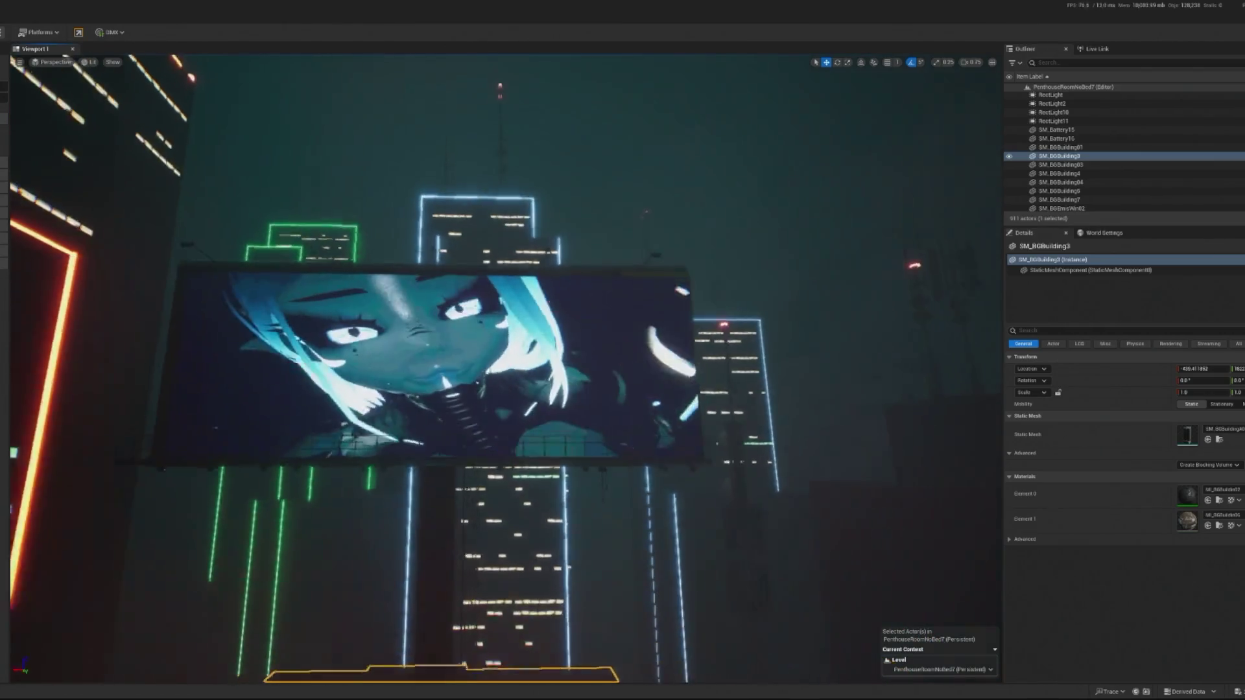
Step: Slide the Plane4 video screen slightly sideways on its frame, play-test, then reselect Billboard1
{"action": "left_click", "coordinate": [384, 272]}
{"action": "key", "text": "f"}
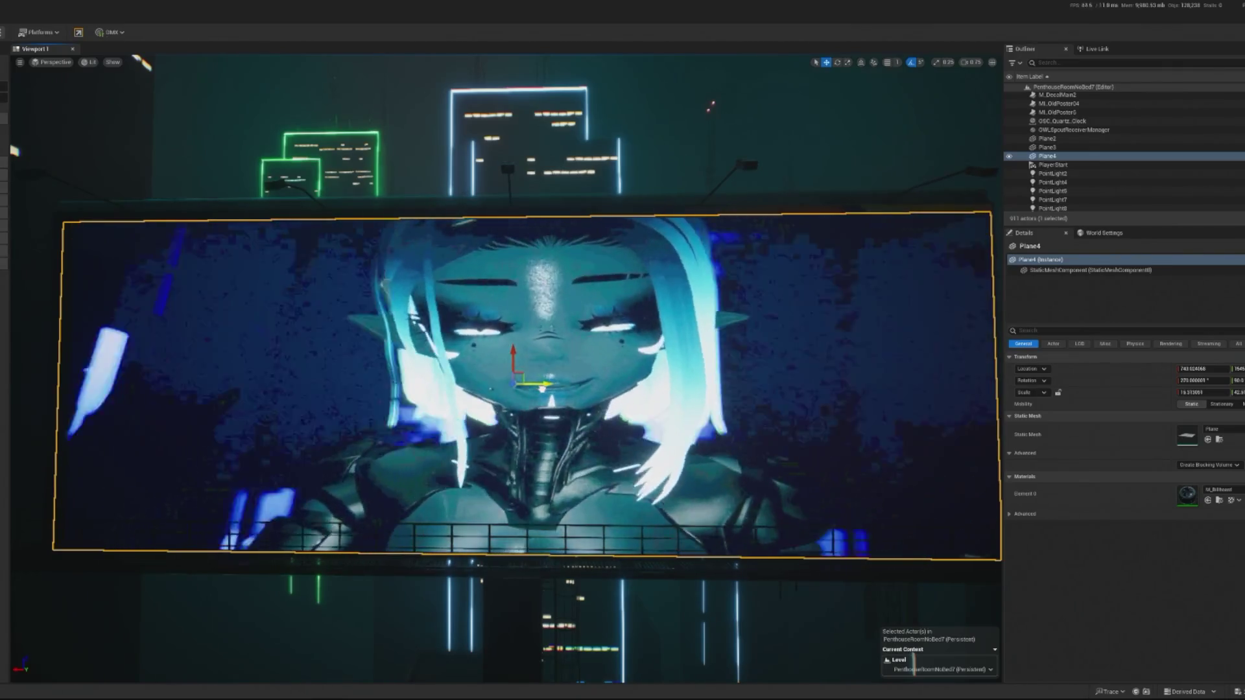
{"action": "left_click_drag", "start_coordinate": [542, 390], "coordinate": [219, 249]}
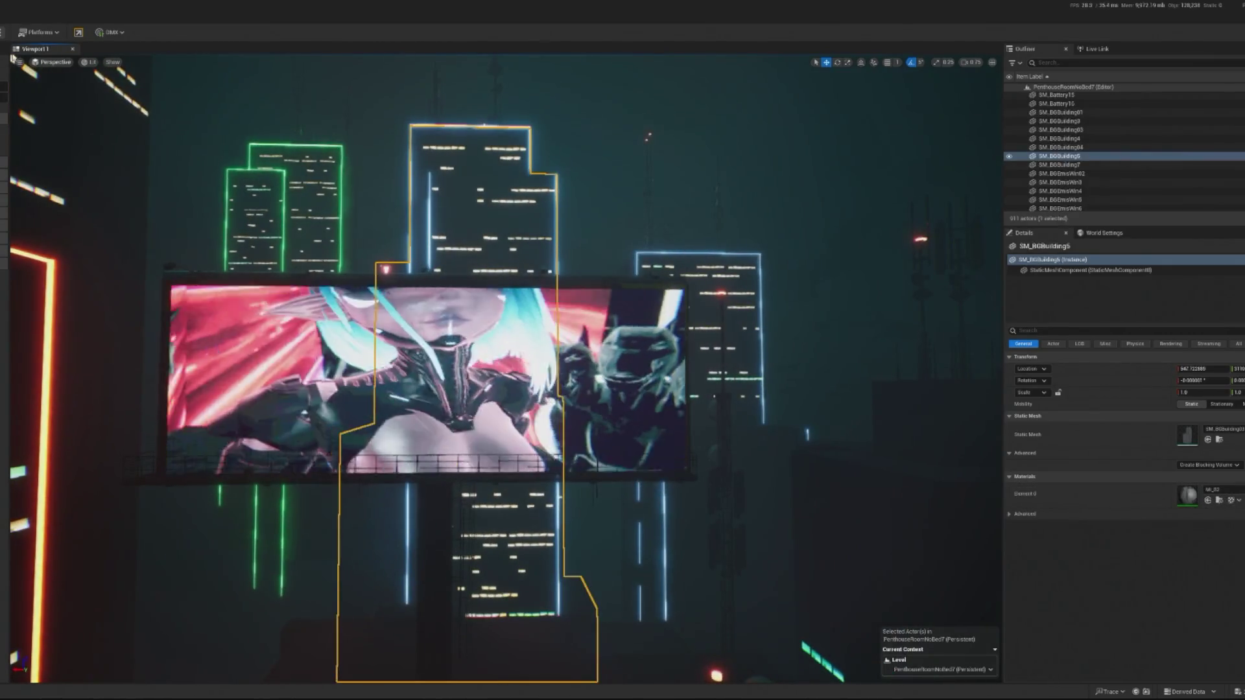
{"action": "key", "text": "alt+p"}
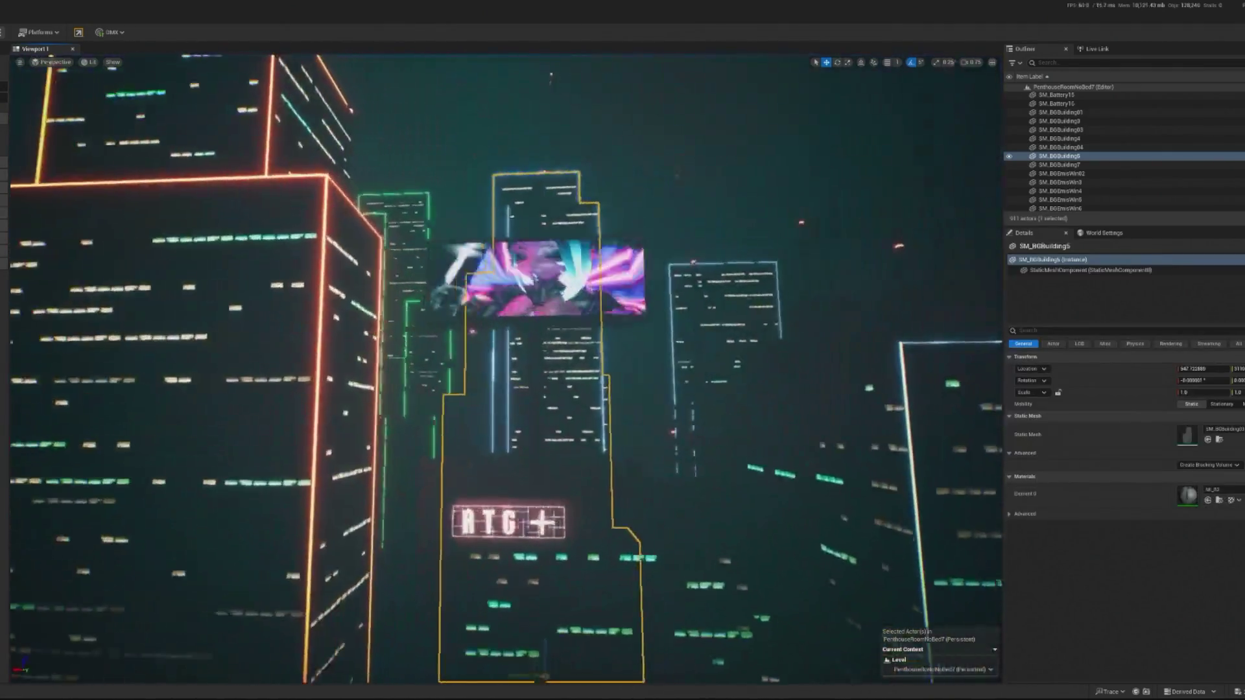
{"action": "left_click", "coordinate": [529, 251]}
Step: Focus on the billboard, add Plane4 to the selection, and Play in Editor from the penthouse
{"action": "key", "text": "f"}
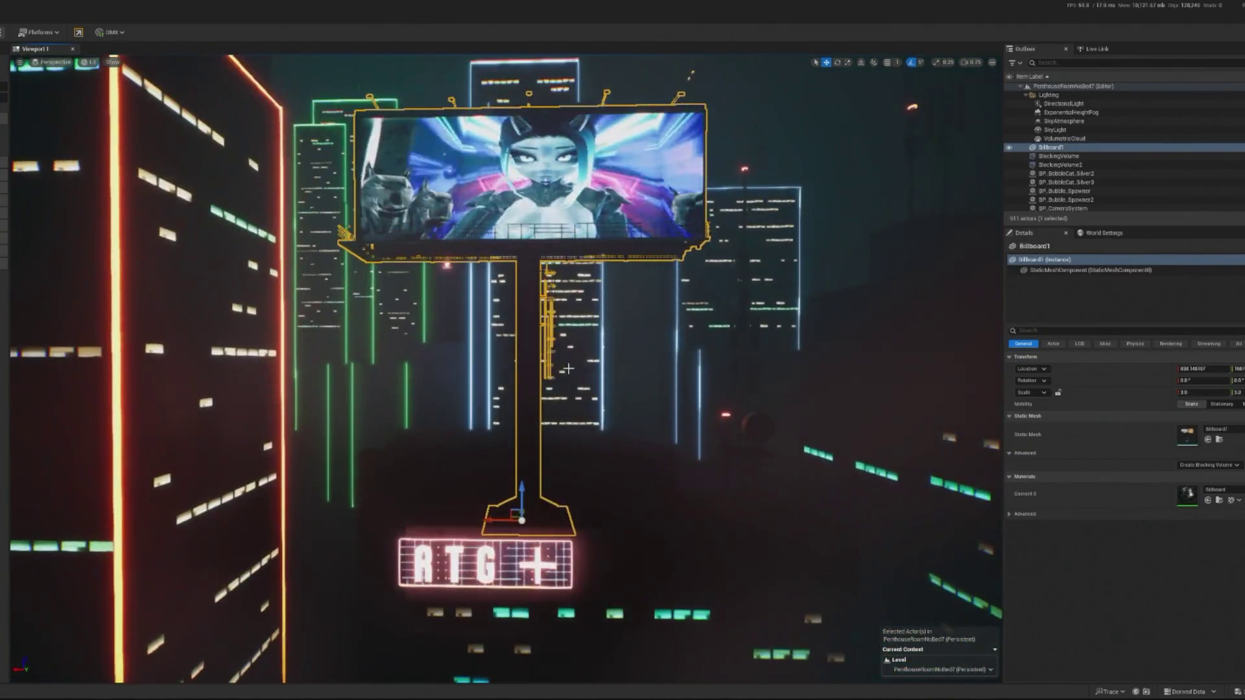
{"action": "left_click", "coordinate": [529, 251], "text": "ctrl"}
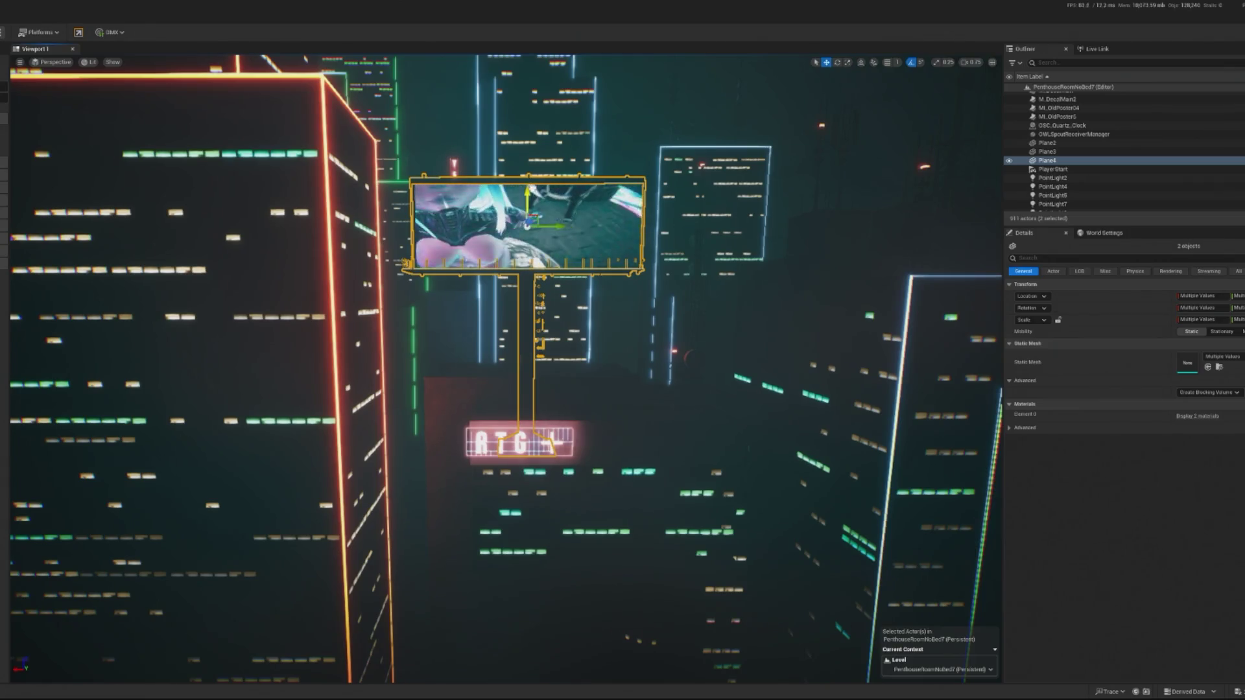
{"action": "key", "text": "alt+p"}
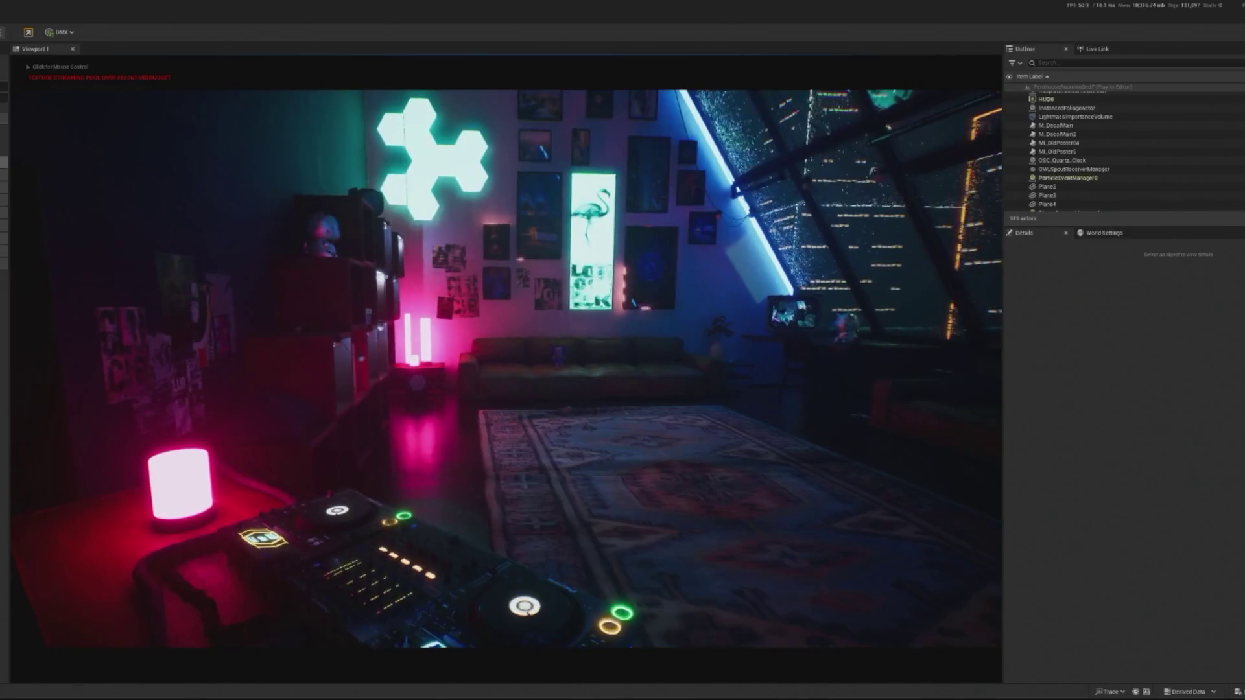
{"action": "left_click", "coordinate": [506, 363]}
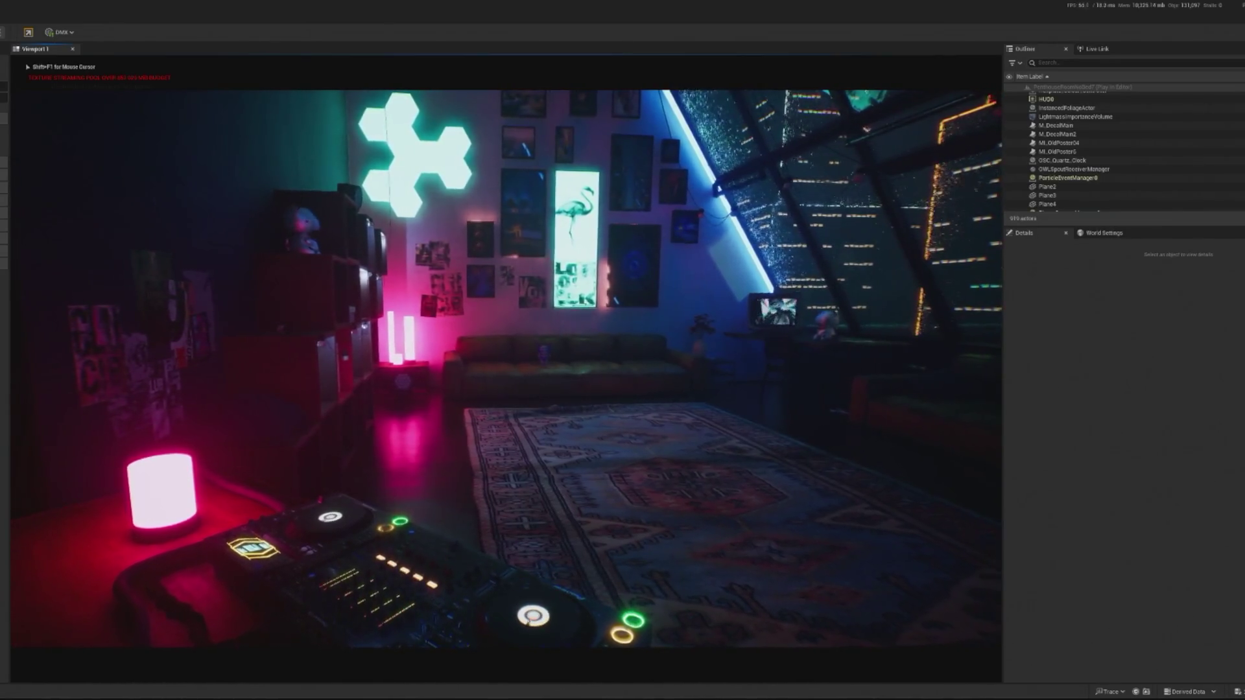
{"action": "key", "text": "shift+F1"}
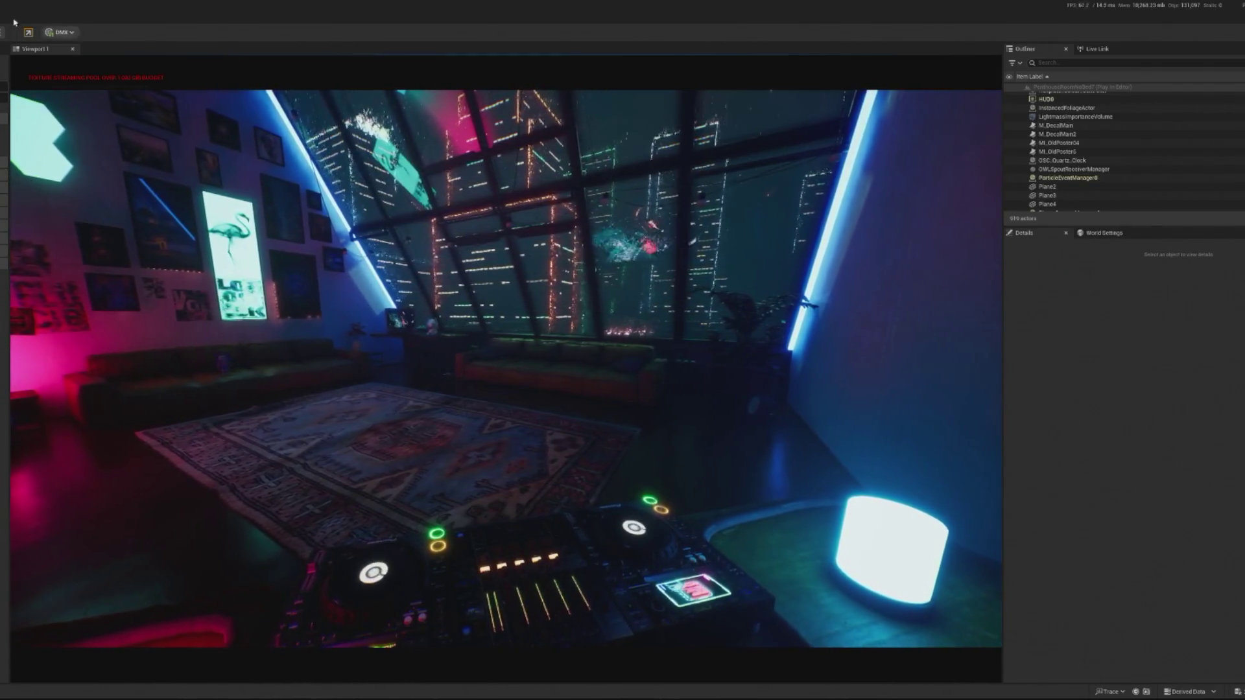
{"action": "key", "text": "Escape"}
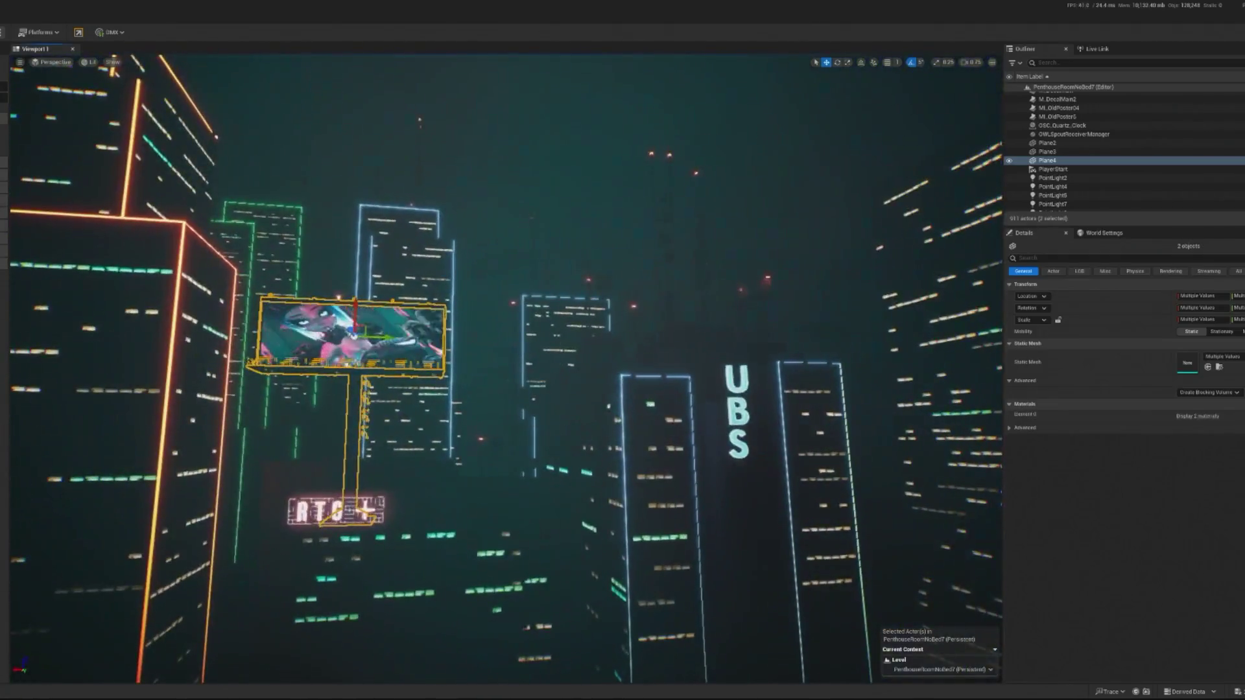
Step: Select the SM_Cube5 tower, then add the Plane4 screen to the selection
{"action": "left_click", "coordinate": [564, 390]}
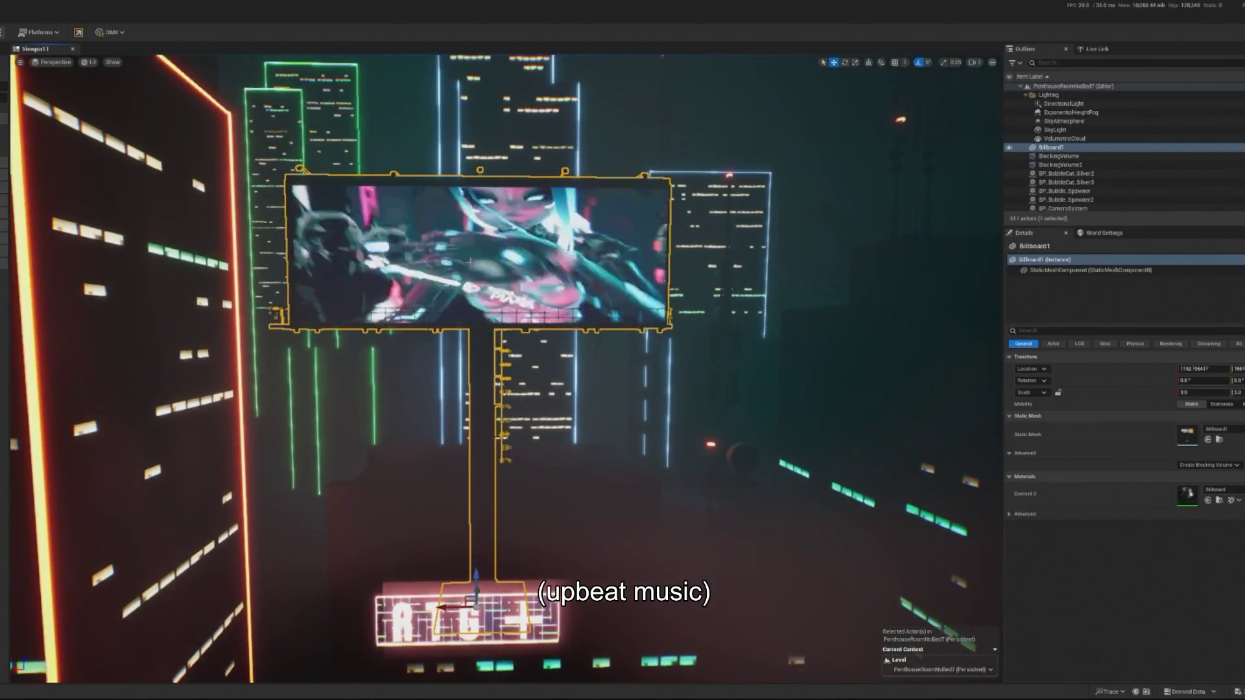
{"action": "left_click", "coordinate": [469, 262], "text": "ctrl"}
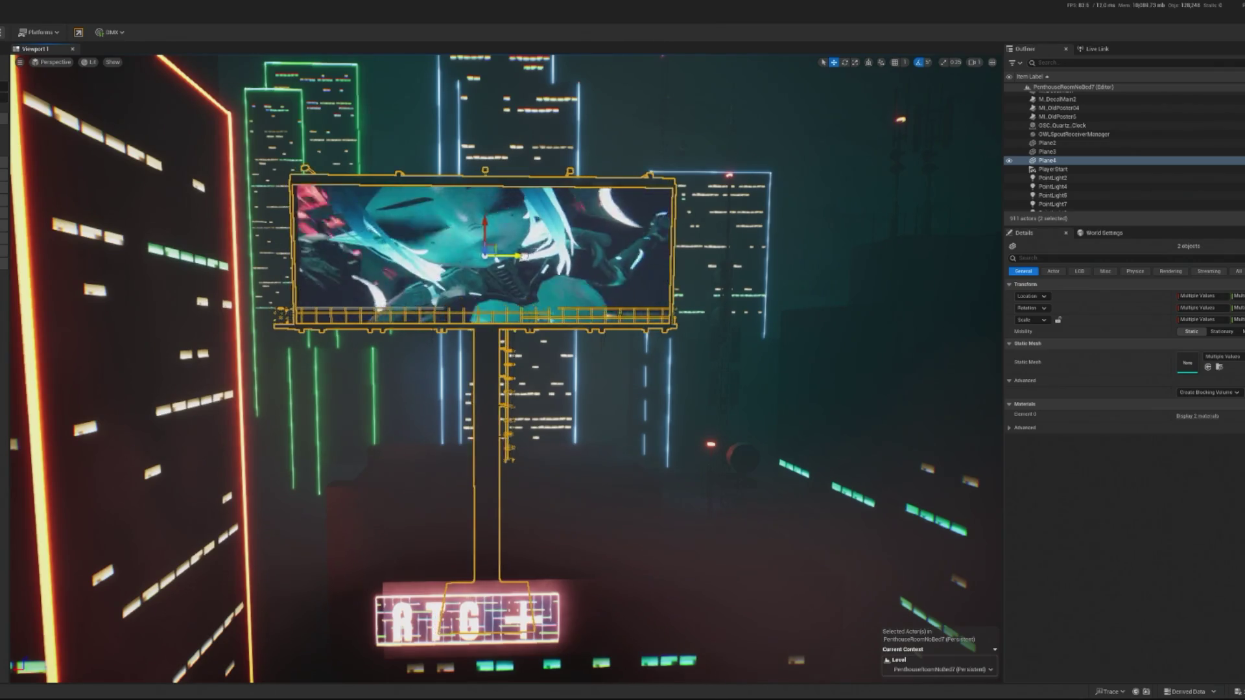
Step: Select the Plane4 video screen plus the Billboard1 frame and focus the view on them
{"action": "left_click", "coordinate": [646, 299]}
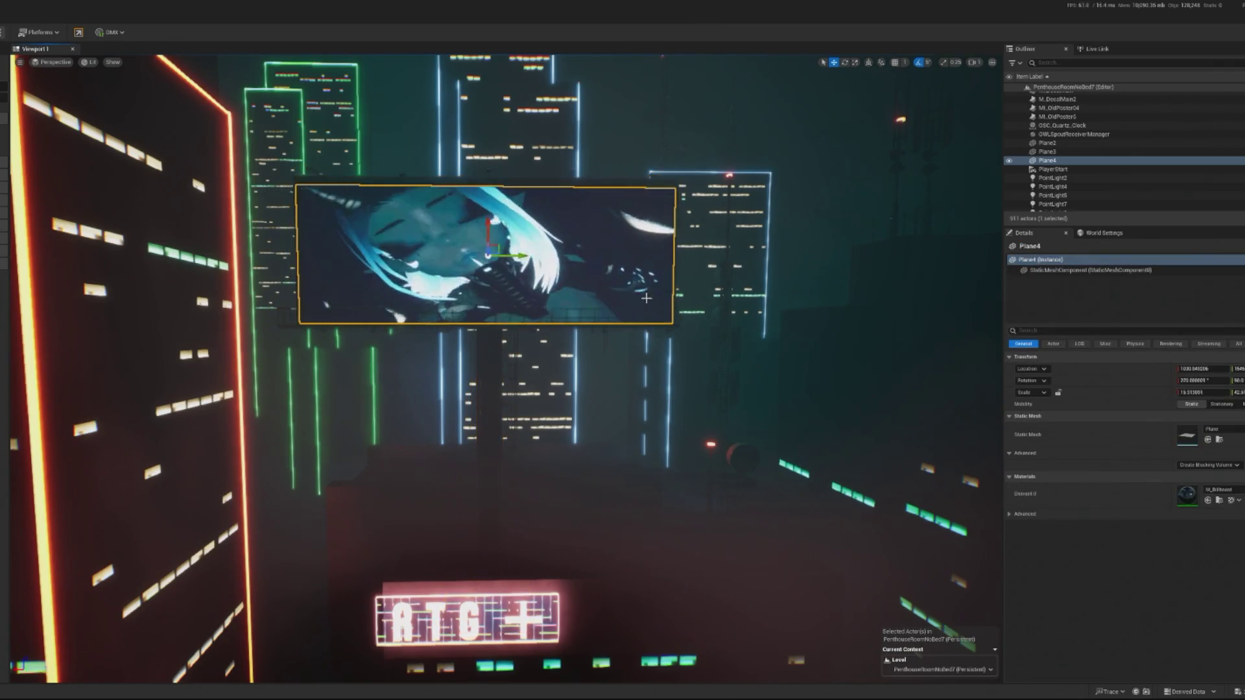
{"action": "left_click", "coordinate": [529, 373]}
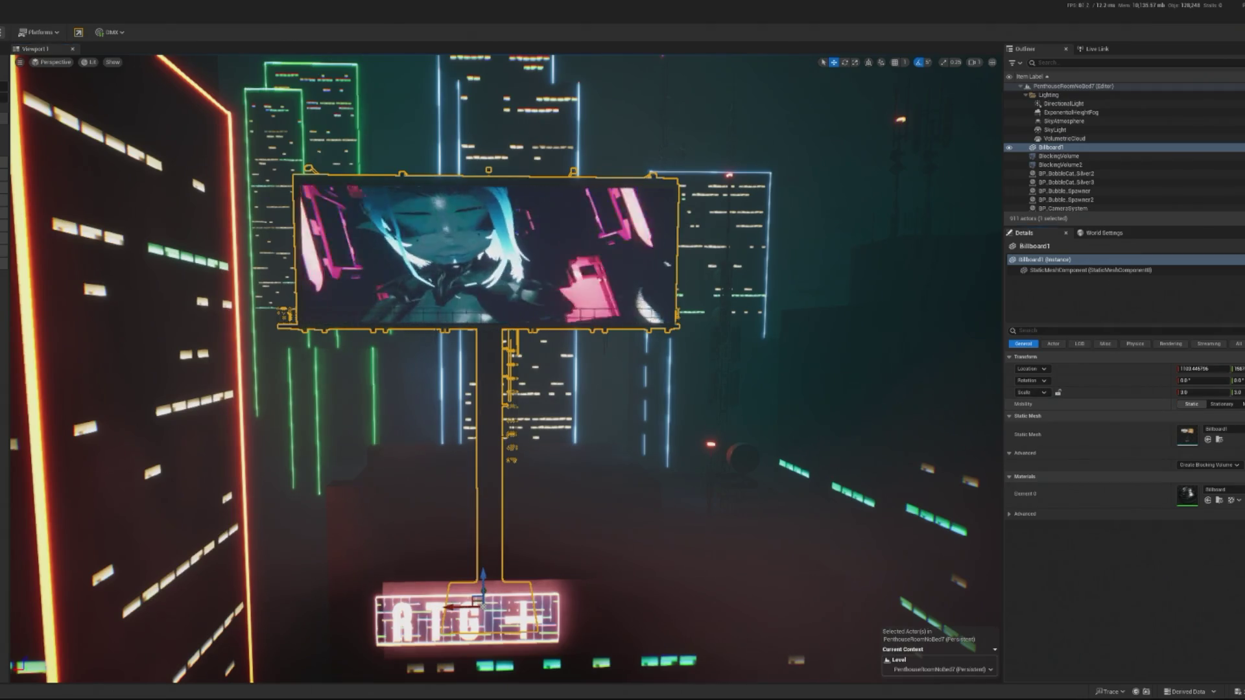
{"action": "left_click", "coordinate": [486, 259]}
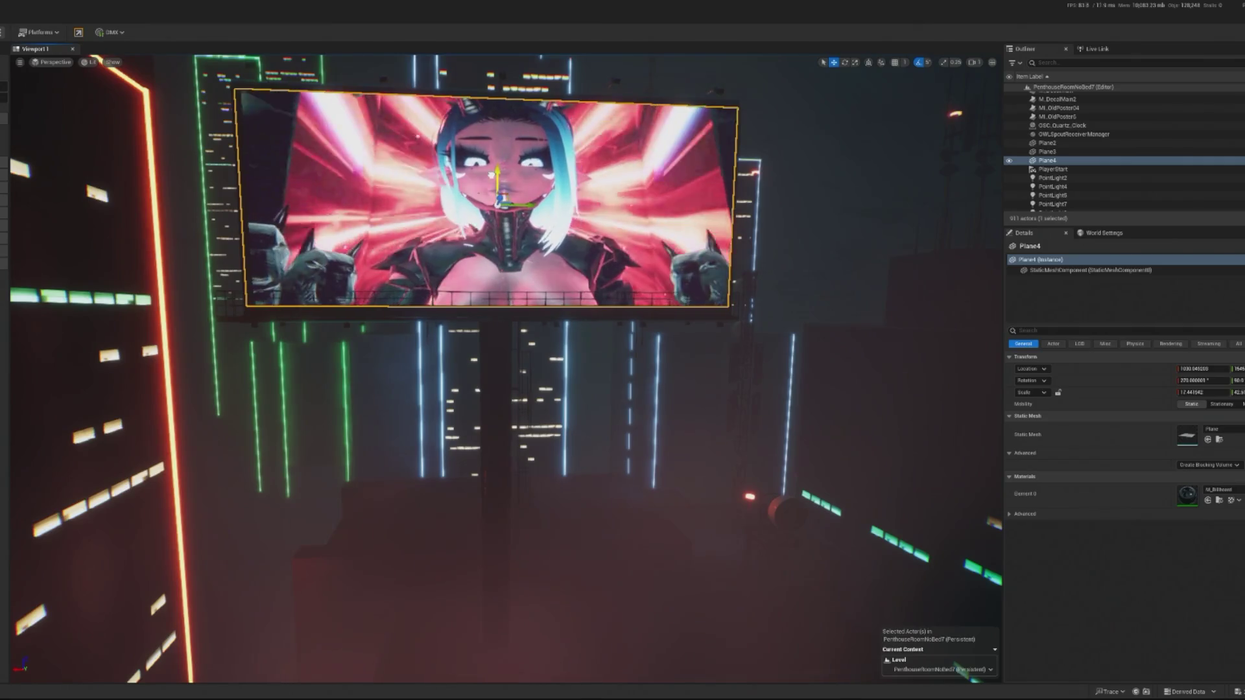
{"action": "left_click", "coordinate": [489, 375], "text": "ctrl"}
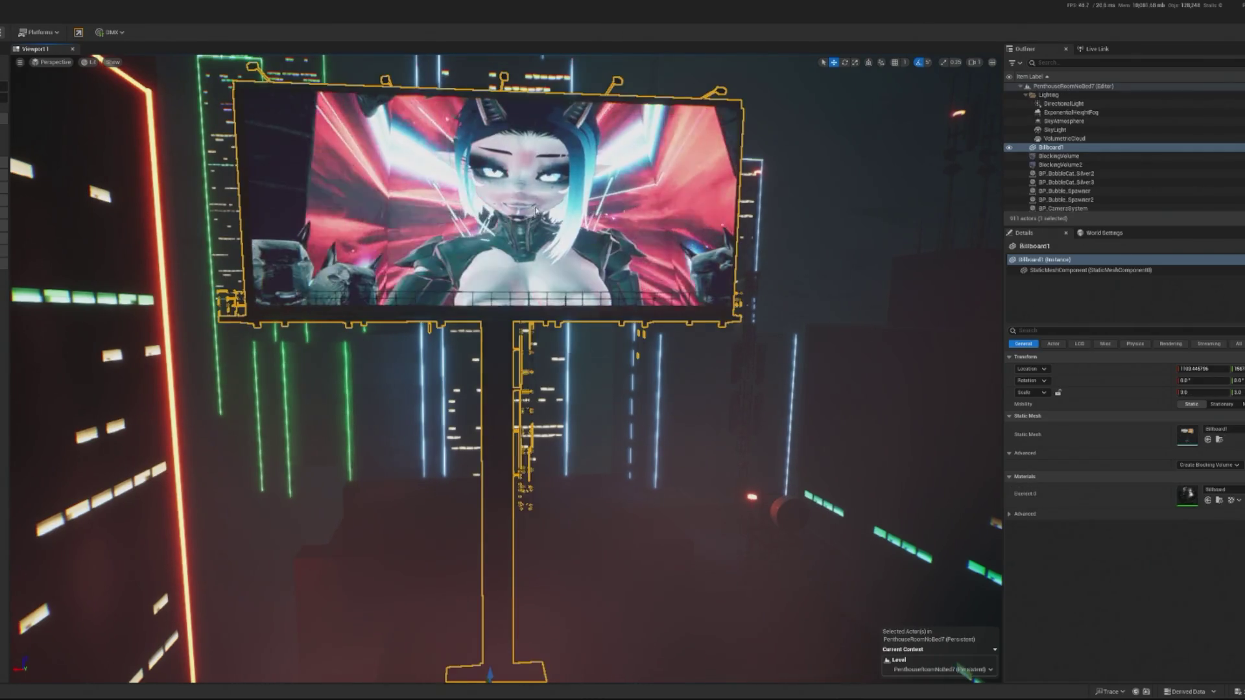
{"action": "key", "text": "f"}
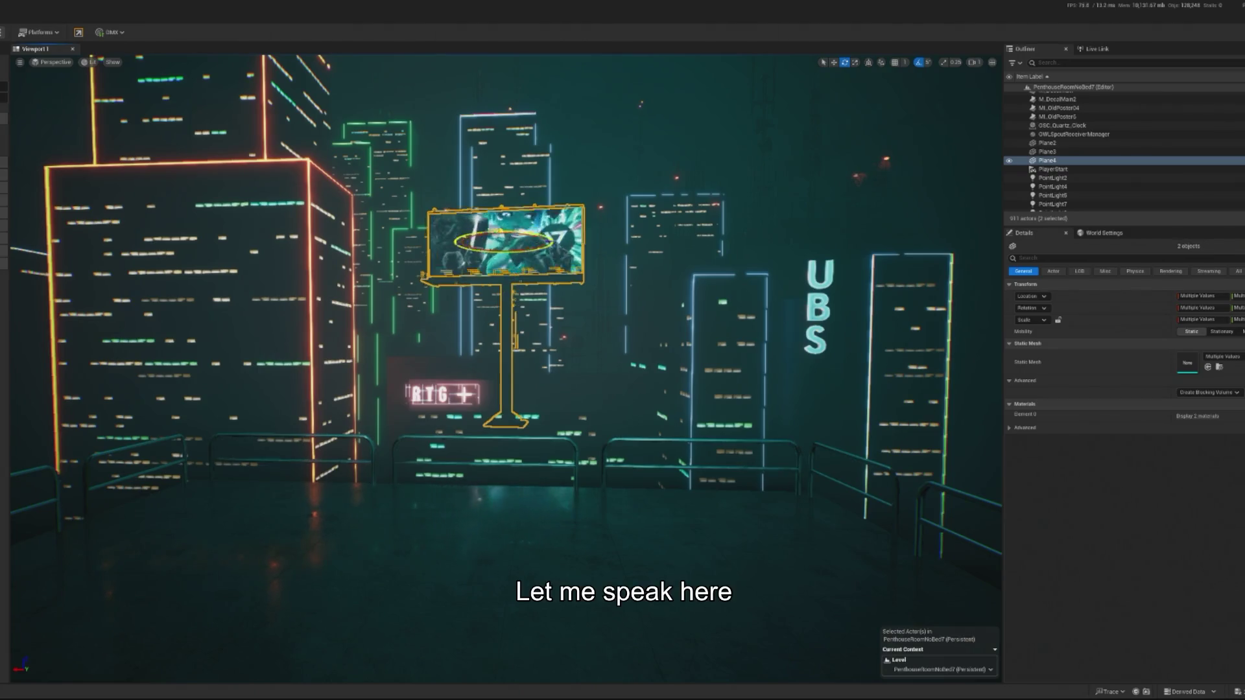
Step: Rotate the billboard 10 degrees, select SM_BGBuilding3, and start a play test
{"action": "left_click_drag", "start_coordinate": [484, 232], "coordinate": [503, 231]}
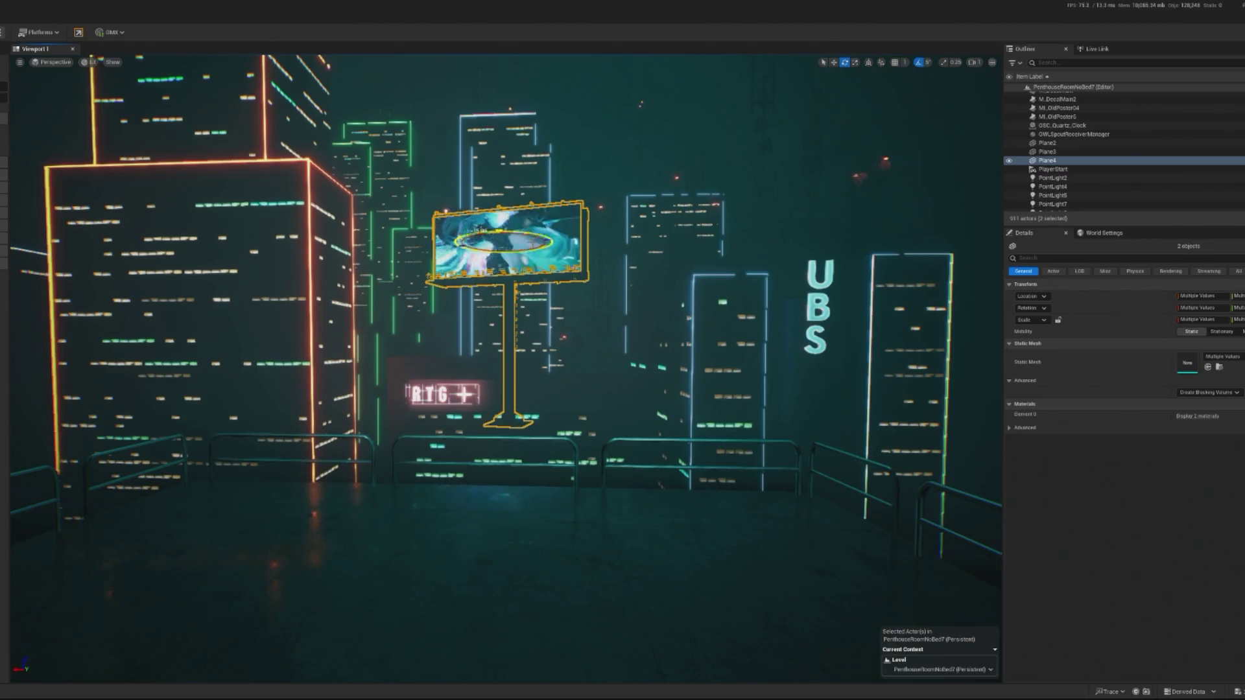
{"action": "left_click", "coordinate": [619, 452]}
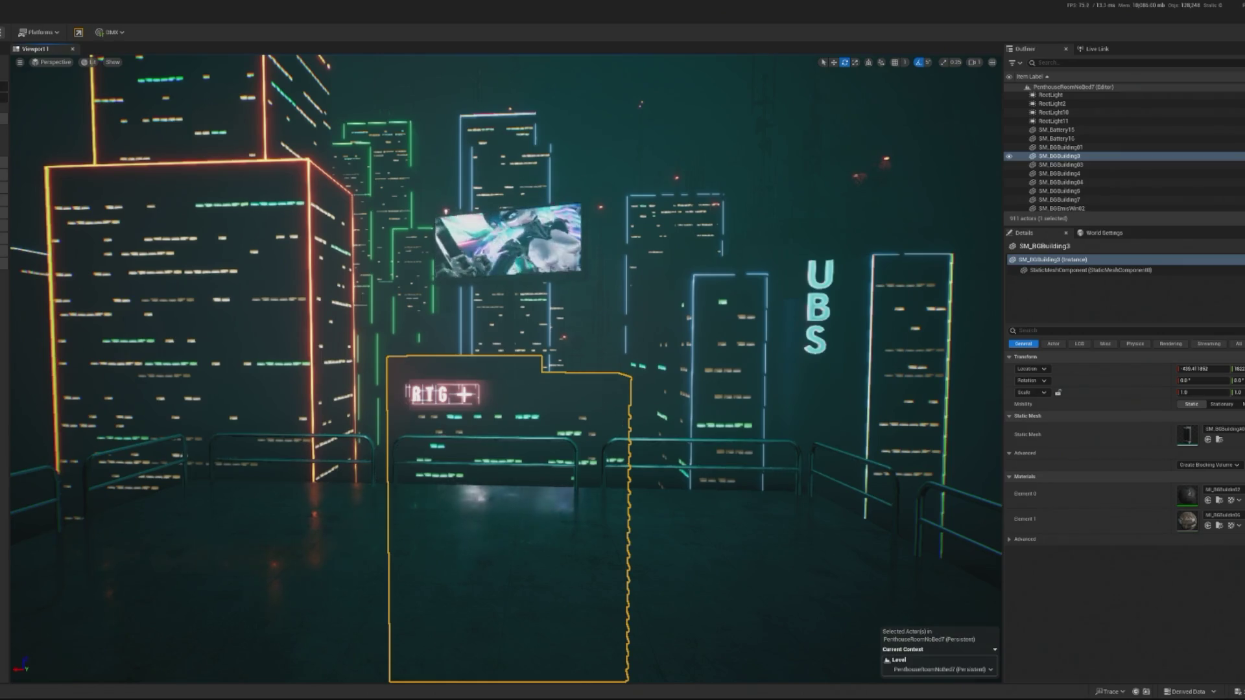
{"action": "key", "text": "alt+p"}
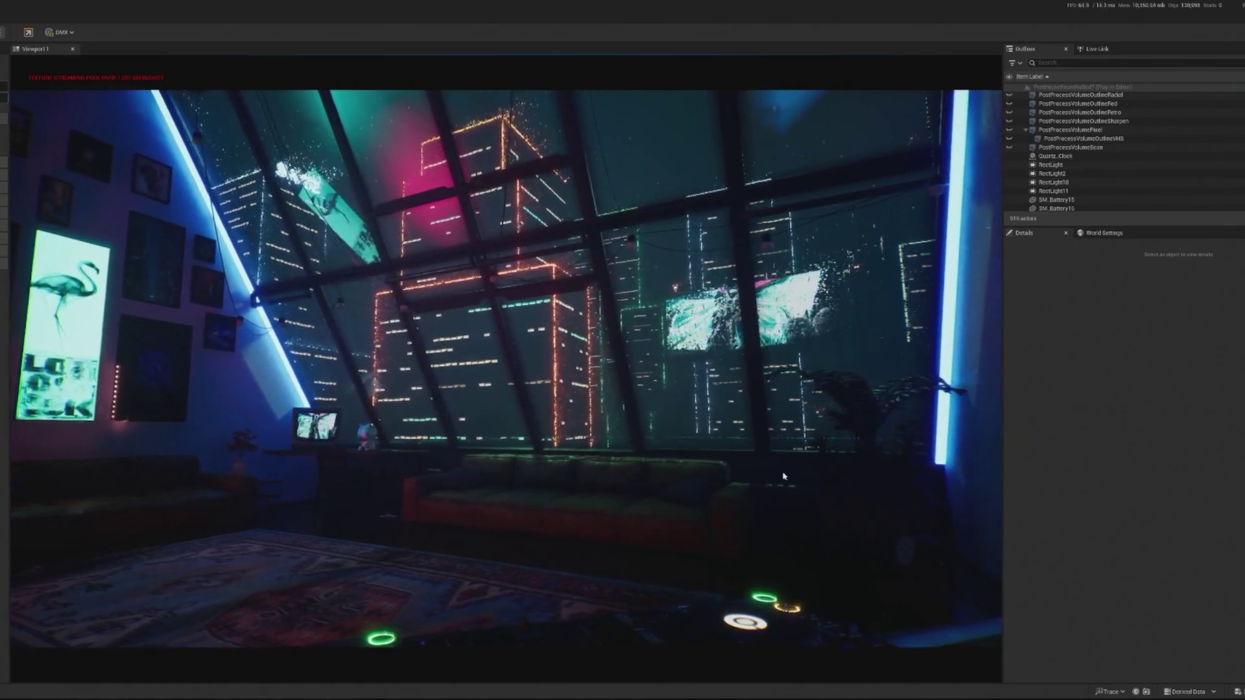
{"action": "left_click", "coordinate": [707, 478]}
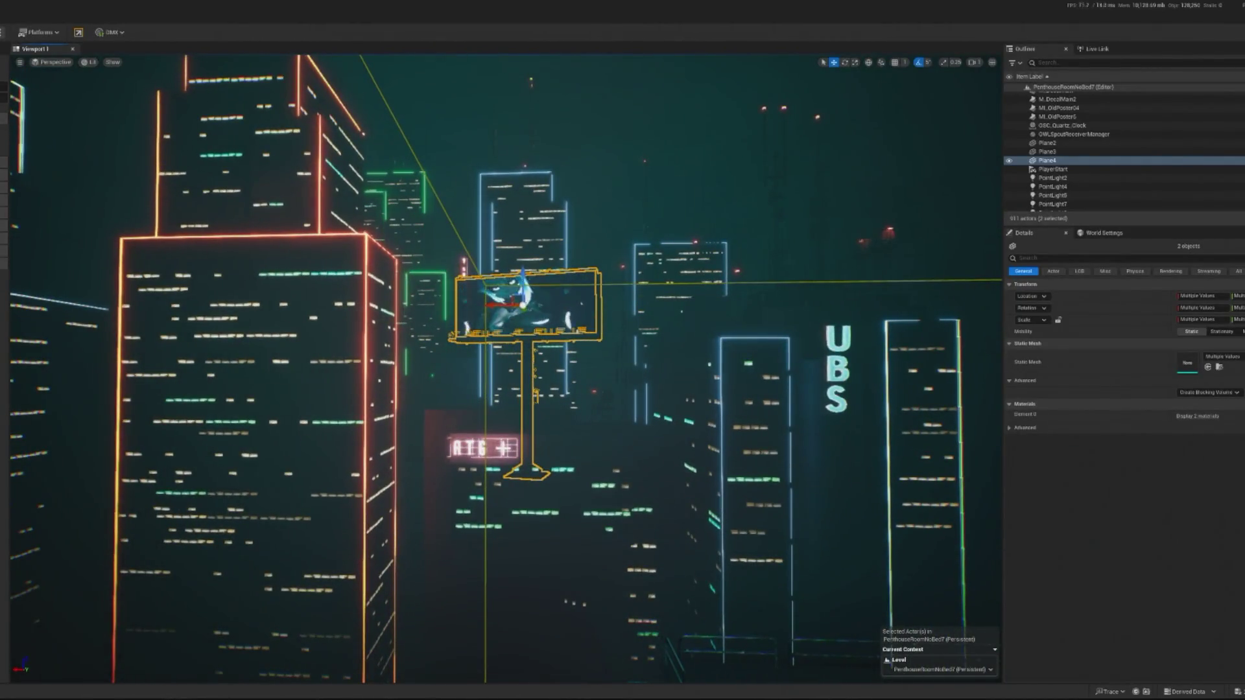
{"action": "key", "text": "alt+p"}
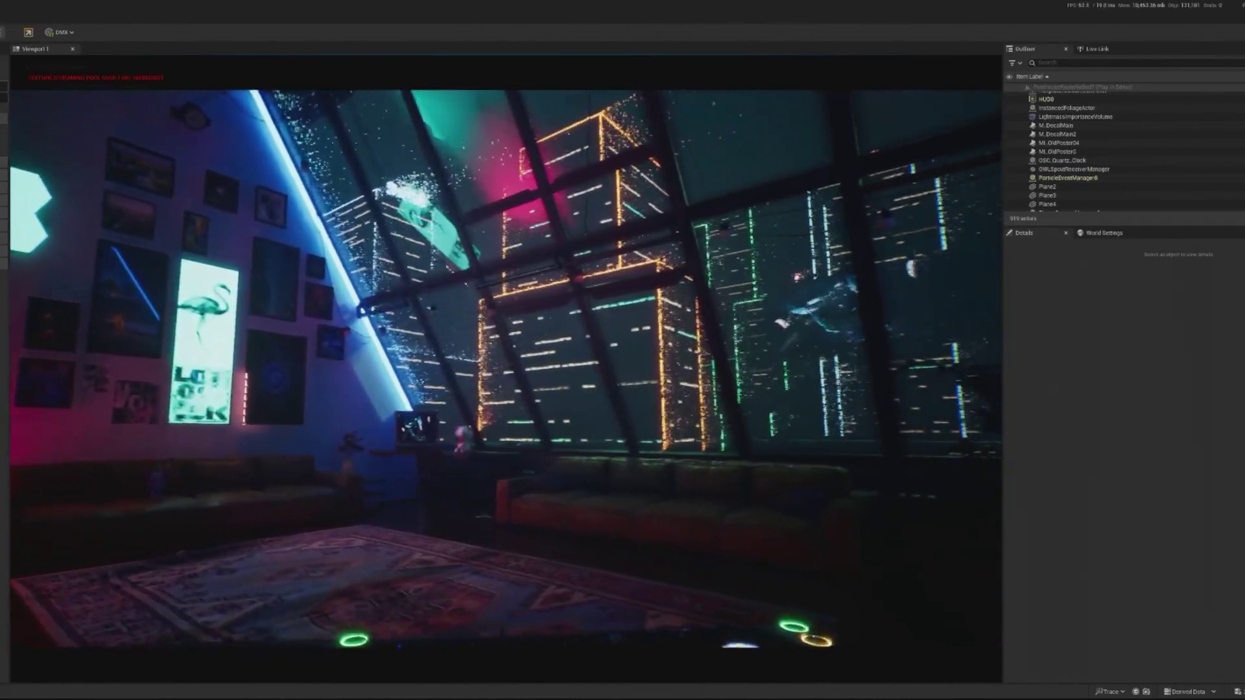
{"action": "left_click", "coordinate": [506, 364]}
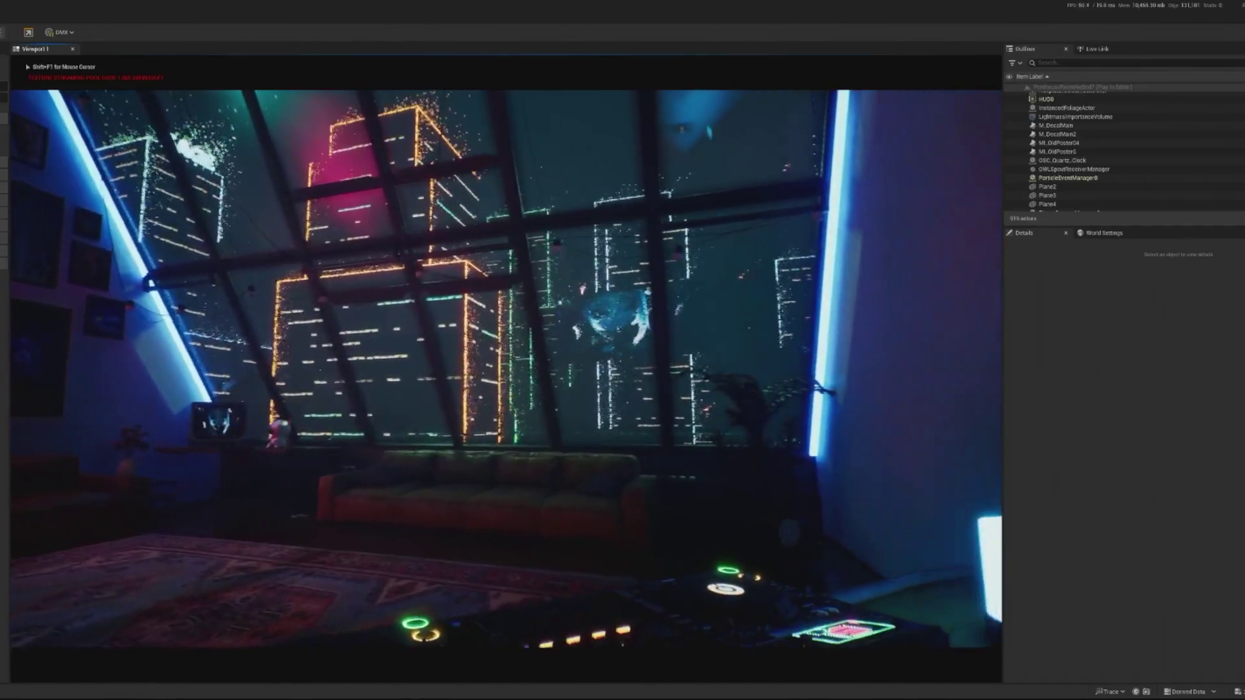
{"action": "key", "text": "shift+F1"}
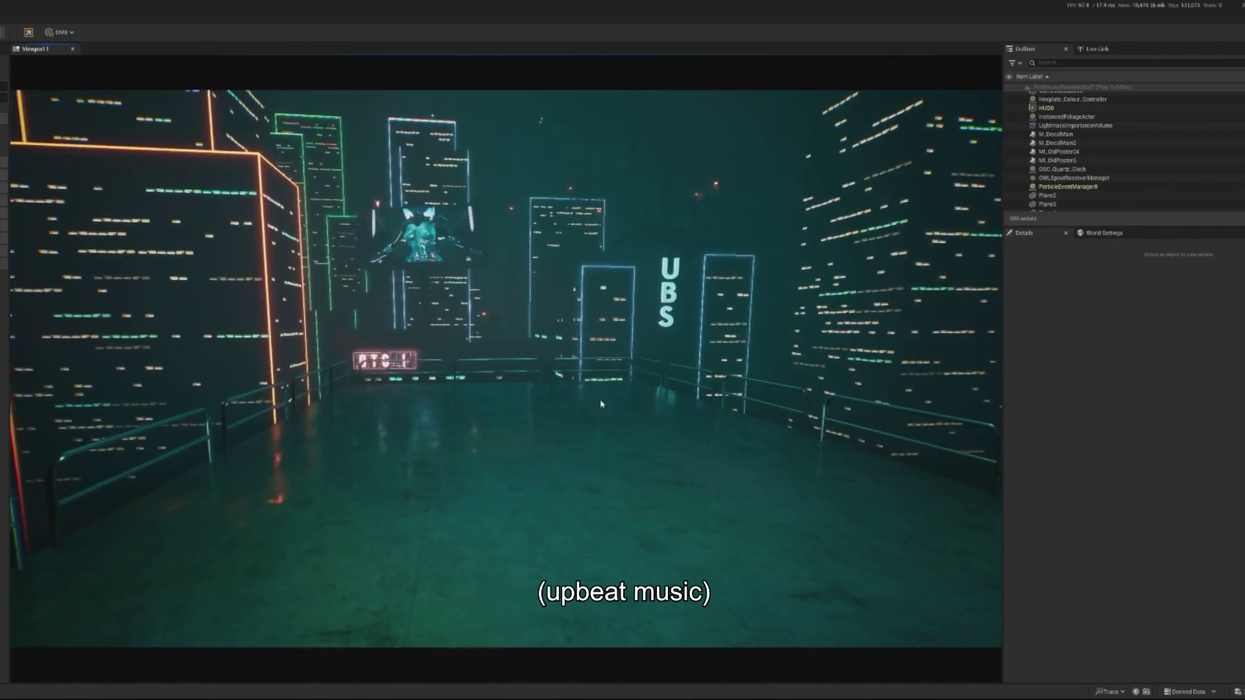
{"action": "left_click", "coordinate": [426, 484]}
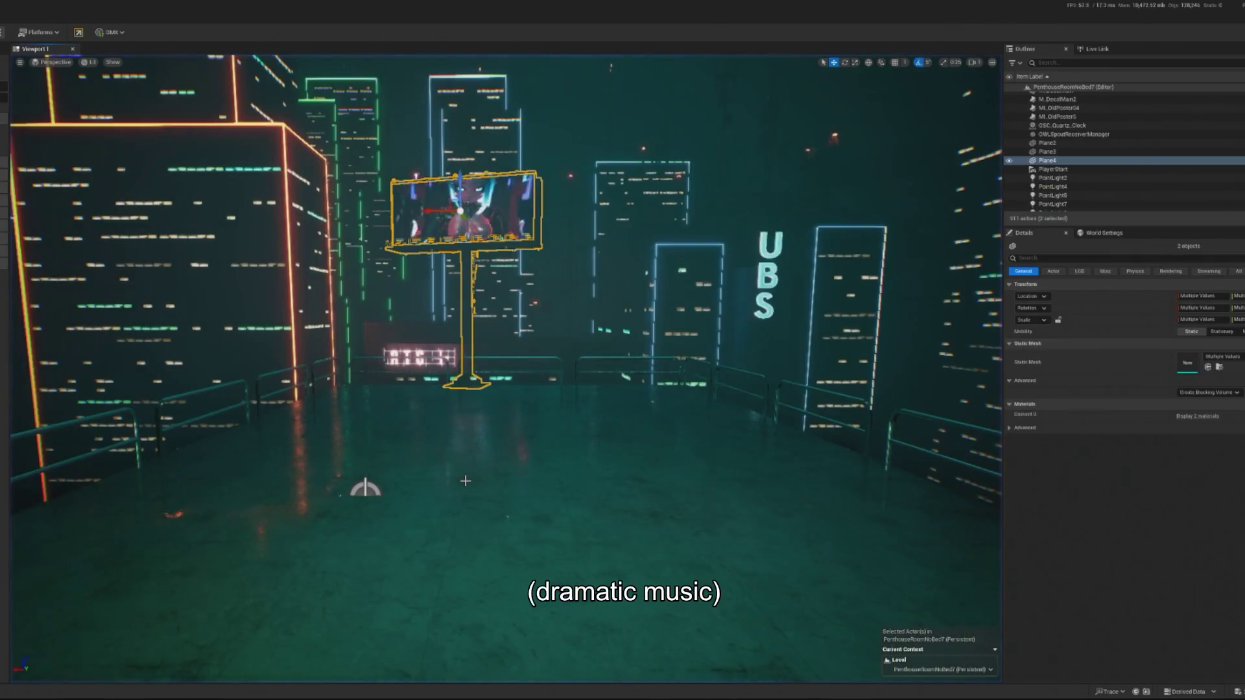
Step: Focus on the billboard, select the Billboard1 actor, and set its scale to 4
{"action": "key", "text": "f"}
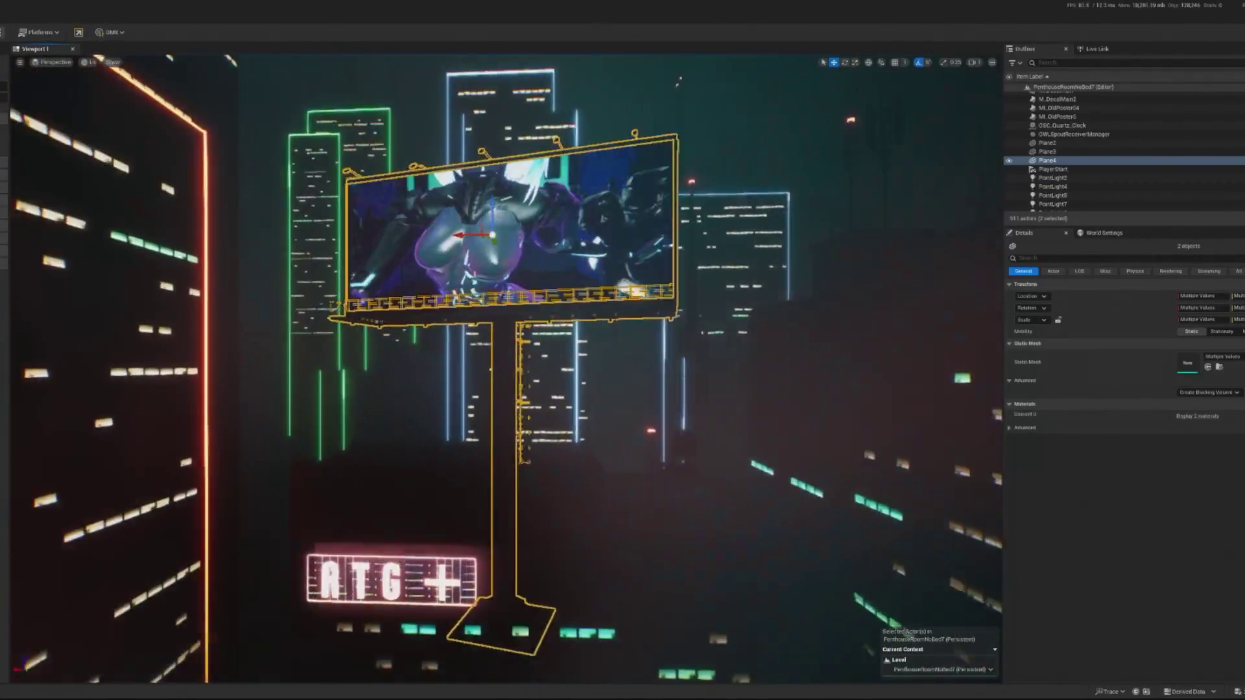
{"action": "left_click", "coordinate": [505, 334], "text": "ctrl"}
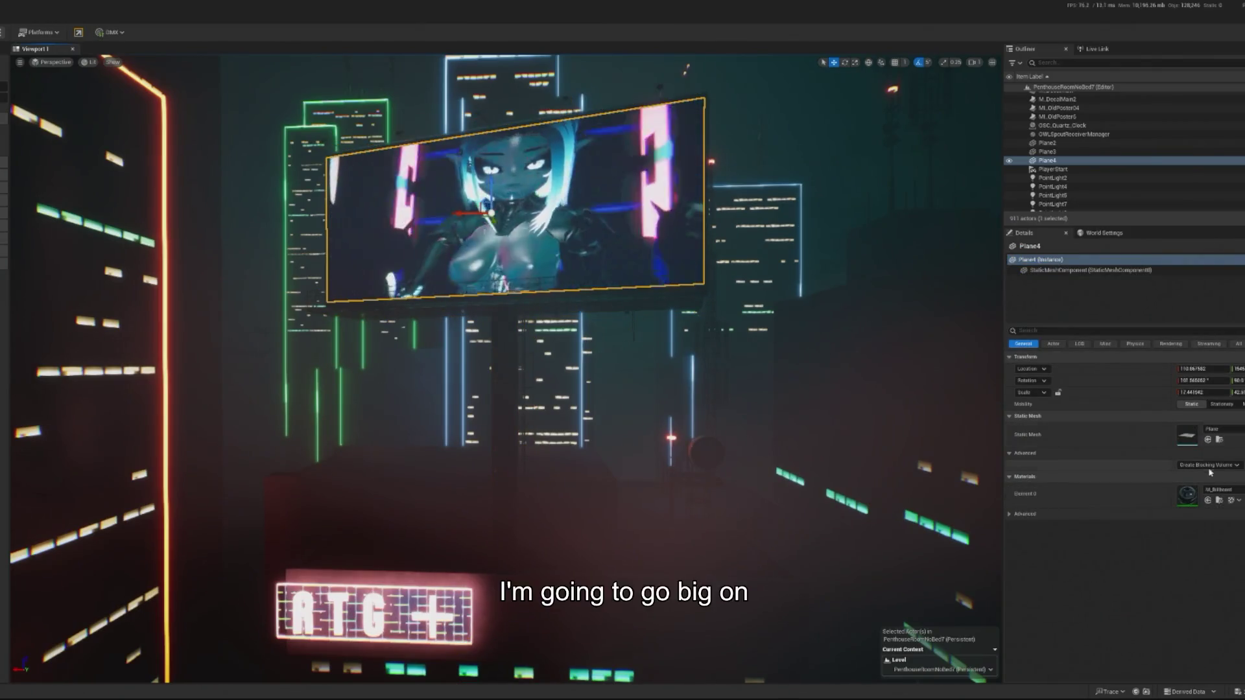
{"action": "left_click", "coordinate": [510, 332]}
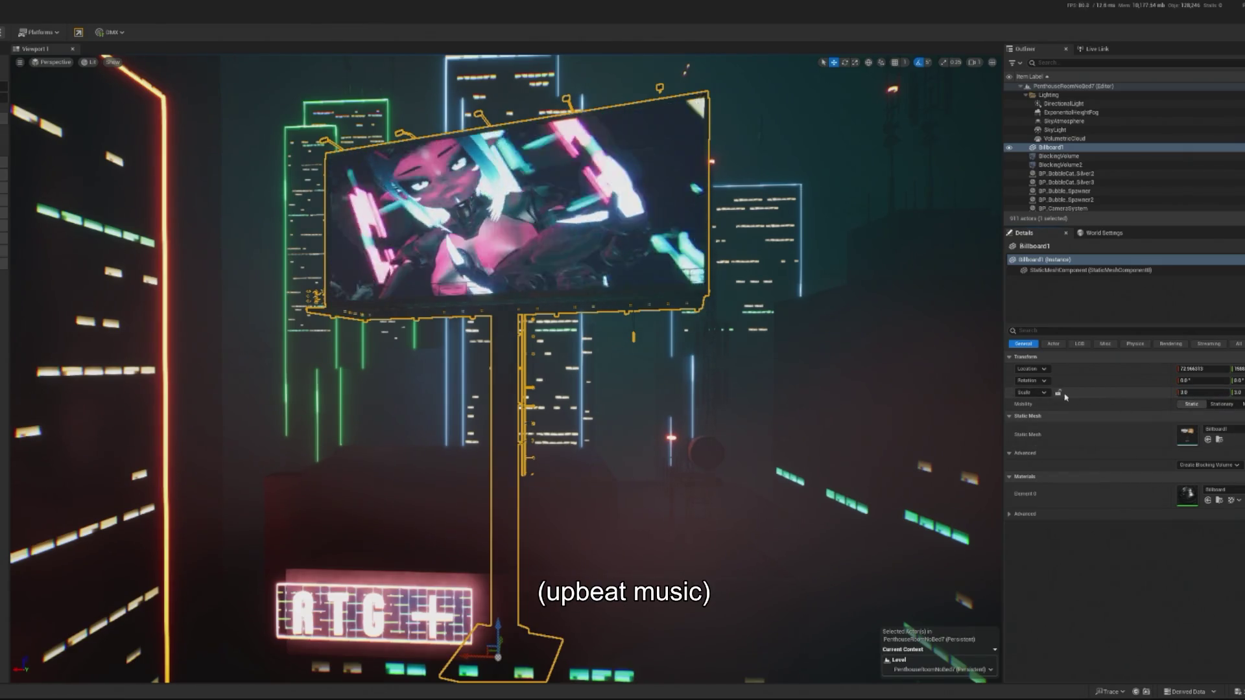
{"action": "type", "text": "4"}
{"action": "key", "text": "Return"}
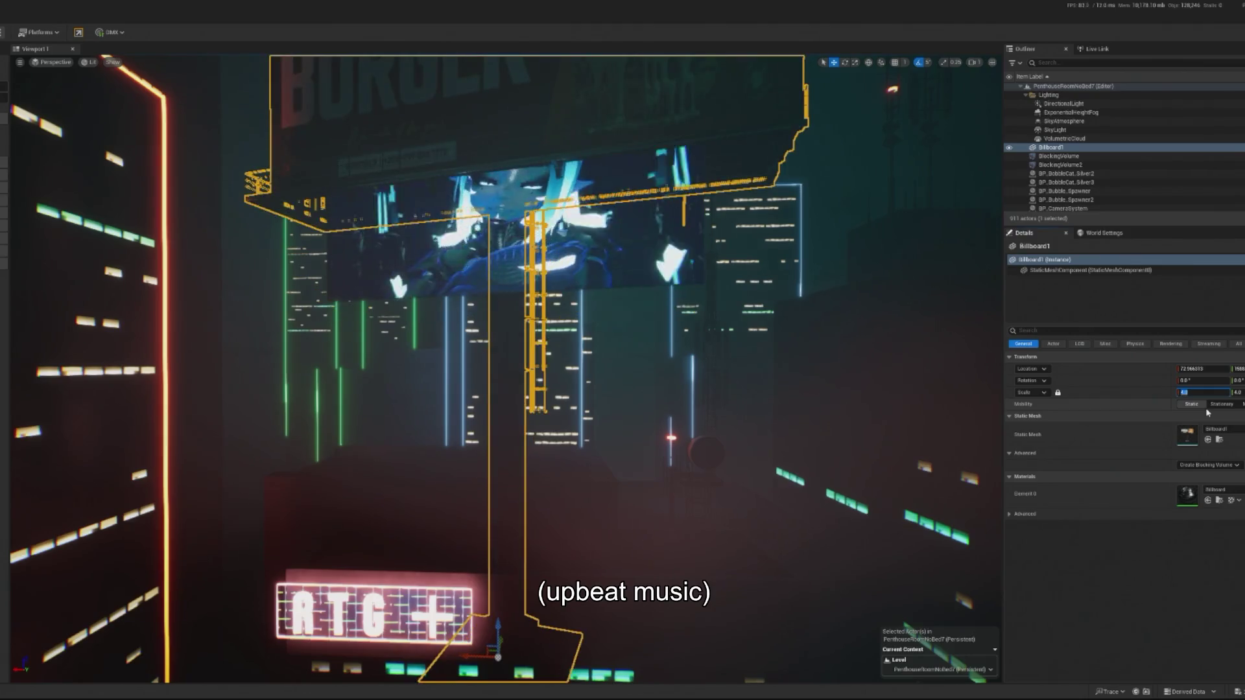
Step: Stretch the Plane4 video screen to fill the enlarged frame, then focus on Billboard1
{"action": "left_click", "coordinate": [519, 246]}
{"action": "scroll", "coordinate": [533, 301], "scroll_direction": "down", "scroll_amount": 10}
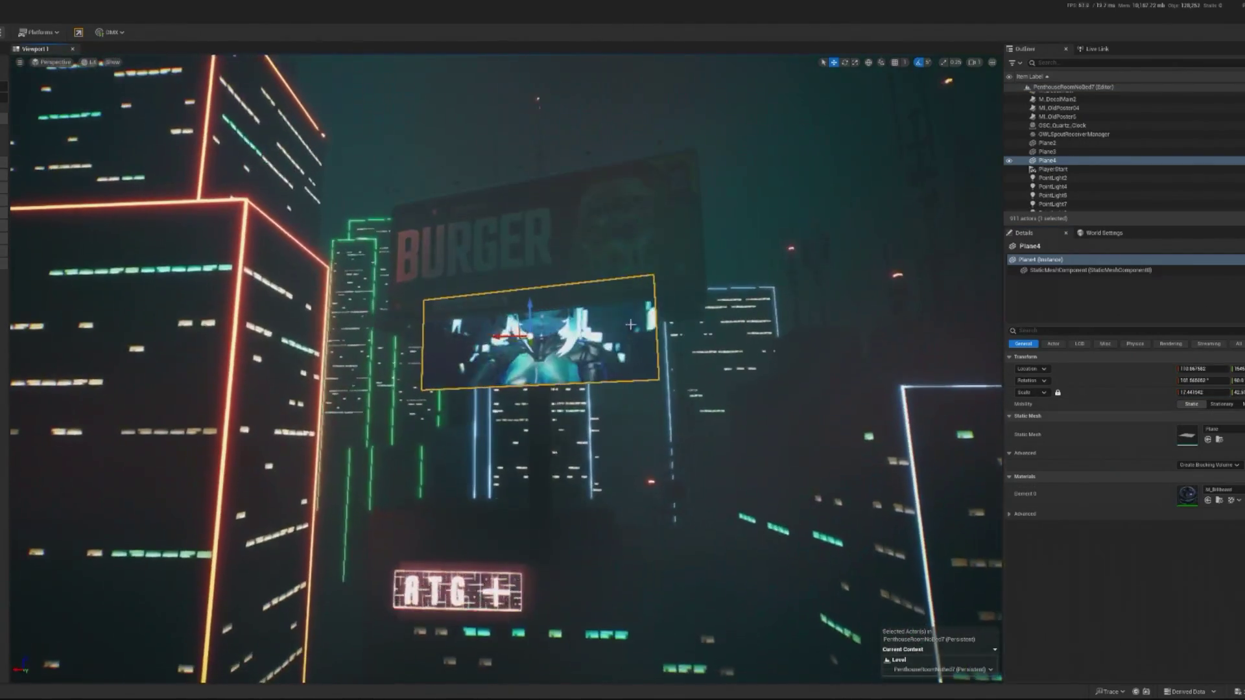
{"action": "left_click_drag", "start_coordinate": [533, 217], "coordinate": [418, 347]}
{"action": "key", "text": "e"}
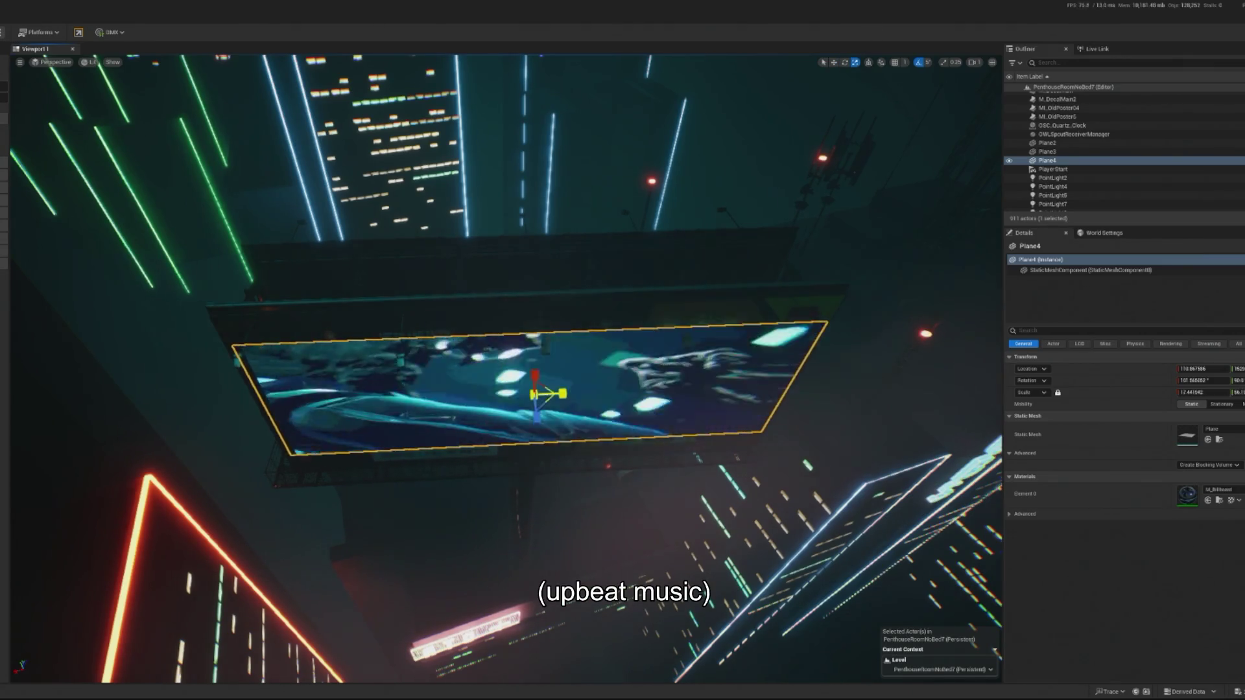
{"action": "left_click_drag", "start_coordinate": [545, 371], "coordinate": [495, 438]}
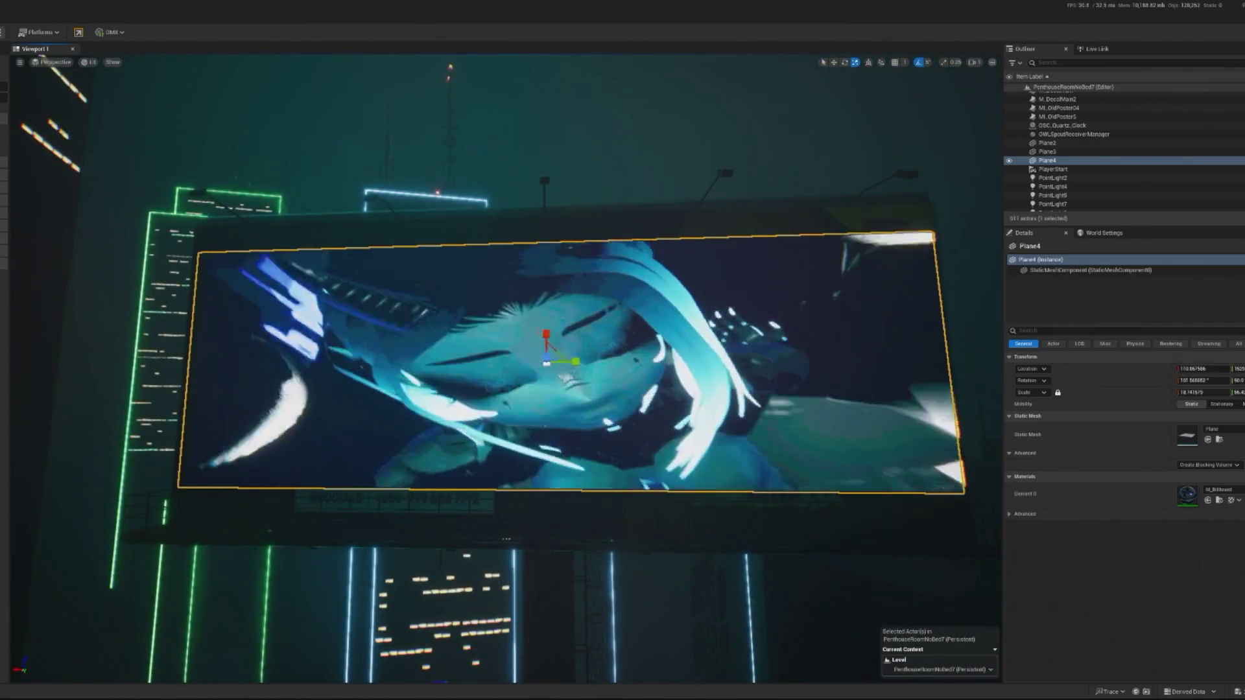
{"action": "left_click_drag", "start_coordinate": [547, 334], "coordinate": [546, 428]}
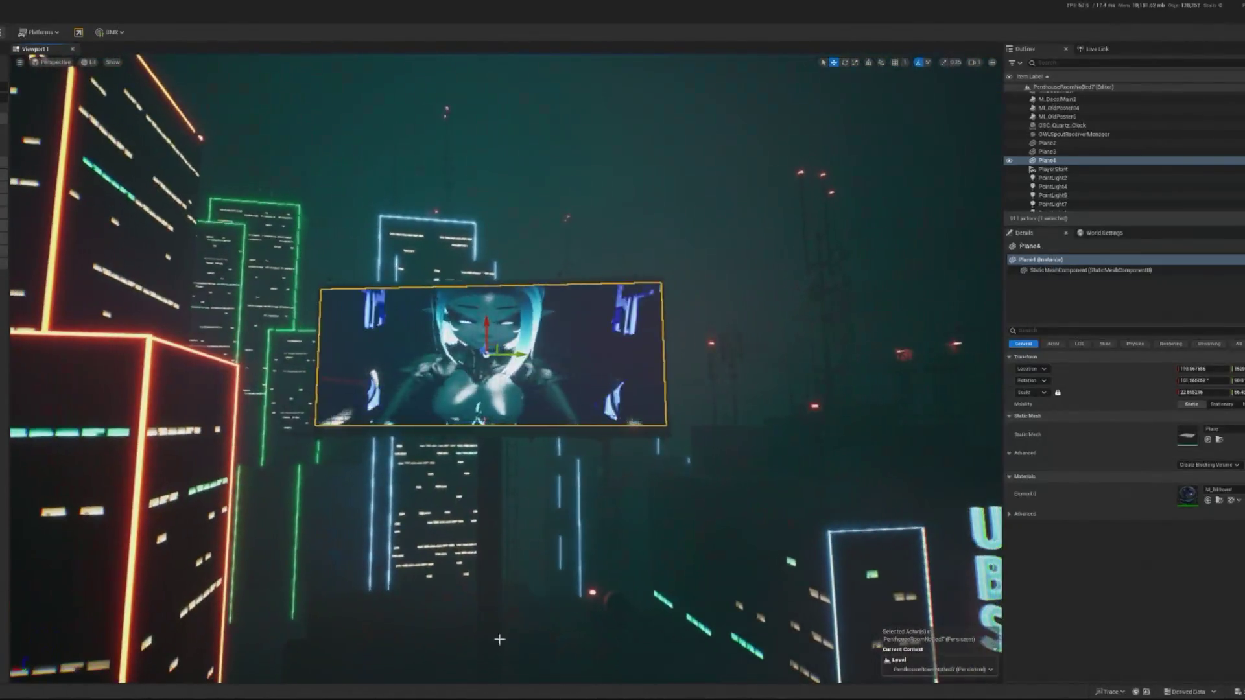
{"action": "left_click", "coordinate": [467, 344]}
{"action": "key", "text": "f"}
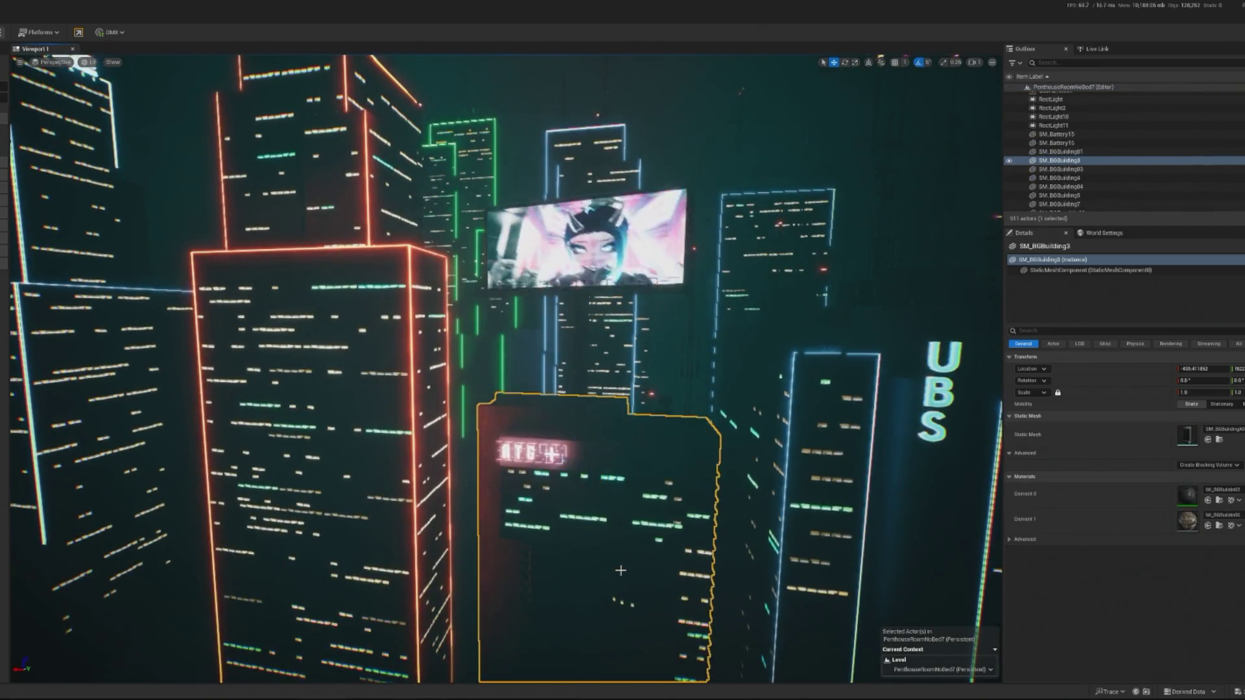
Step: Play in Editor to view the enlarged billboard, then free the mouse with Shift+F1
{"action": "key", "text": "alt+p"}
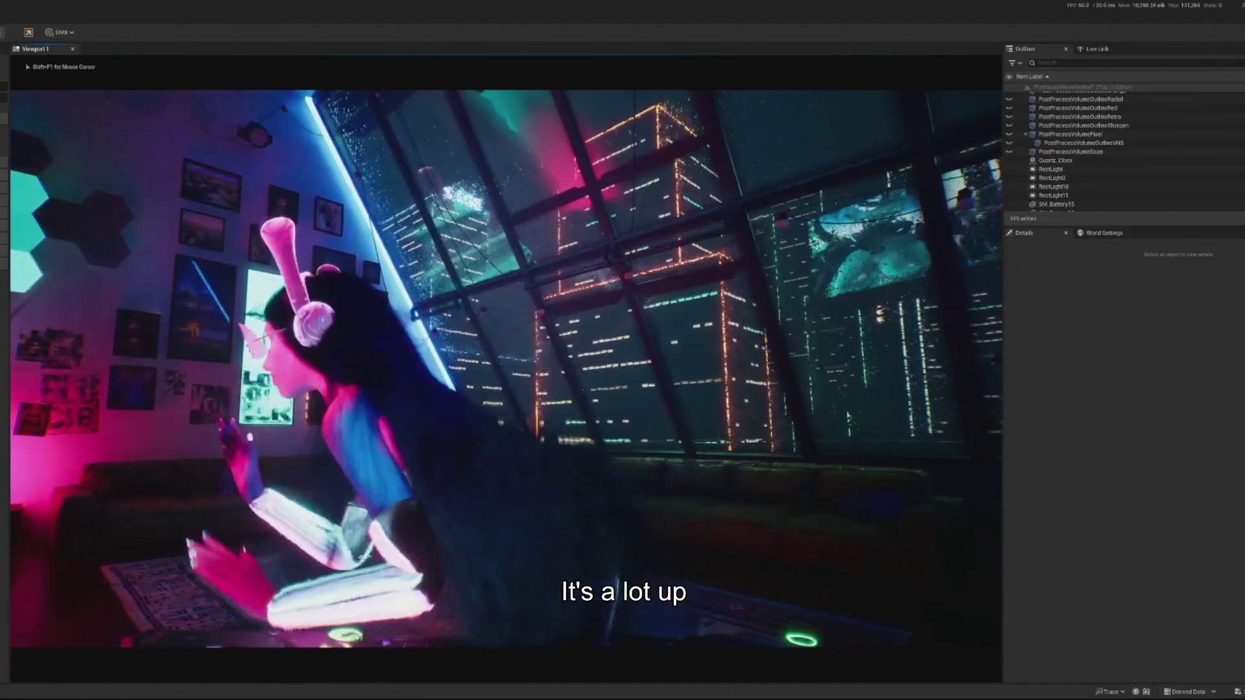
{"action": "key", "text": "shift+F1"}
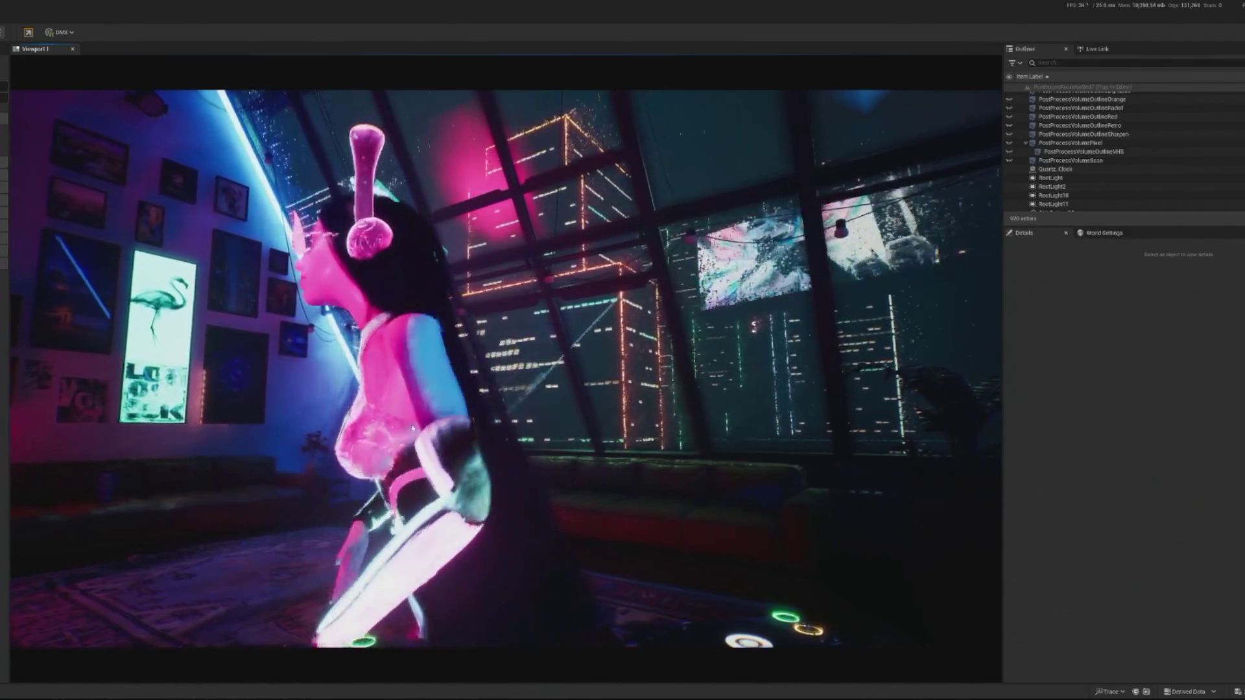
Step: Click into the play viewport to give mouse control back to the play test
{"action": "left_click", "coordinate": [756, 342]}
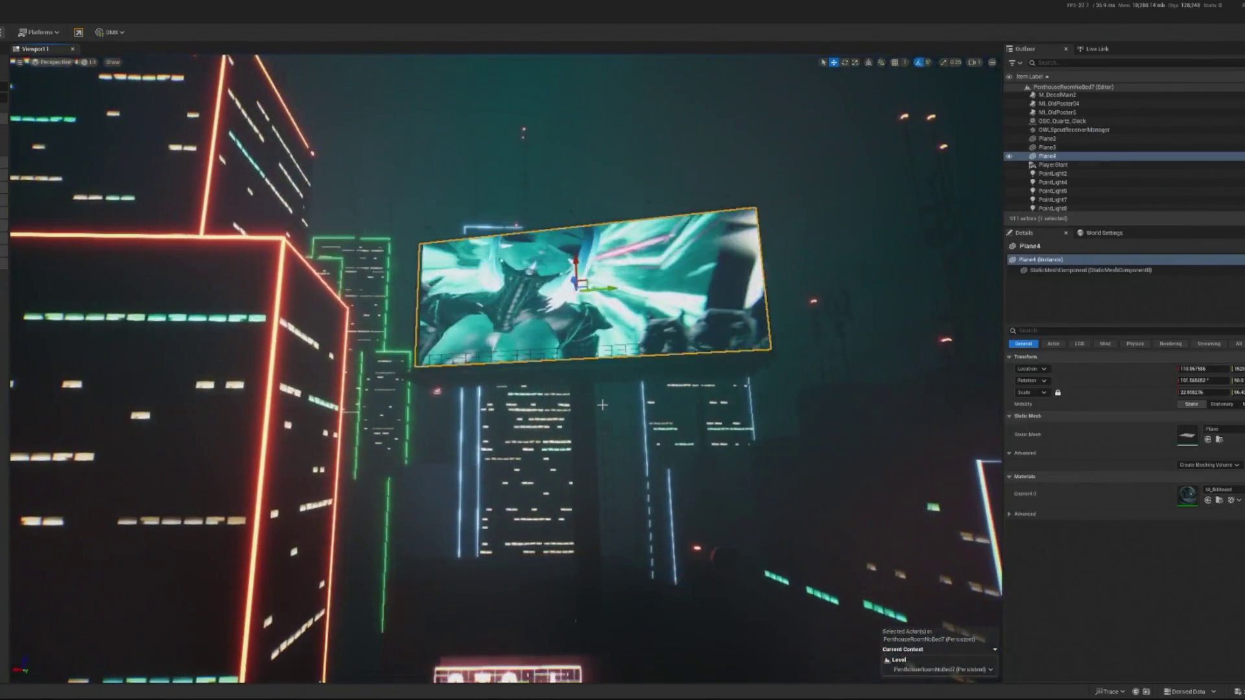
Step: Lower Billboard1 and its Plane4 screen toward the RTG sign, then play-test the scene
{"action": "left_click", "coordinate": [602, 404], "text": "ctrl"}
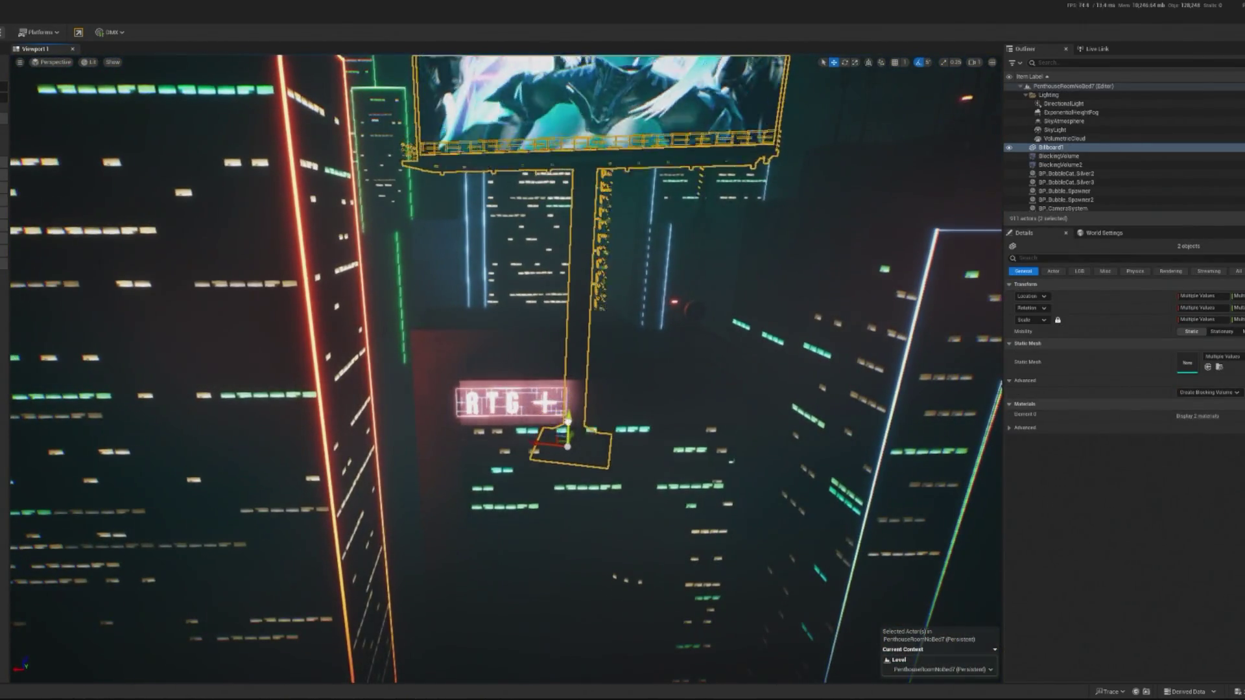
{"action": "mouse_move", "coordinate": [567, 420]}
{"action": "left_mouse_down"}
{"action": "mouse_move", "coordinate": [566, 496]}
{"action": "mouse_move", "coordinate": [456, 501]}
{"action": "left_mouse_up"}
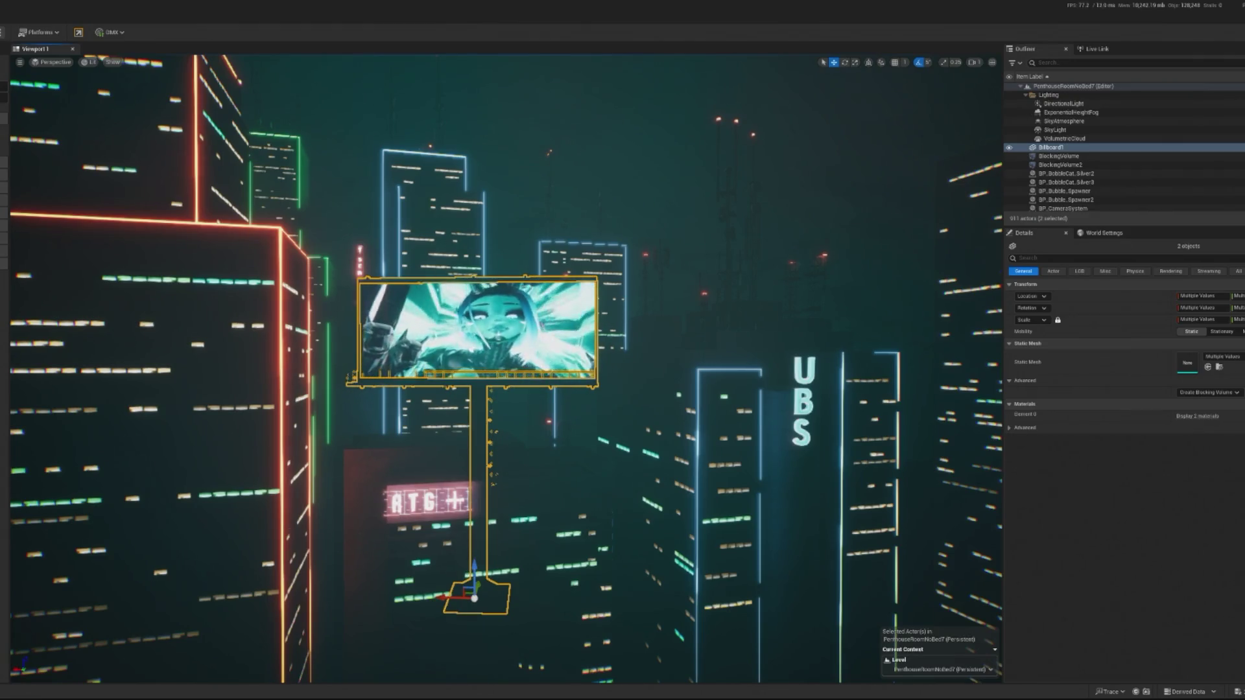
{"action": "key", "text": "alt+p"}
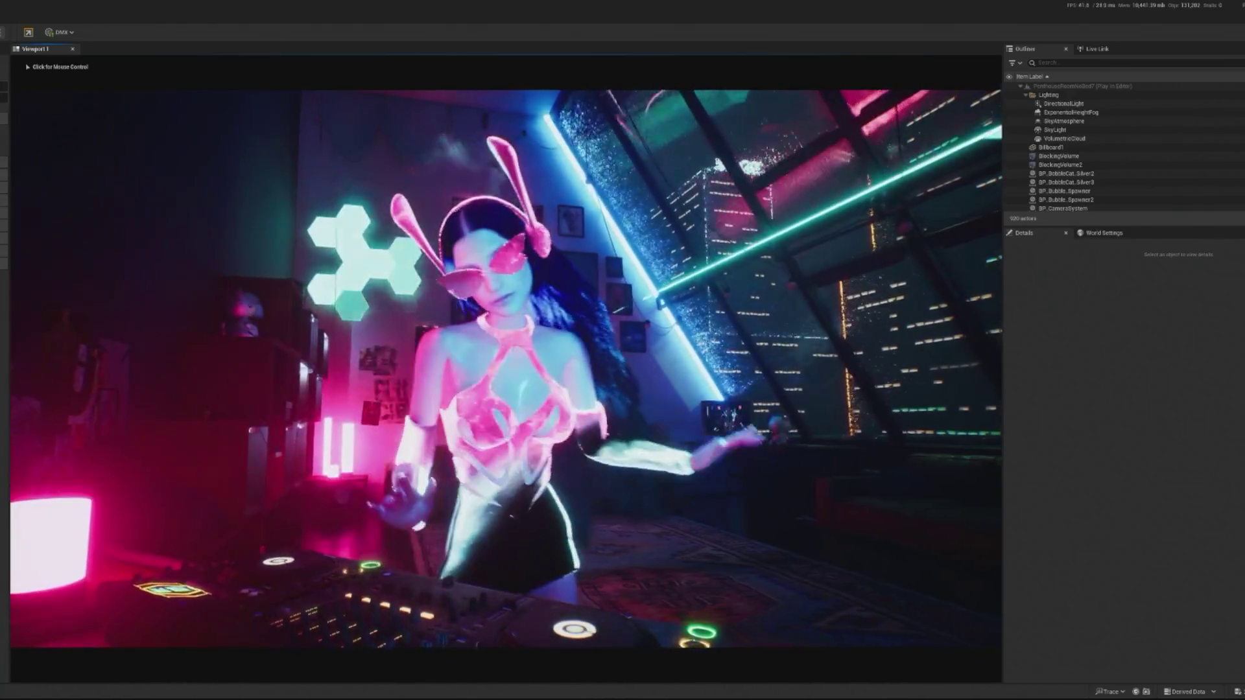
Step: Release the cursor, then click into the running DJ scene so the game captures the mouse
{"action": "key", "text": "shift+F1"}
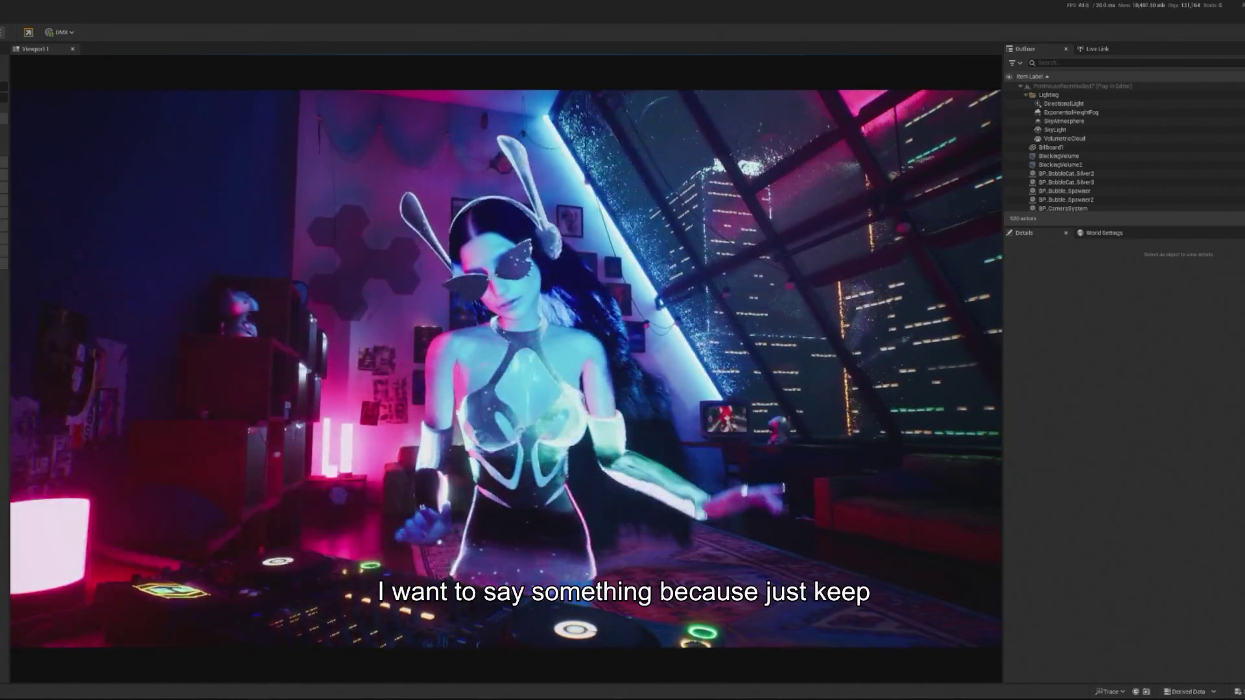
{"action": "left_click", "coordinate": [615, 343]}
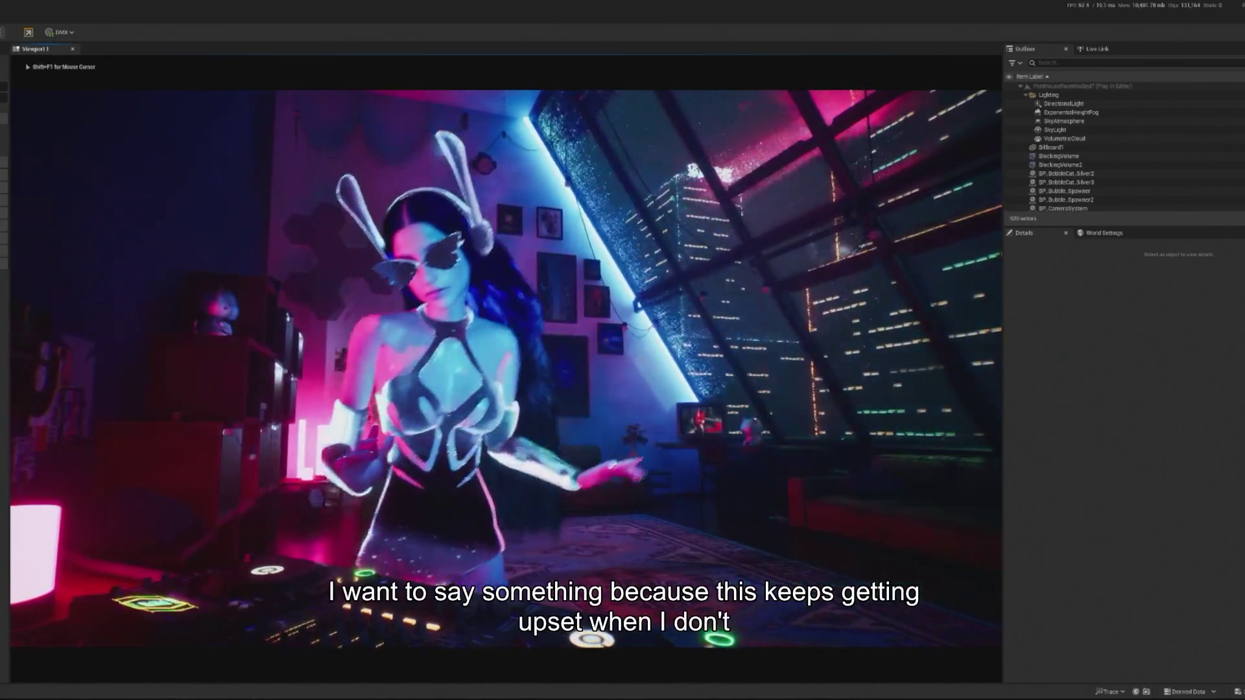
Step: Free the mouse from the play session with Shift+F1 while the DJ cinematic keeps playing
{"action": "key", "text": "shift+F1"}
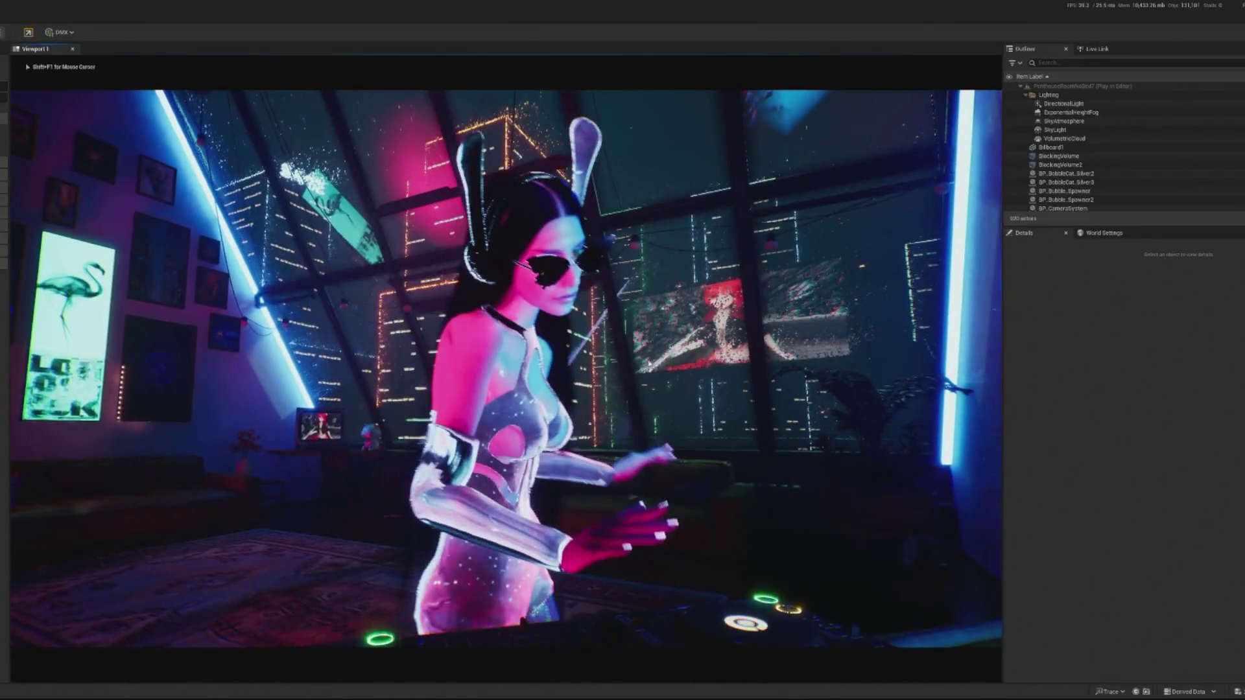
Step: Stop the play preview and select building body SM_Cube with a first range of SM_BGEmisWin windows
{"action": "key", "text": "Escape"}
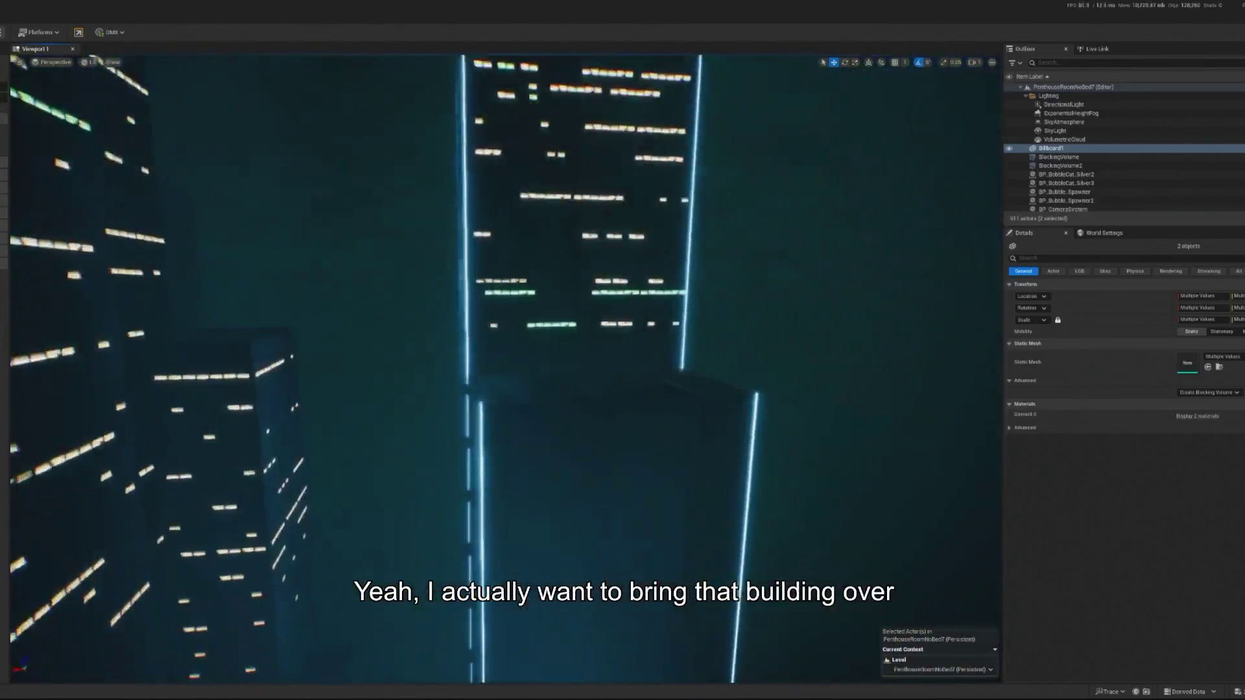
{"action": "left_click", "coordinate": [600, 419]}
{"action": "scroll", "coordinate": [600, 419], "scroll_direction": "up", "scroll_amount": 10}
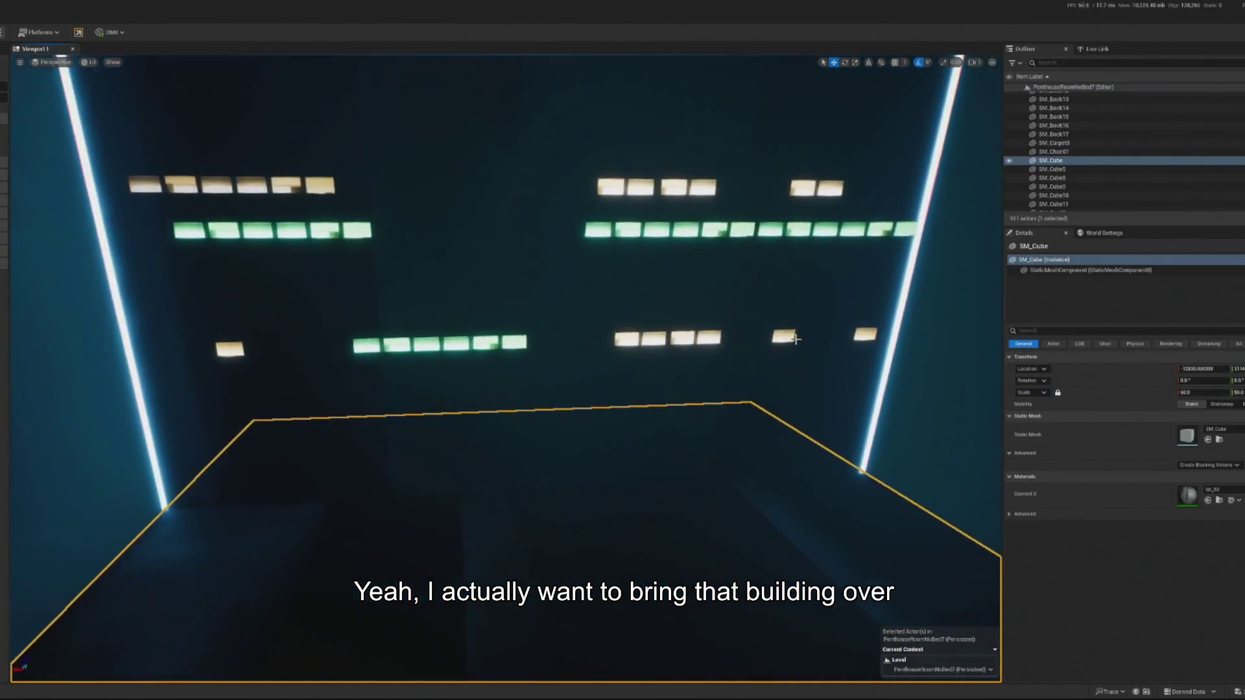
{"action": "left_click", "coordinate": [864, 334]}
{"action": "scroll", "coordinate": [1090, 129], "scroll_direction": "up", "scroll_amount": 2}
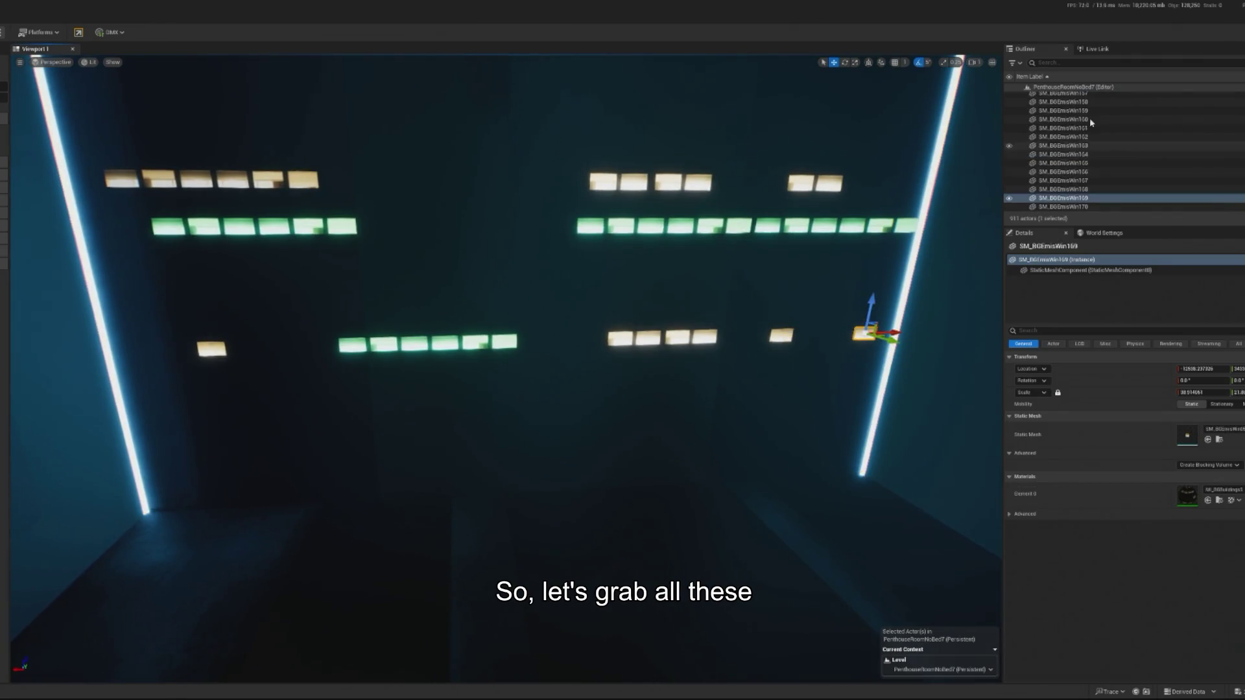
{"action": "left_click", "coordinate": [1090, 120], "text": "shift"}
{"action": "key", "text": "f"}
{"action": "scroll", "coordinate": [913, 674], "scroll_direction": "down", "scroll_amount": 5}
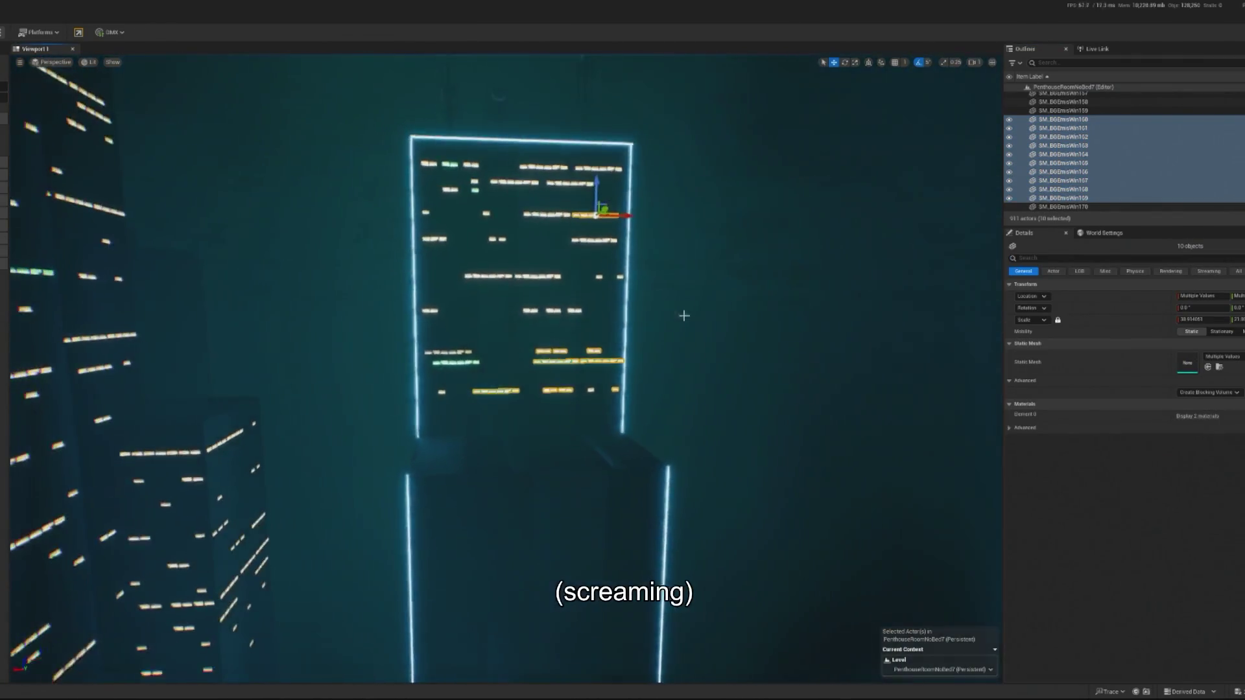
{"action": "scroll", "coordinate": [1097, 142], "scroll_direction": "up", "scroll_amount": 3}
Step: Extend the selection through SM_BGEmisWin118, SM_BGEmisWin170–173 and the building's lower body
{"action": "left_click", "coordinate": [1097, 135], "text": "shift"}
{"action": "scroll", "coordinate": [1098, 135], "scroll_direction": "up", "scroll_amount": 3}
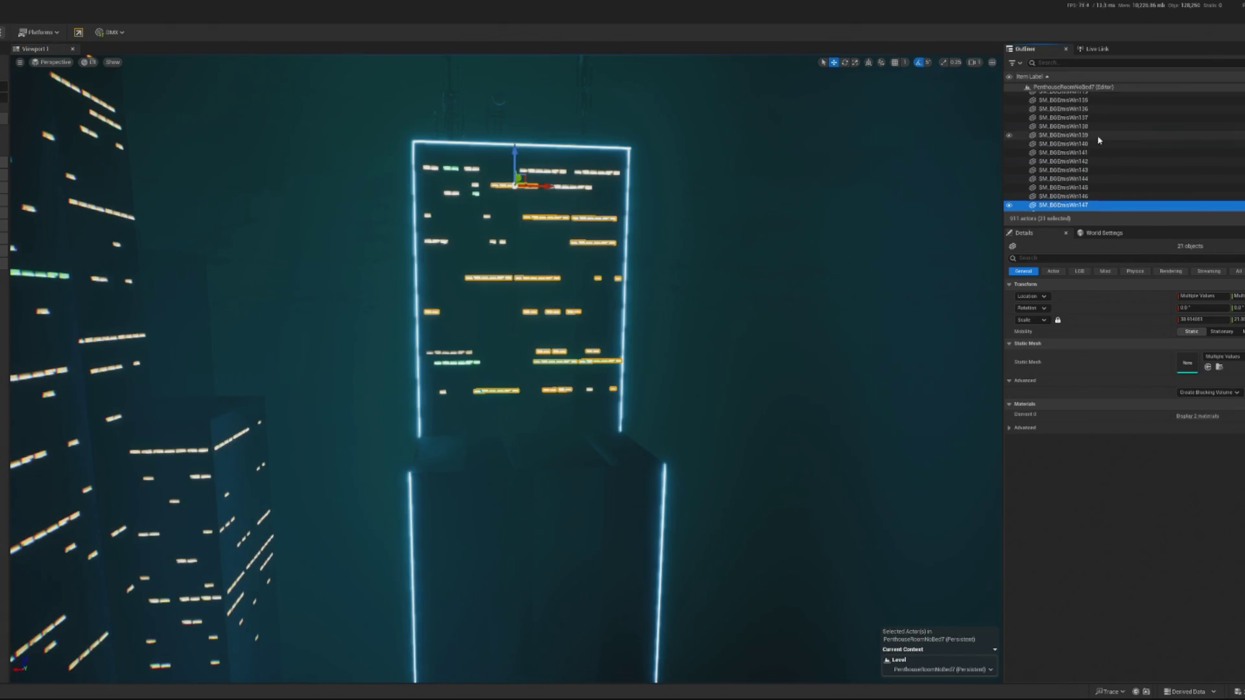
{"action": "left_click", "coordinate": [1090, 148], "text": "shift"}
{"action": "mouse_move", "coordinate": [584, 325]}
{"action": "left_mouse_down"}
{"action": "mouse_move", "coordinate": [616, 292]}
{"action": "mouse_move", "coordinate": [583, 273]}
{"action": "mouse_move", "coordinate": [571, 311]}
{"action": "left_mouse_up"}
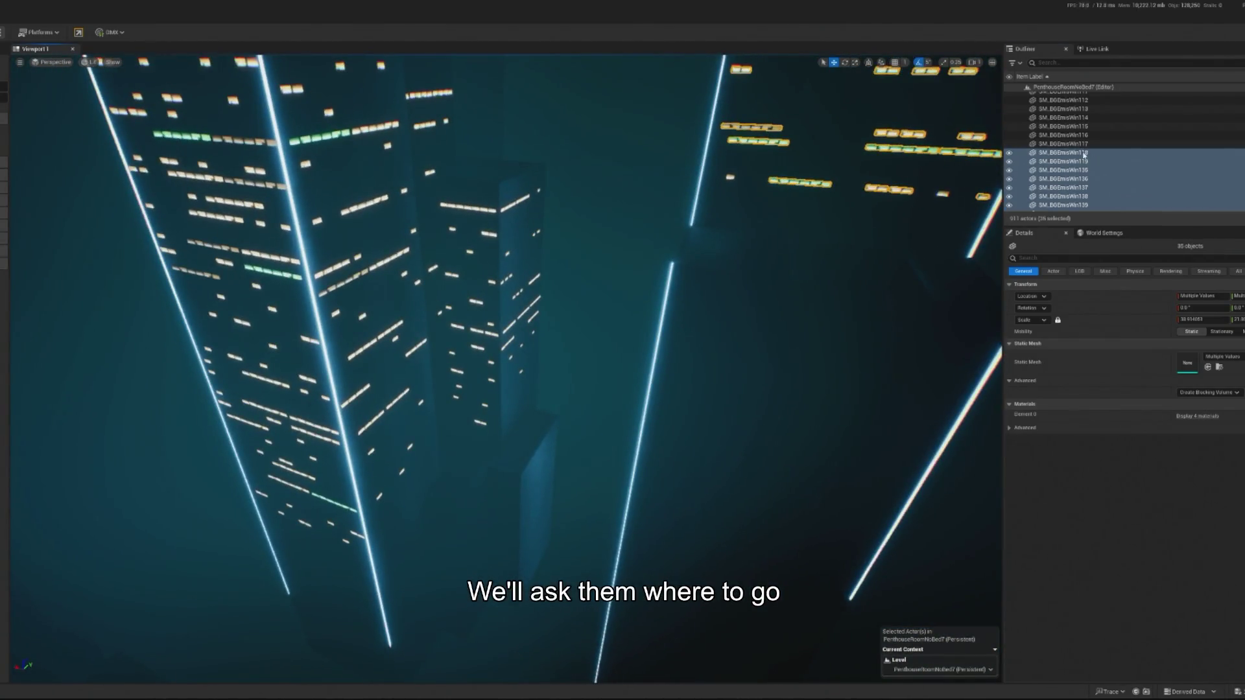
{"action": "left_click", "coordinate": [1084, 153], "text": "ctrl"}
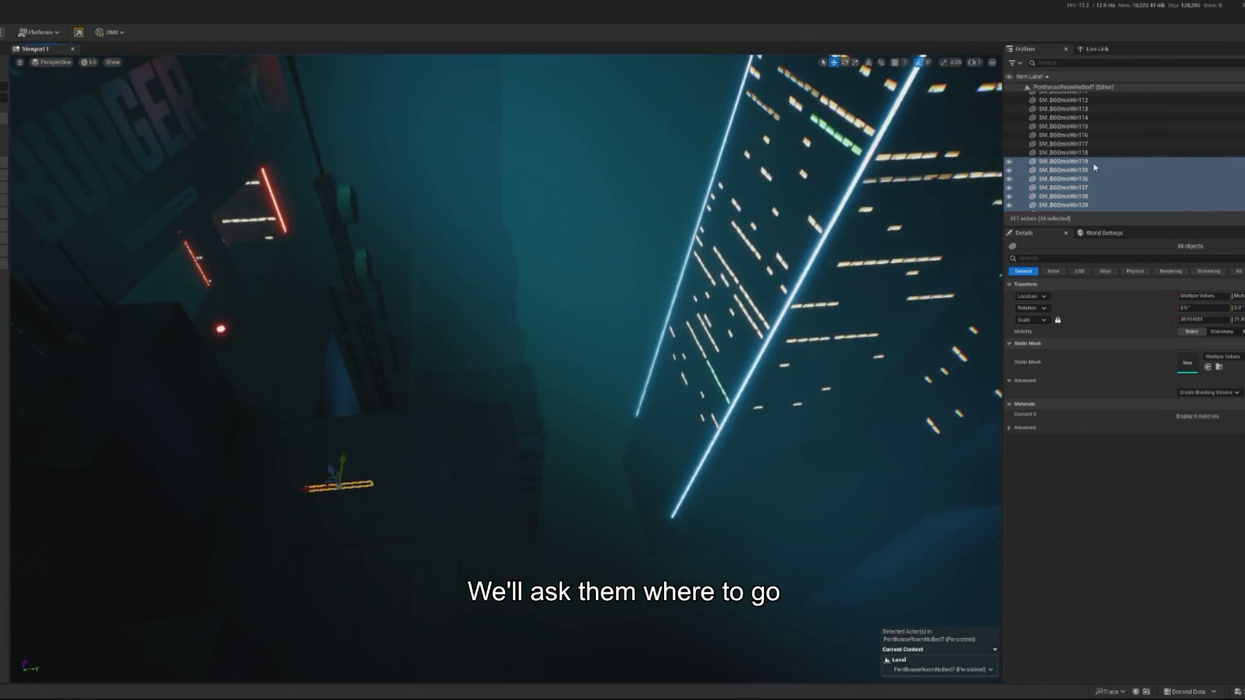
{"action": "left_click", "coordinate": [1091, 154], "text": "ctrl"}
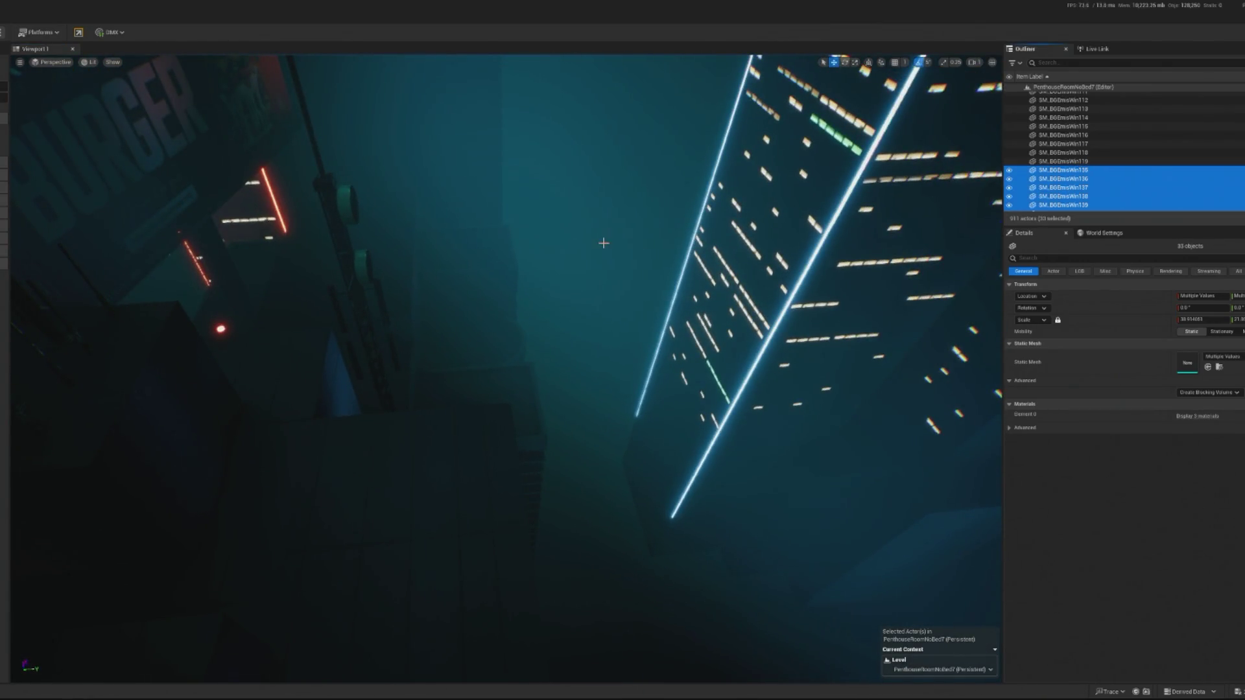
{"action": "scroll", "coordinate": [1122, 149], "scroll_direction": "down", "scroll_amount": 5}
{"action": "key", "text": "f"}
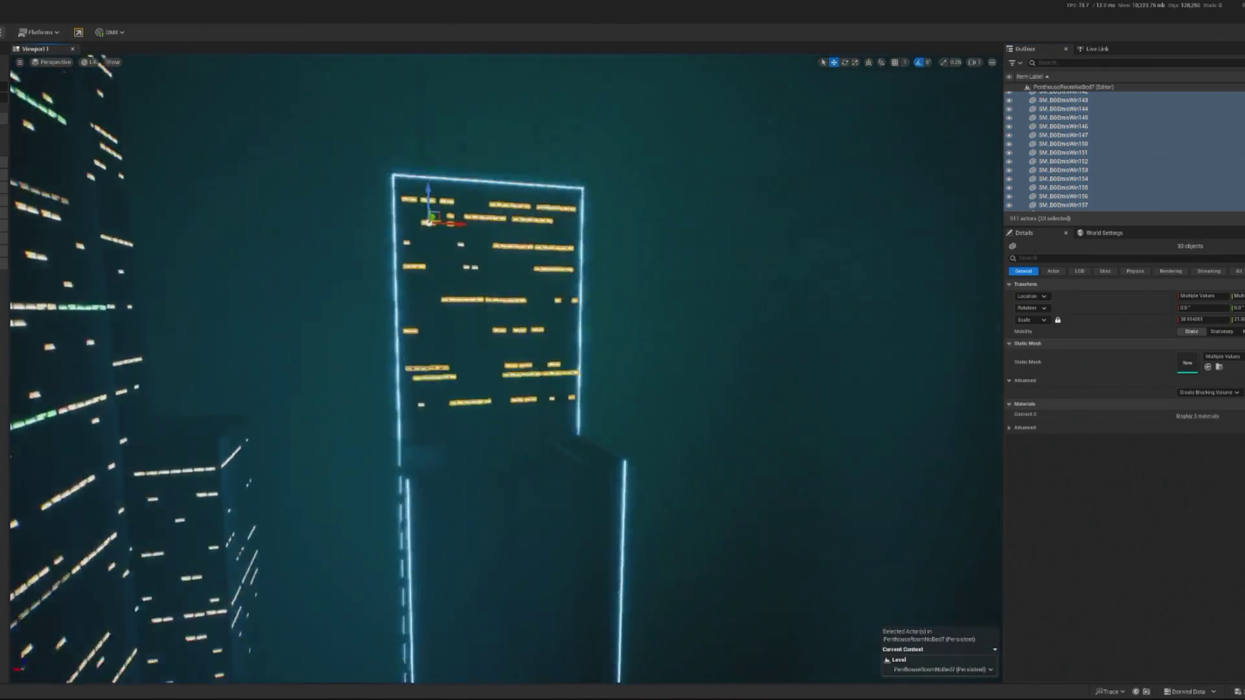
{"action": "scroll", "coordinate": [1077, 119], "scroll_direction": "down", "scroll_amount": 5}
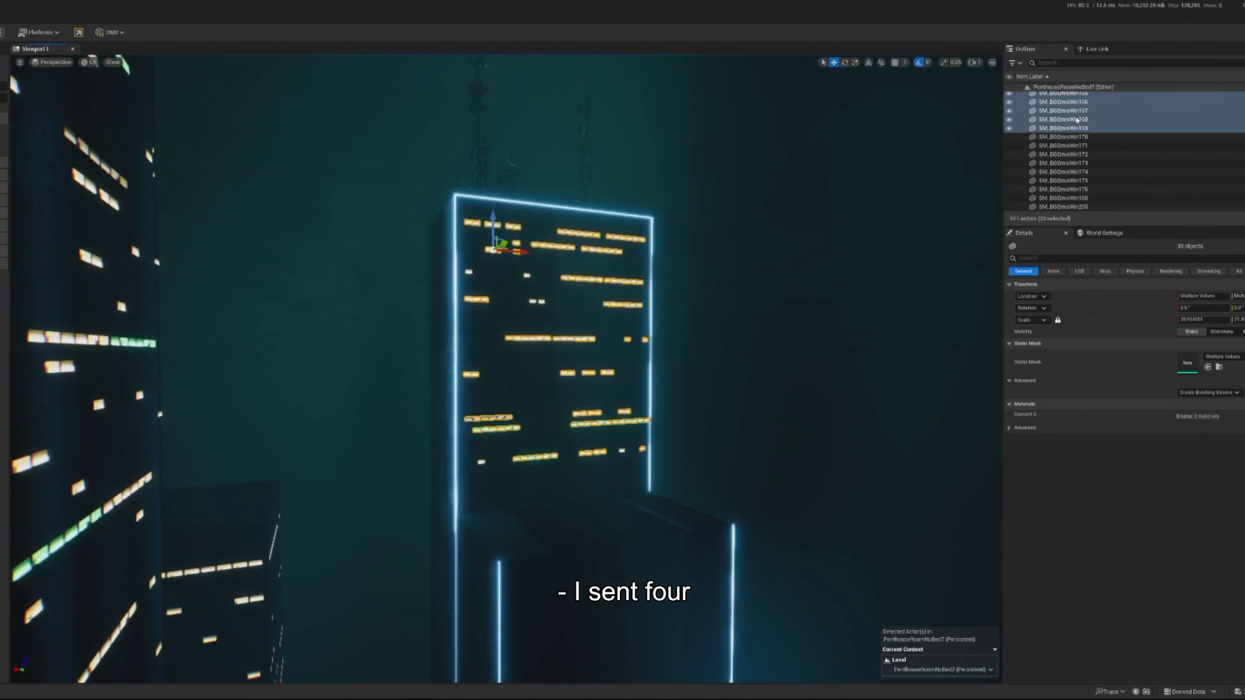
{"action": "left_click", "coordinate": [1057, 138], "text": "ctrl"}
{"action": "left_click", "coordinate": [1053, 164], "text": "shift"}
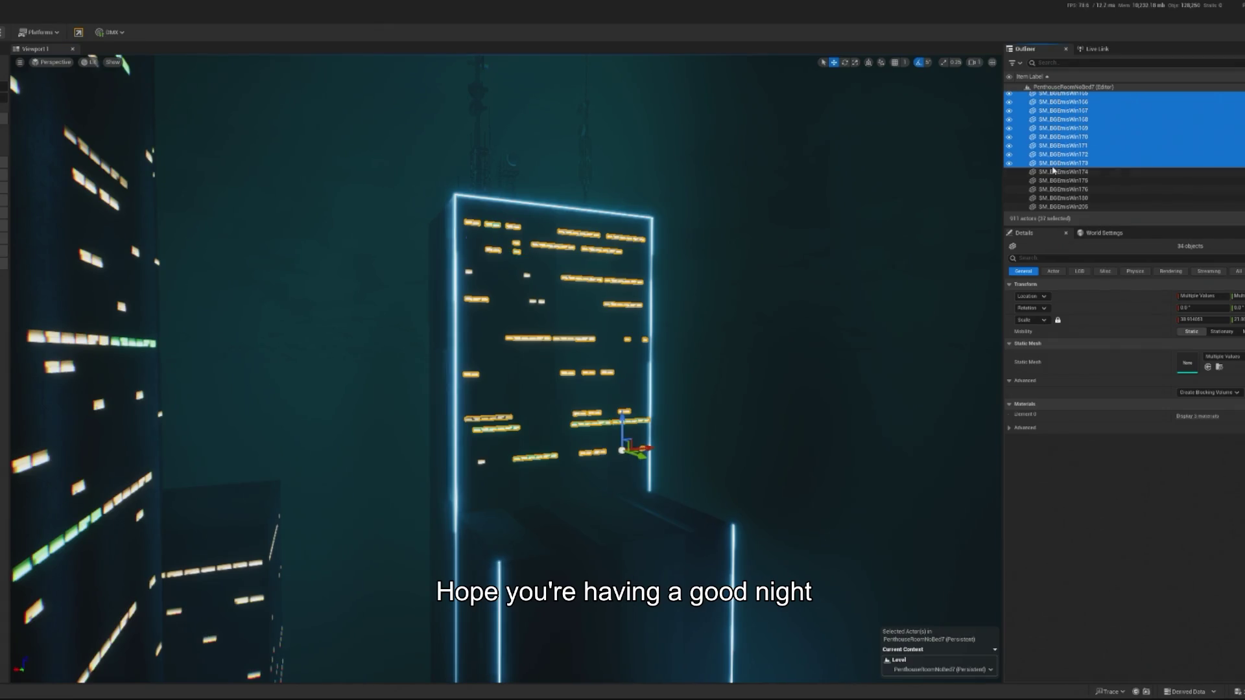
{"action": "left_click", "coordinate": [1072, 198], "text": "shift"}
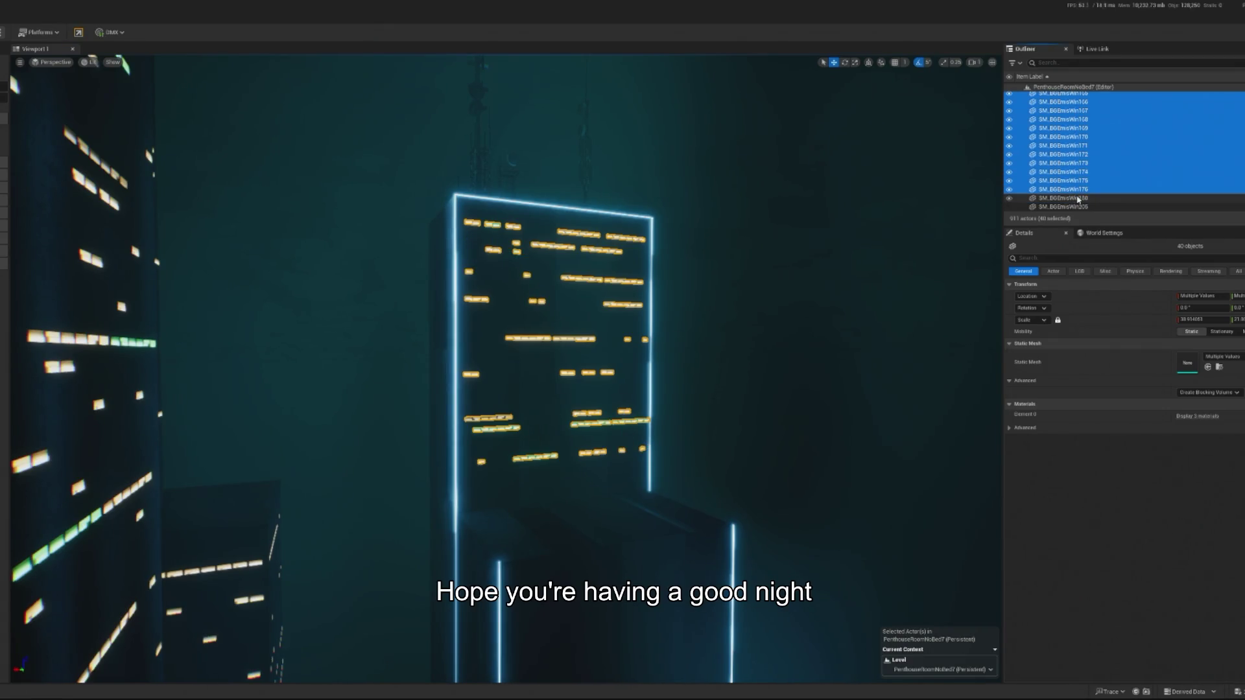
{"action": "left_click", "coordinate": [555, 548], "text": "ctrl"}
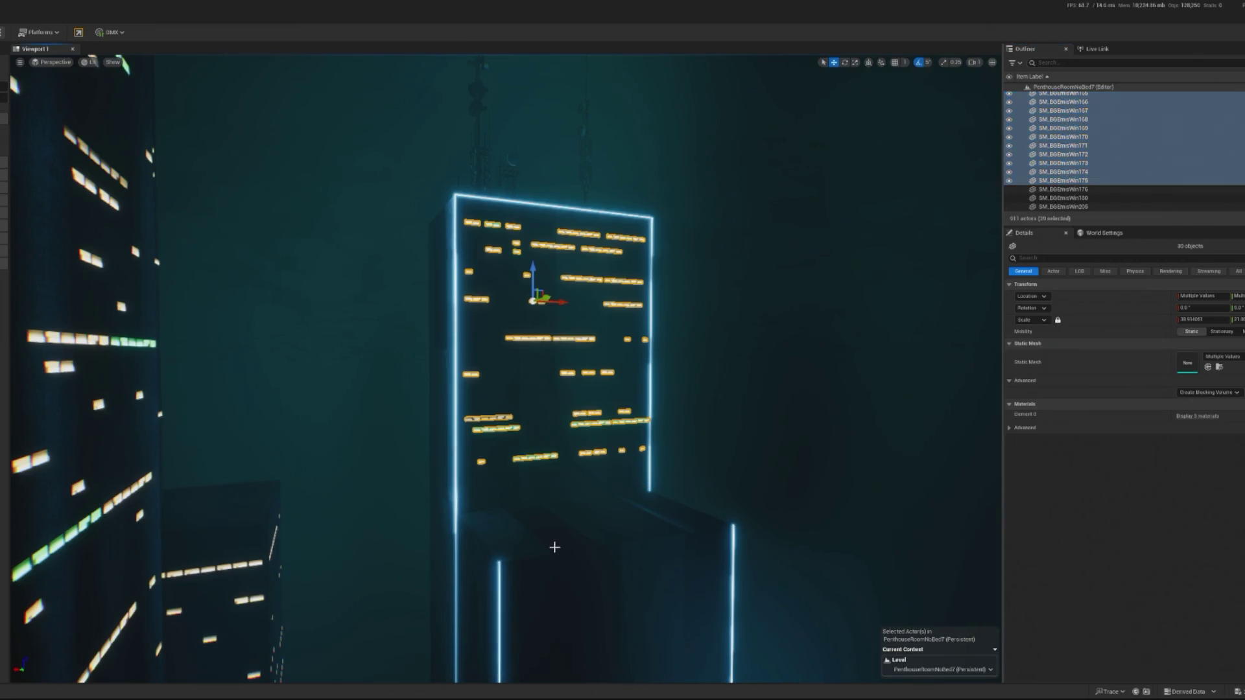
{"action": "scroll", "coordinate": [483, 579], "scroll_direction": "up", "scroll_amount": 10}
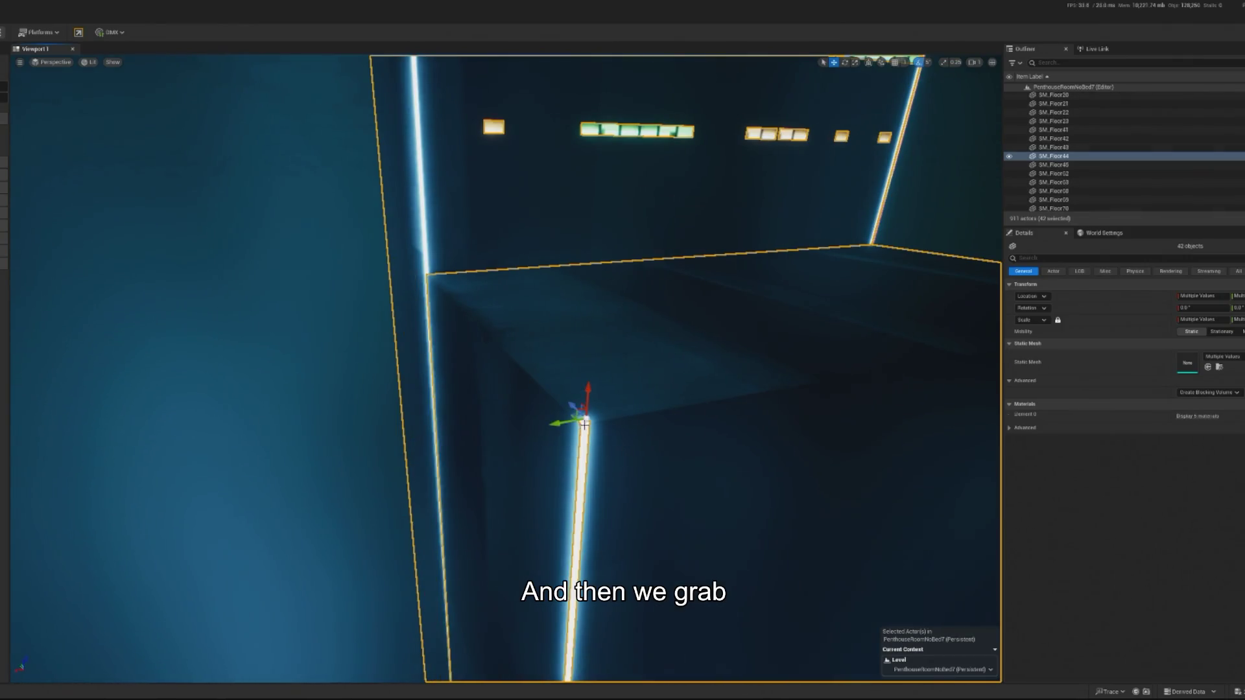
Step: Add floor meshes SM_Floor41 and SM_Floor45 to the tower's selection
{"action": "left_click", "coordinate": [421, 201], "text": "ctrl"}
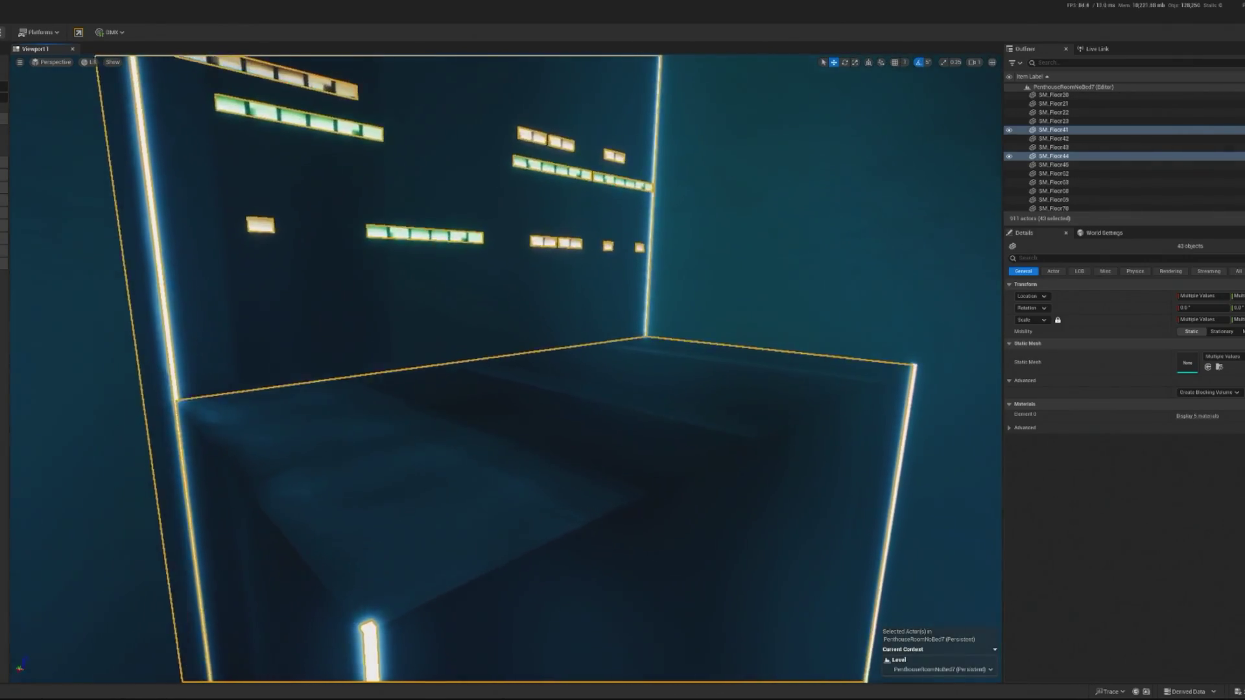
{"action": "scroll", "coordinate": [511, 449], "scroll_direction": "down", "scroll_amount": 10}
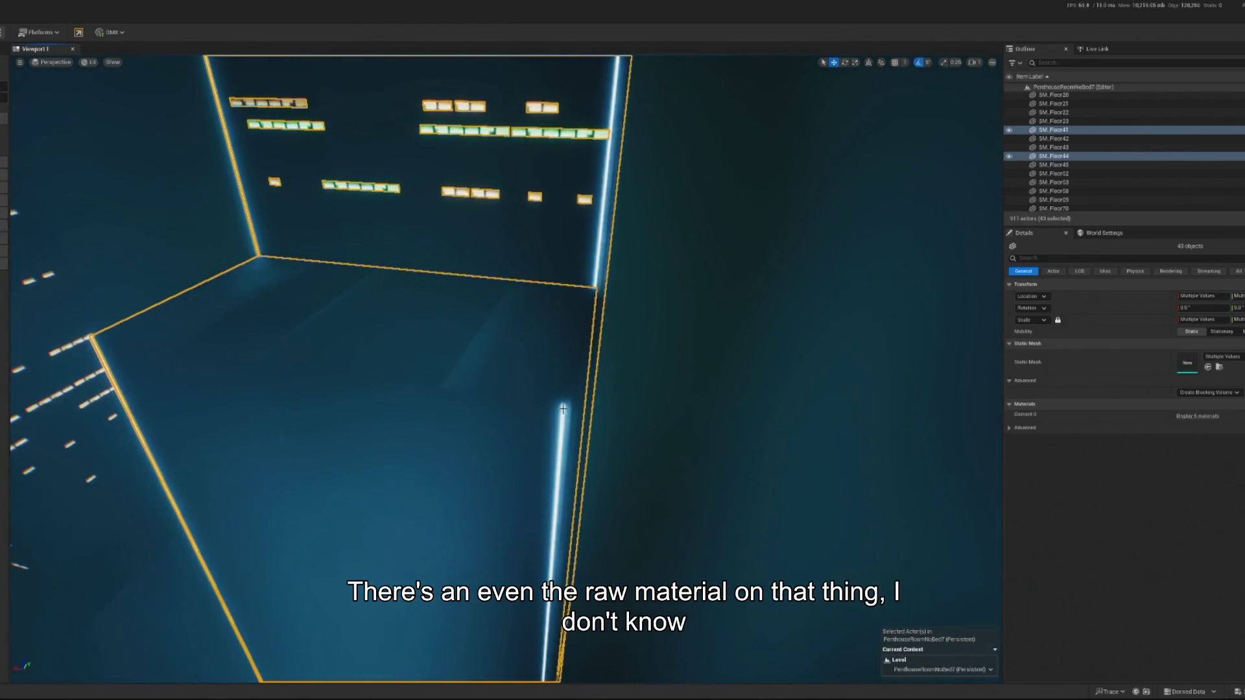
{"action": "left_click", "coordinate": [563, 408], "text": "ctrl"}
{"action": "scroll", "coordinate": [558, 395], "scroll_direction": "down", "scroll_amount": 10}
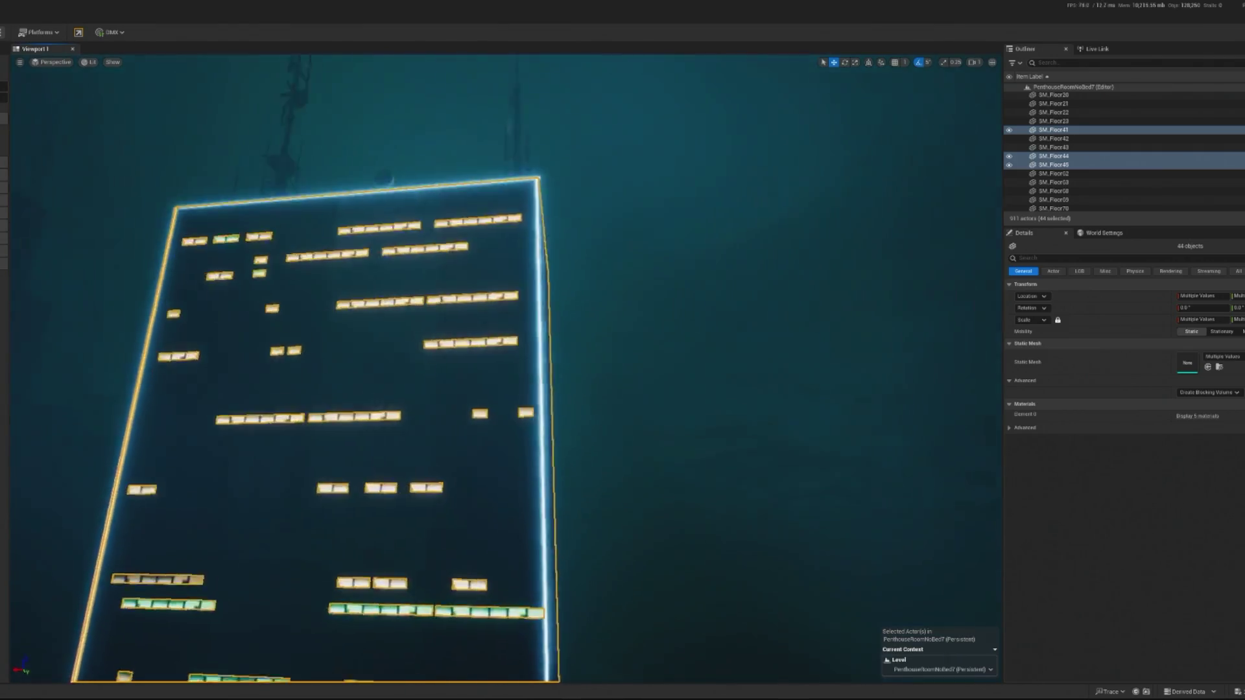
{"action": "scroll", "coordinate": [668, 406], "scroll_direction": "up", "scroll_amount": 10}
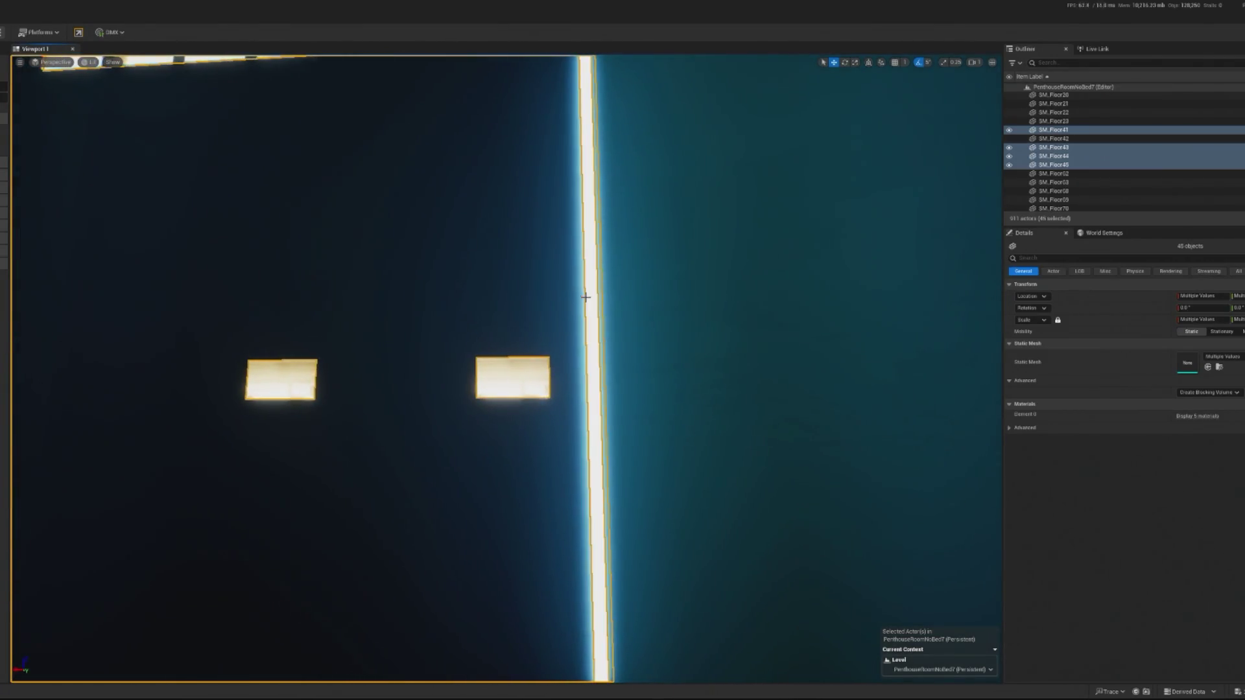
{"action": "scroll", "coordinate": [586, 297], "scroll_direction": "down", "scroll_amount": 10}
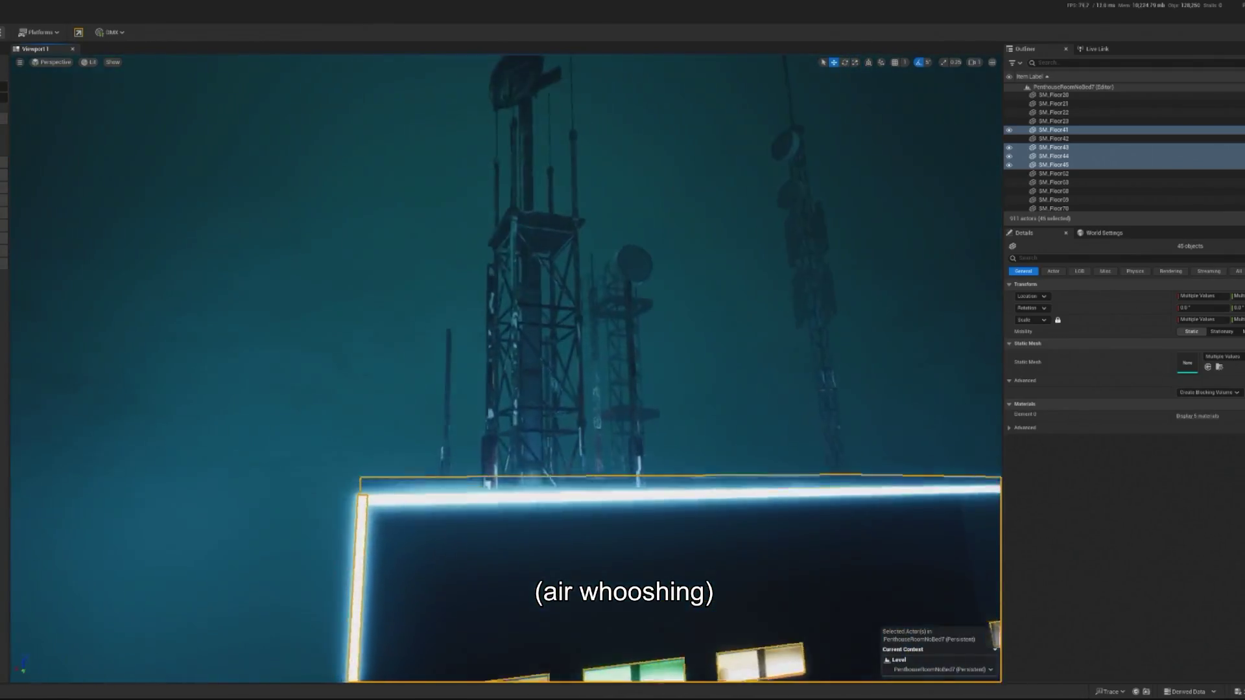
{"action": "scroll", "coordinate": [586, 297], "scroll_direction": "up", "scroll_amount": 2}
{"action": "mouse_move", "coordinate": [472, 520]}
{"action": "left_mouse_down"}
{"action": "mouse_move", "coordinate": [454, 467]}
{"action": "mouse_move", "coordinate": [483, 513]}
{"action": "mouse_move", "coordinate": [493, 480]}
{"action": "mouse_move", "coordinate": [566, 407]}
{"action": "mouse_move", "coordinate": [590, 454]}
{"action": "mouse_move", "coordinate": [565, 435]}
{"action": "mouse_move", "coordinate": [557, 447]}
{"action": "mouse_move", "coordinate": [529, 395]}
{"action": "mouse_move", "coordinate": [535, 405]}
{"action": "mouse_move", "coordinate": [552, 390]}
{"action": "left_mouse_up"}
{"action": "left_click_drag", "start_coordinate": [582, 347], "coordinate": [649, 347]}
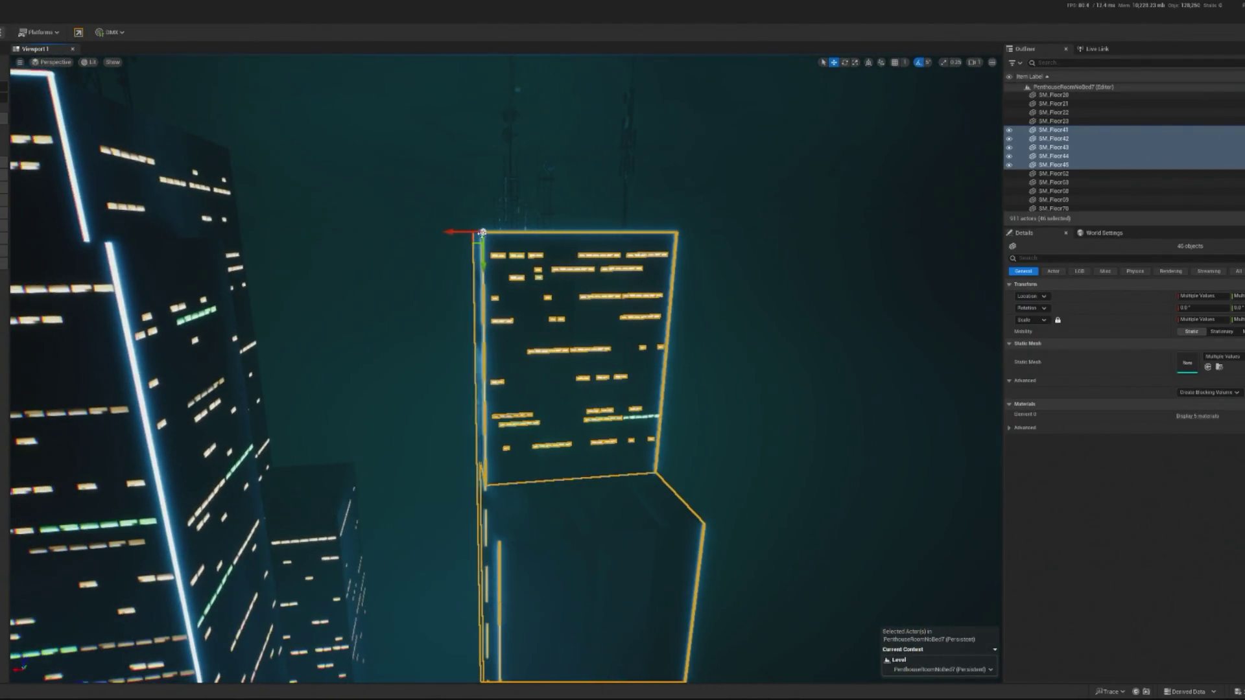
Step: Frame the selected tower and drag it sideways along X to sit beside the billboard
{"action": "left_click_drag", "start_coordinate": [329, 242], "coordinate": [773, 446]}
{"action": "left_click_drag", "start_coordinate": [607, 439], "coordinate": [519, 377]}
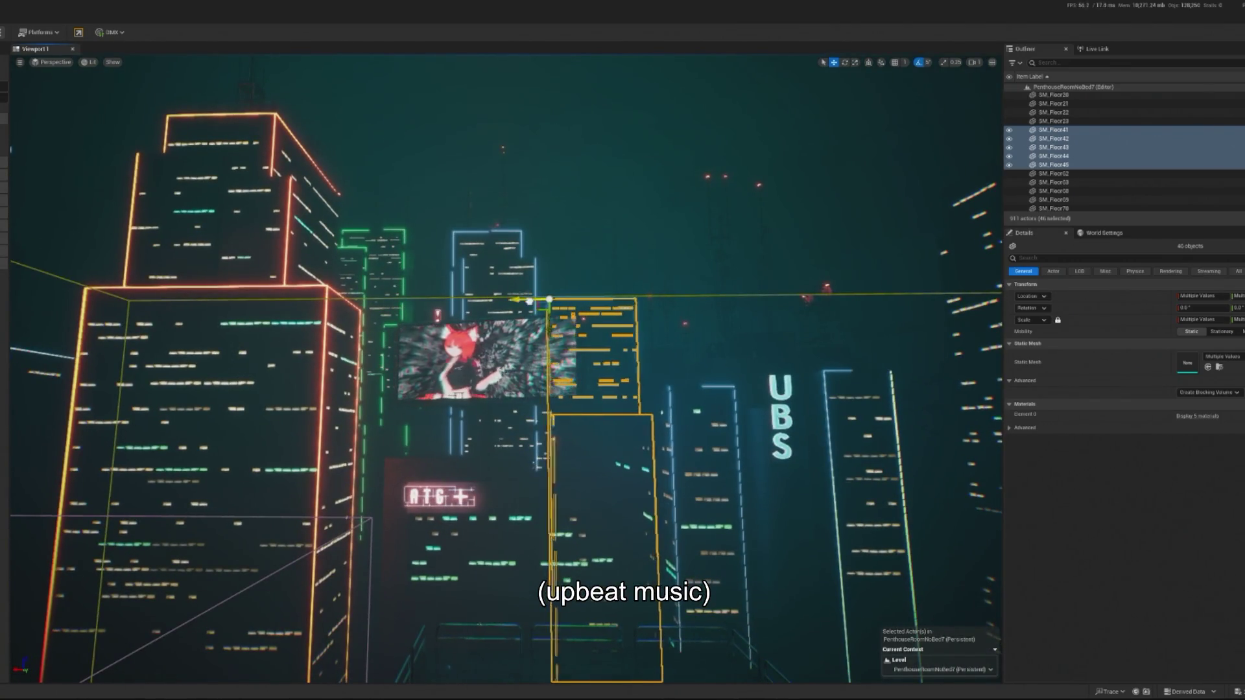
{"action": "left_click_drag", "start_coordinate": [556, 300], "coordinate": [565, 307]}
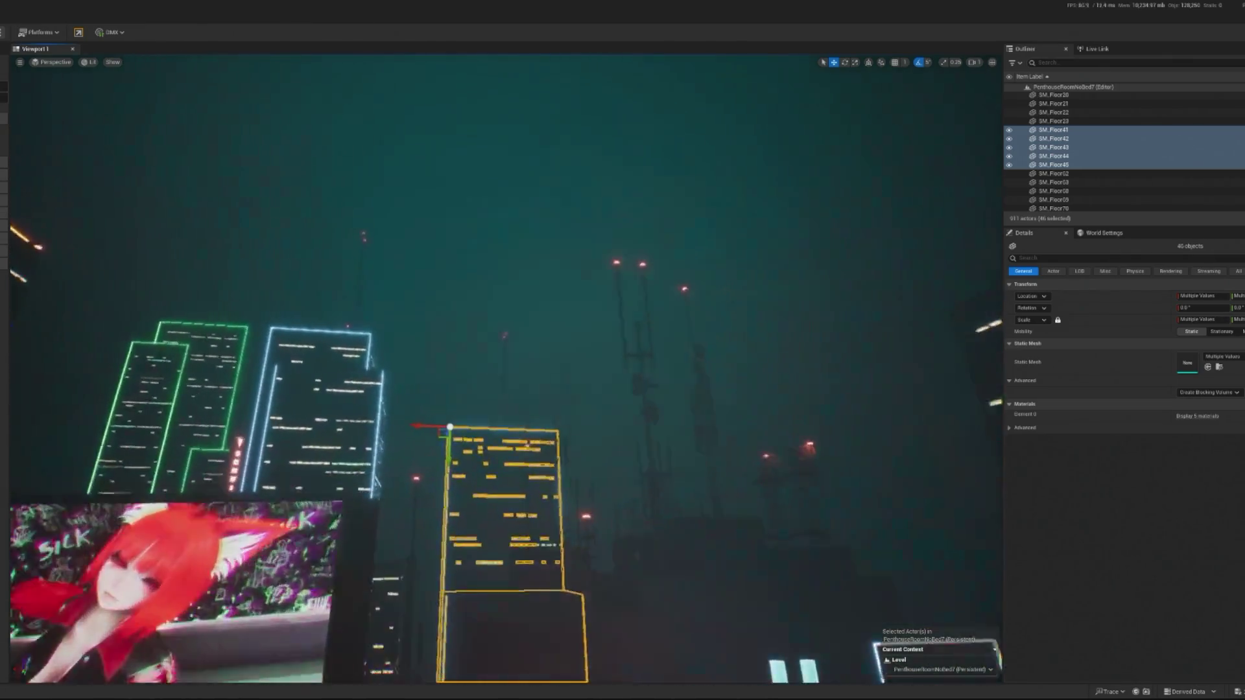
{"action": "left_click", "coordinate": [600, 337]}
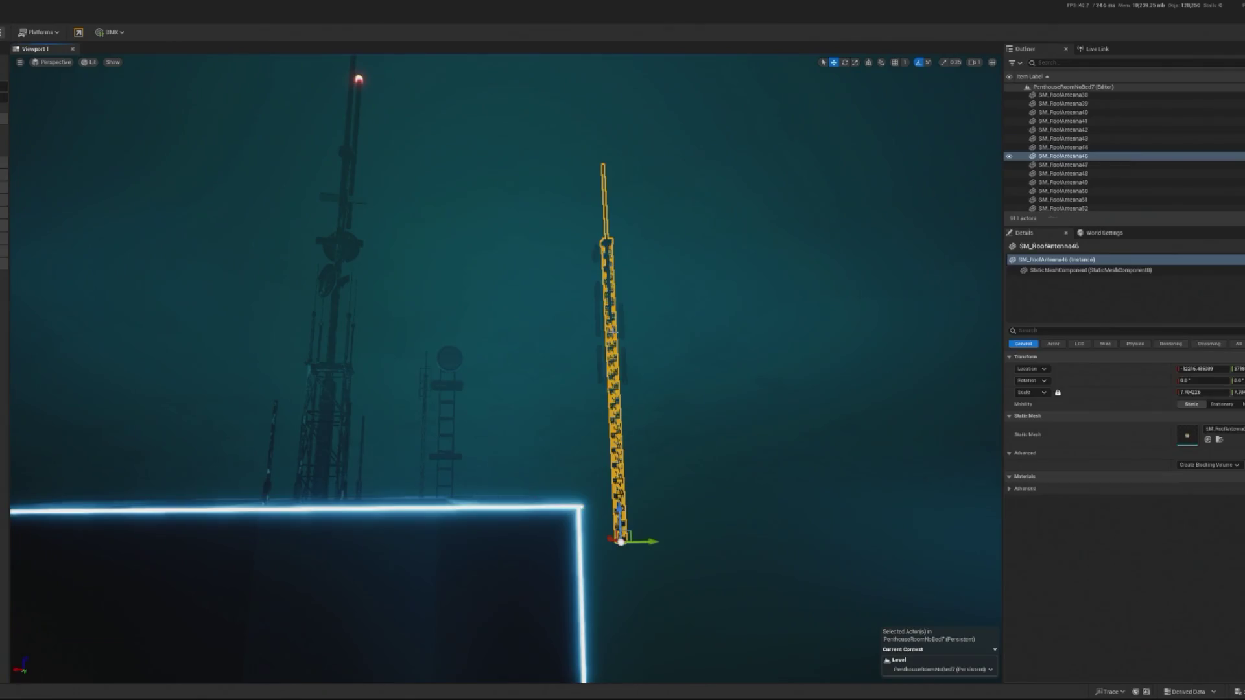
Step: Multi-select the antenna's left, right and top panels plus the ladder and lattice towers
{"action": "key", "text": "f"}
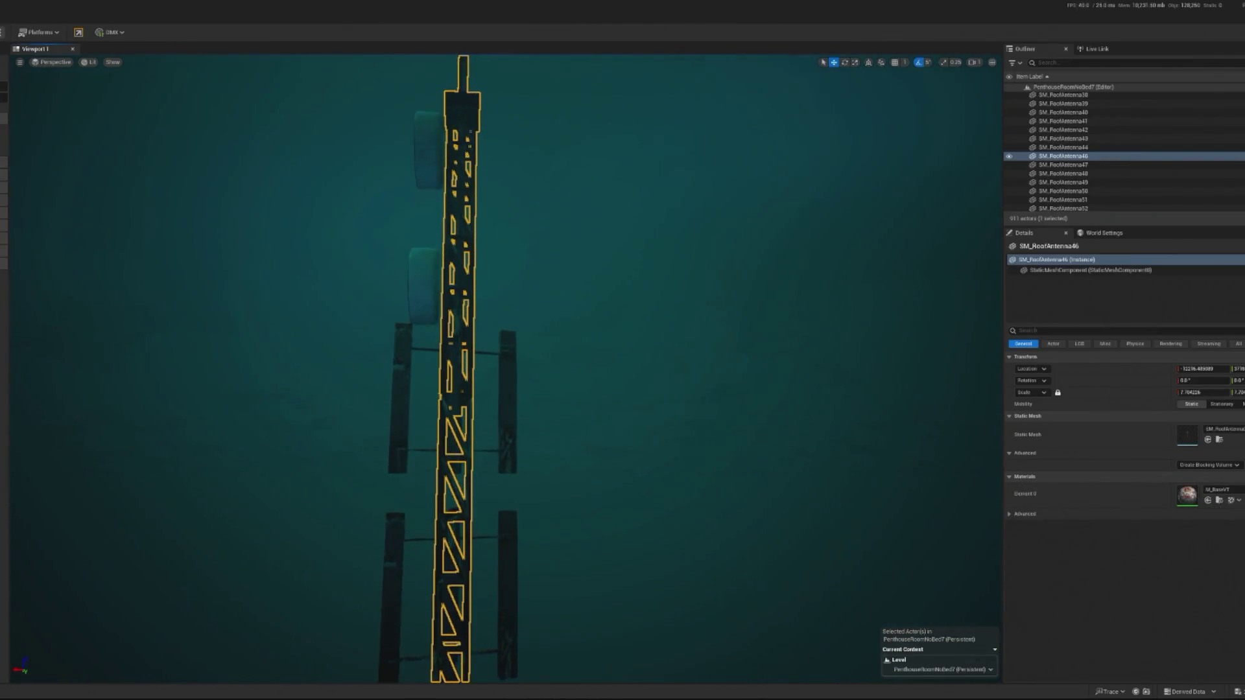
{"action": "left_click", "coordinate": [505, 524]}
{"action": "left_click", "coordinate": [401, 545], "text": "ctrl"}
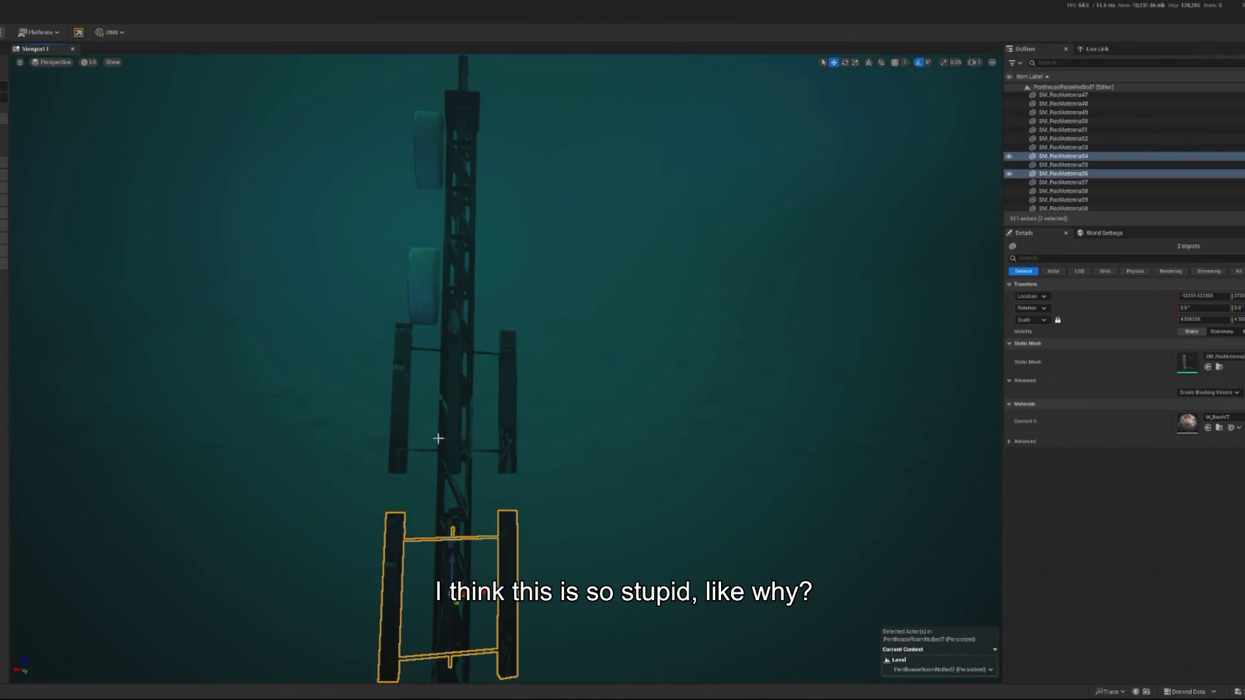
{"action": "left_click", "coordinate": [504, 339], "text": "ctrl"}
{"action": "left_click", "coordinate": [444, 127], "text": "ctrl"}
{"action": "scroll", "coordinate": [444, 126], "scroll_direction": "down", "scroll_amount": 10}
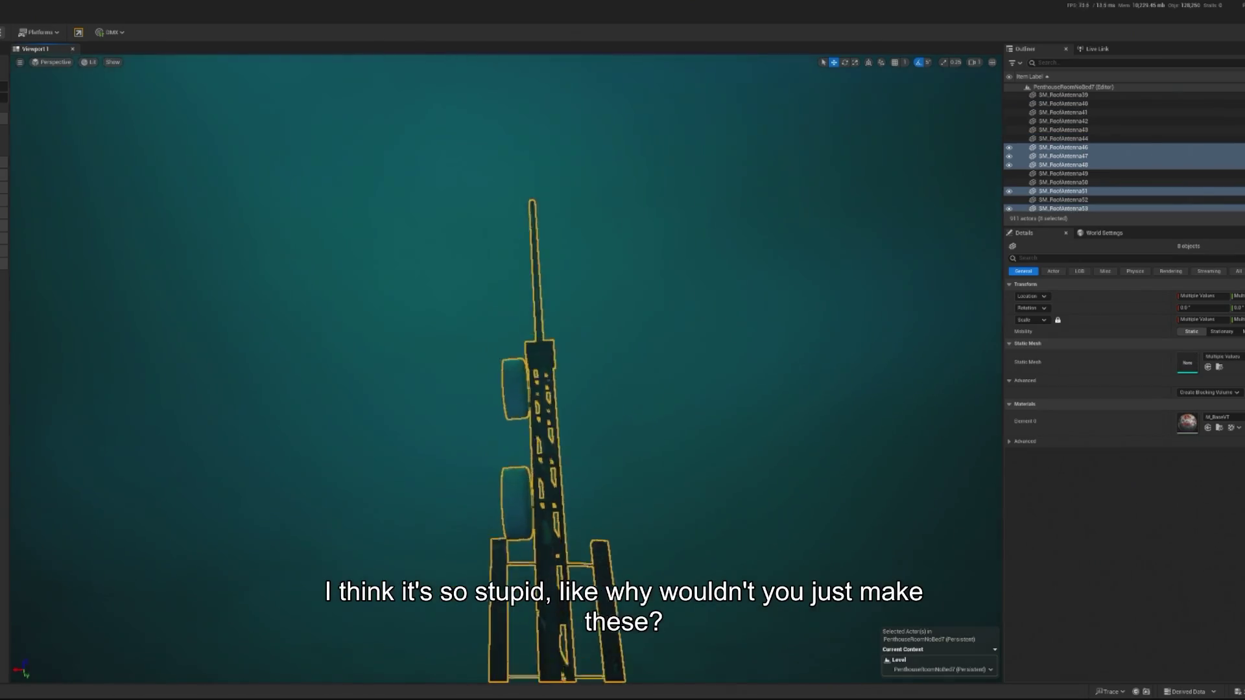
{"action": "scroll", "coordinate": [611, 396], "scroll_direction": "up", "scroll_amount": 5}
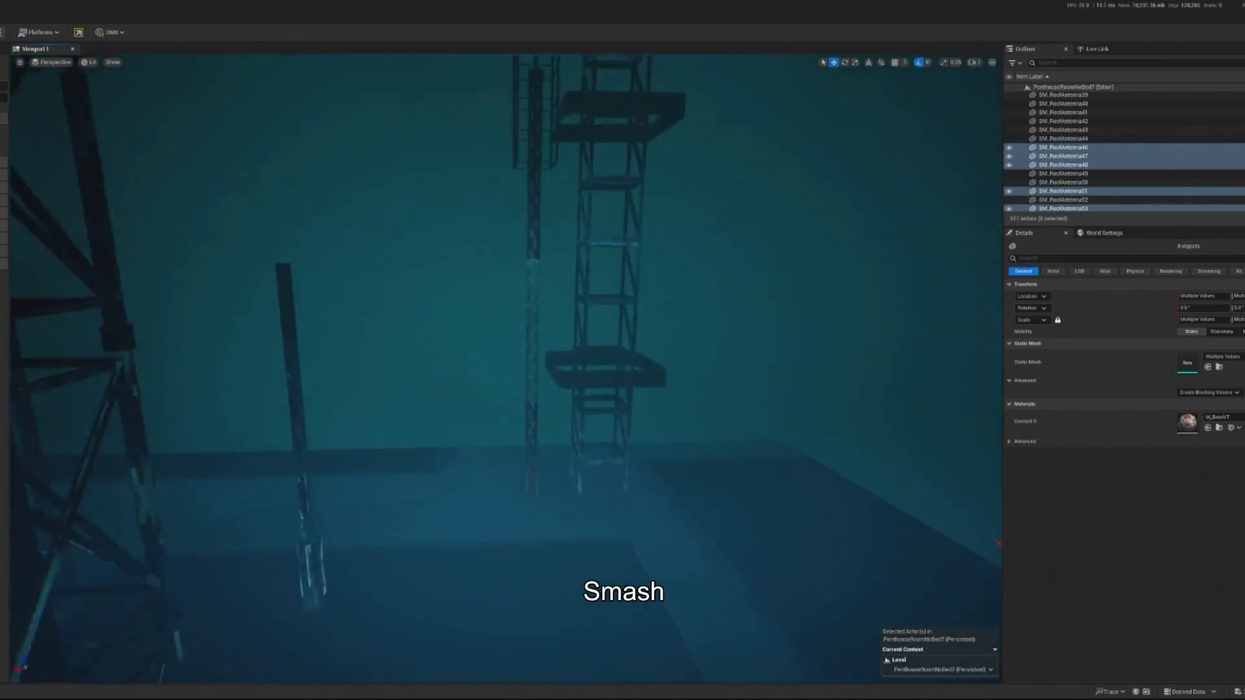
{"action": "left_click", "coordinate": [611, 396], "text": "ctrl"}
{"action": "left_click", "coordinate": [542, 353], "text": "ctrl"}
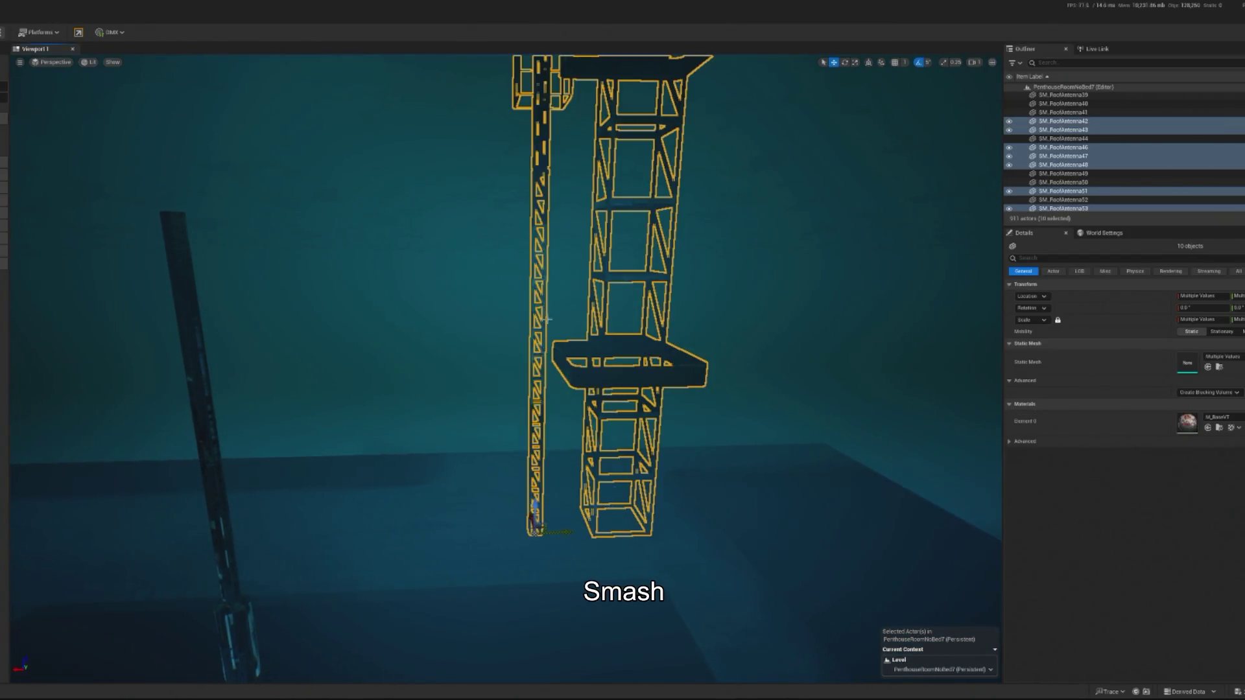
{"action": "scroll", "coordinate": [541, 353], "scroll_direction": "up", "scroll_amount": 5}
{"action": "left_click", "coordinate": [738, 229], "text": "ctrl"}
{"action": "scroll", "coordinate": [738, 229], "scroll_direction": "down", "scroll_amount": 10}
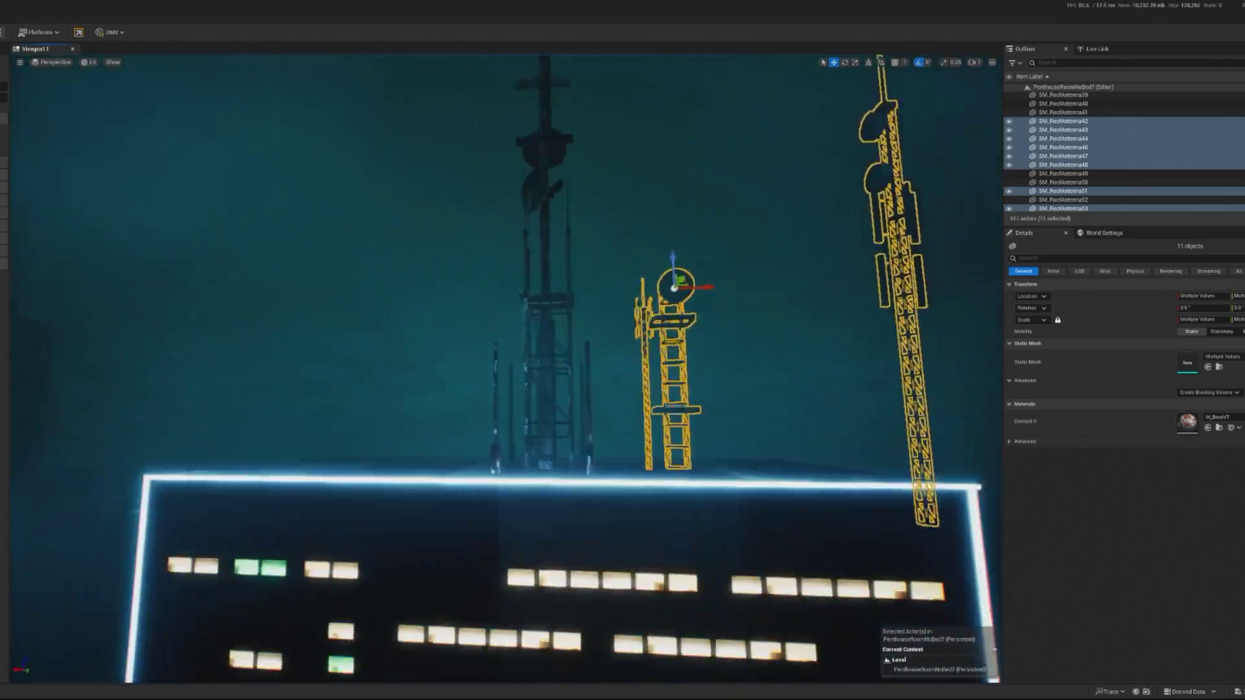
Step: Add the tall pole and remaining antenna pieces, undoing a trial sideways move
{"action": "left_click", "coordinate": [523, 325], "text": "ctrl"}
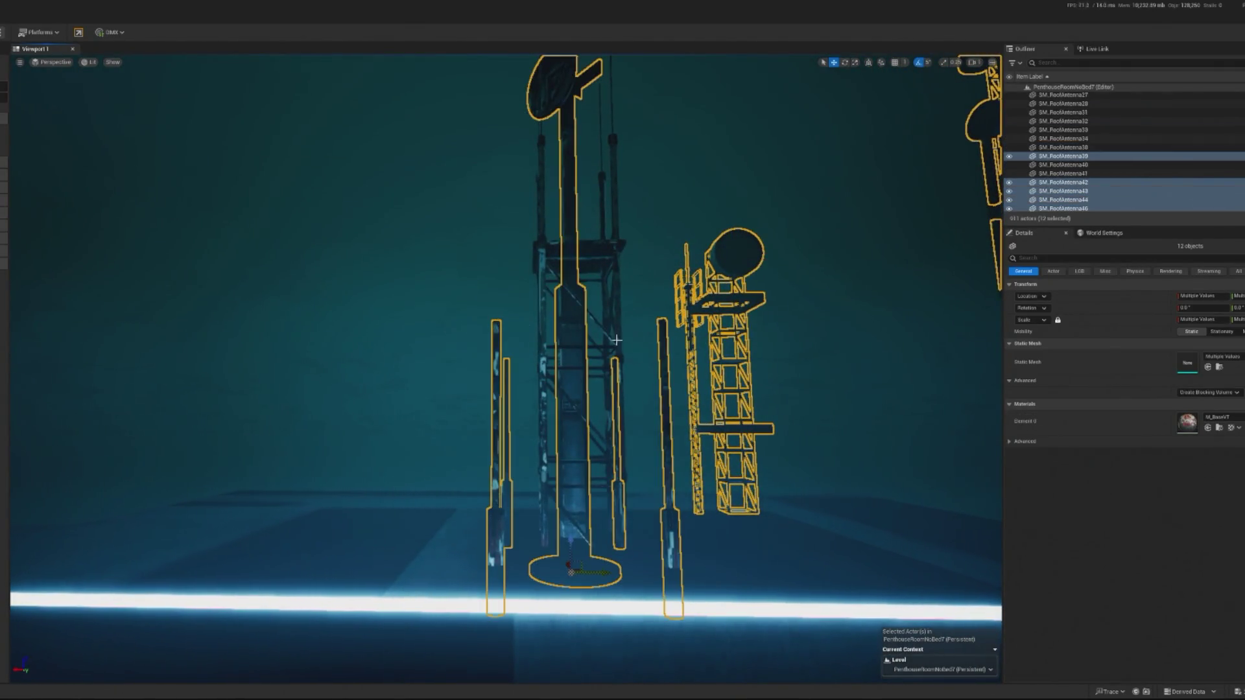
{"action": "left_click", "coordinate": [615, 293], "text": "ctrl"}
{"action": "scroll", "coordinate": [599, 266], "scroll_direction": "up", "scroll_amount": 5}
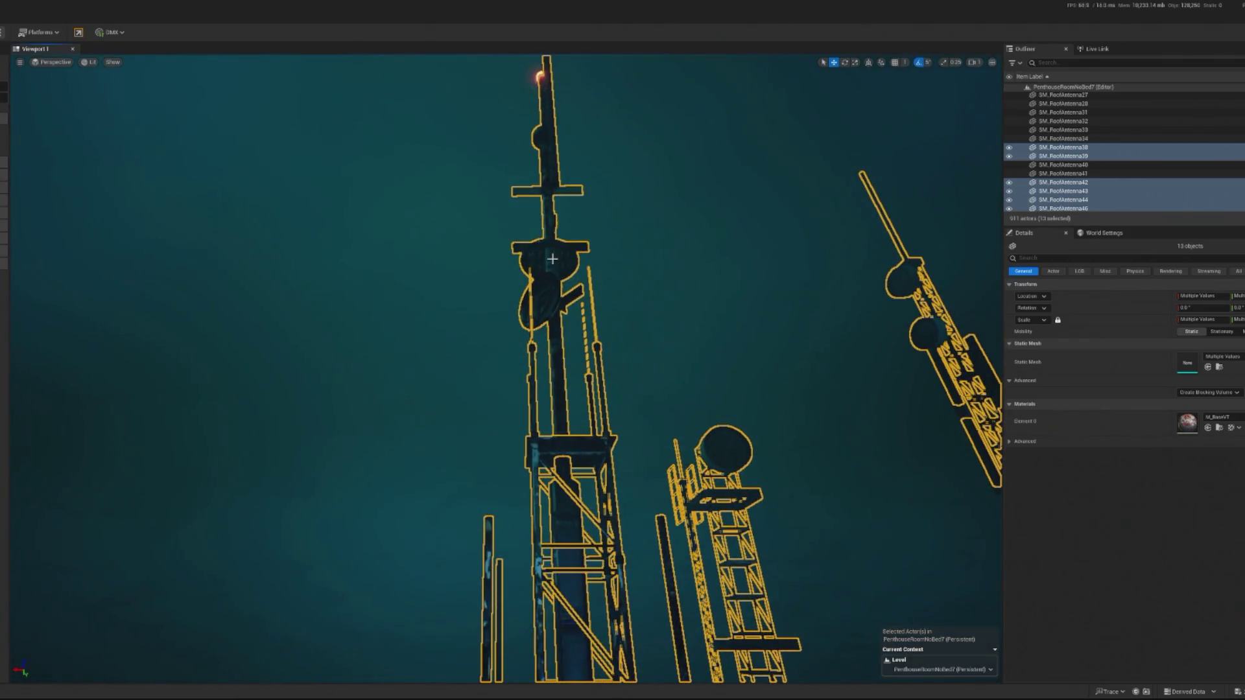
{"action": "scroll", "coordinate": [551, 296], "scroll_direction": "down", "scroll_amount": 10}
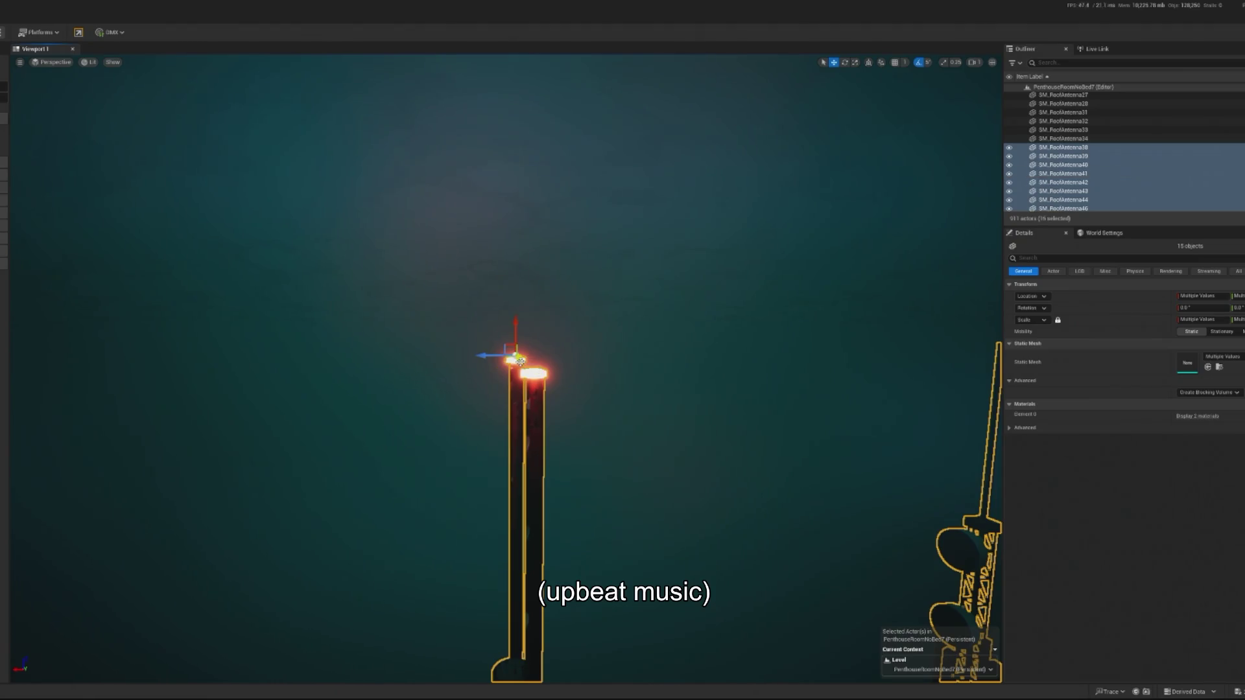
{"action": "scroll", "coordinate": [520, 361], "scroll_direction": "down", "scroll_amount": 10}
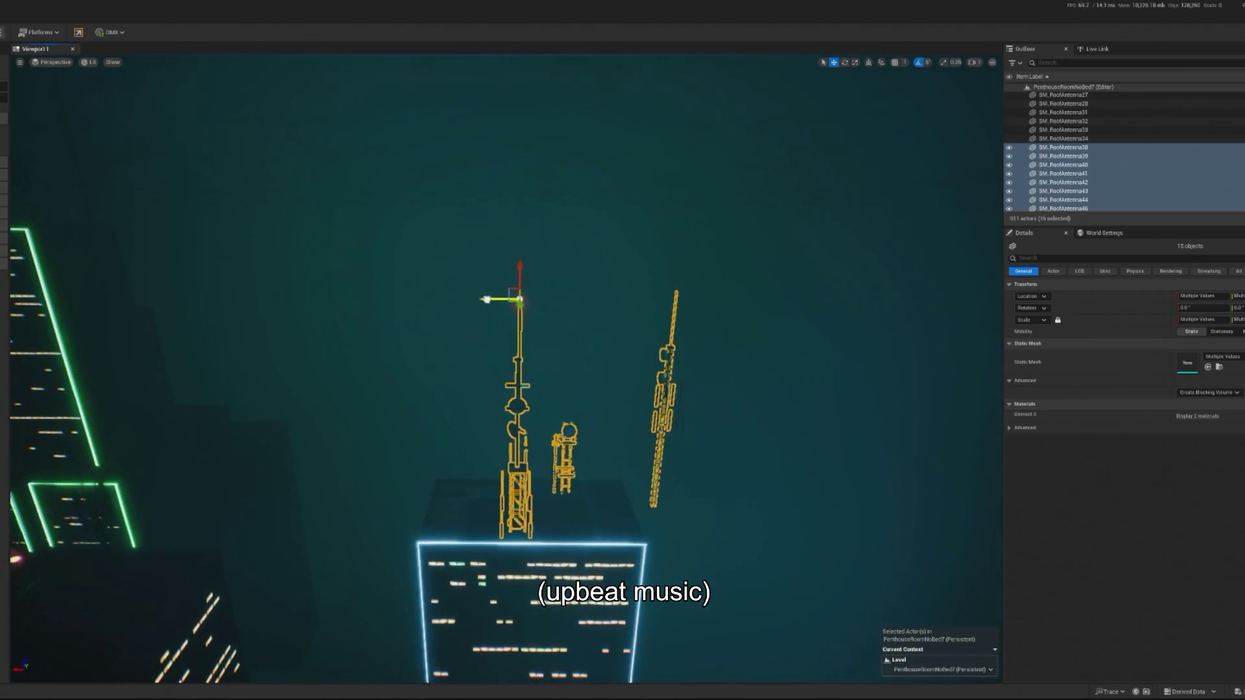
{"action": "left_click_drag", "start_coordinate": [488, 299], "coordinate": [447, 298]}
{"action": "key", "text": "ctrl+z"}
{"action": "scroll", "coordinate": [581, 286], "scroll_direction": "up", "scroll_amount": 10}
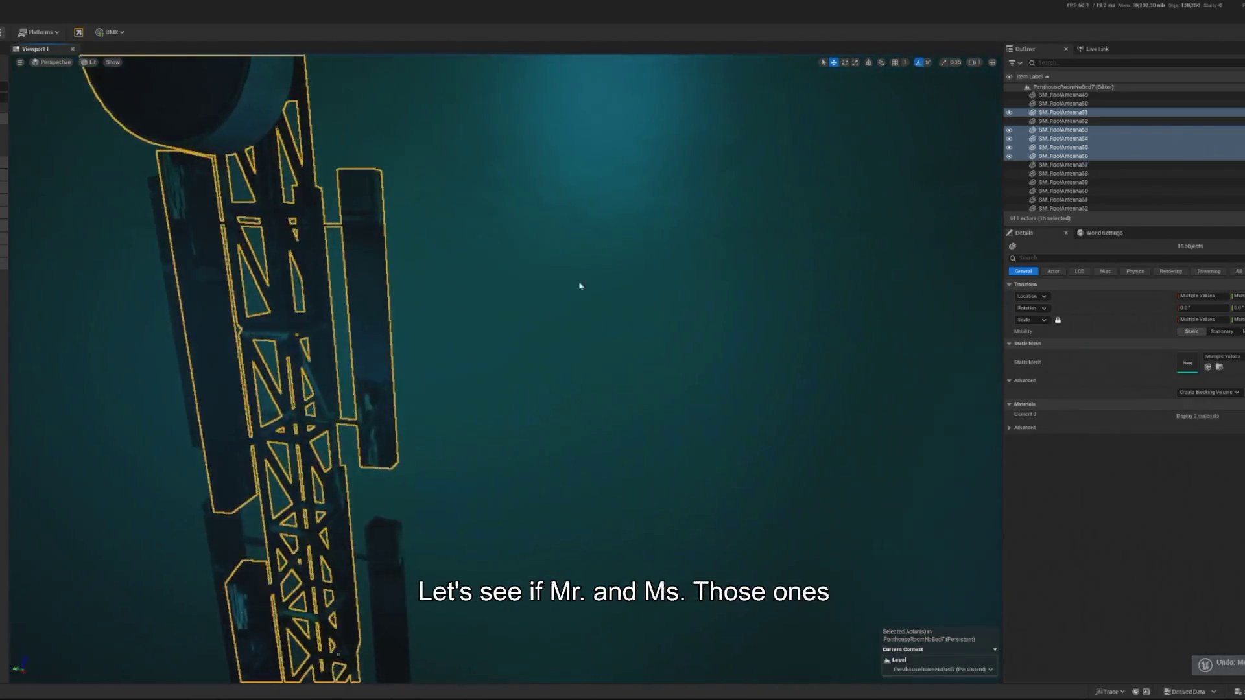
{"action": "mouse_move", "coordinate": [580, 286]}
{"action": "left_mouse_down"}
{"action": "mouse_move", "coordinate": [610, 489]}
{"action": "mouse_move", "coordinate": [710, 517]}
{"action": "mouse_move", "coordinate": [716, 404]}
{"action": "mouse_move", "coordinate": [601, 386]}
{"action": "mouse_move", "coordinate": [629, 364]}
{"action": "left_mouse_up"}
{"action": "left_click", "coordinate": [610, 490], "text": "ctrl"}
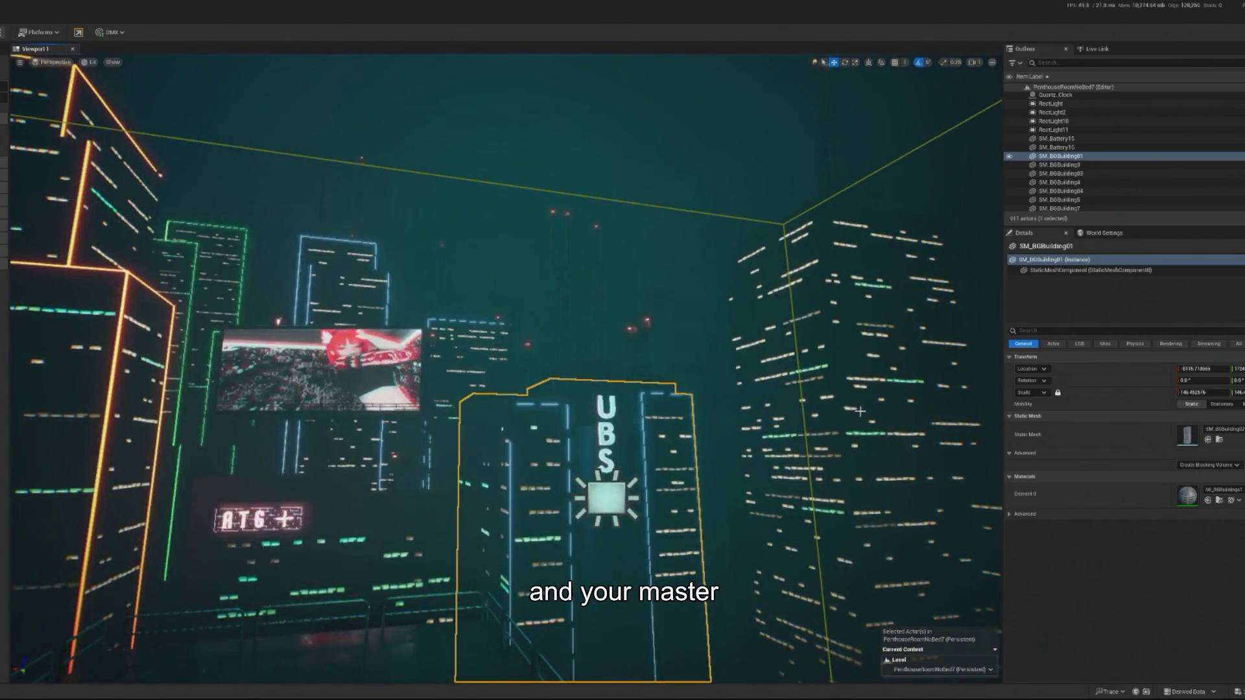
Step: Pick the right-hand background tower, zoom in, and select window piece SM_BGEmisWin400
{"action": "left_click", "coordinate": [950, 459]}
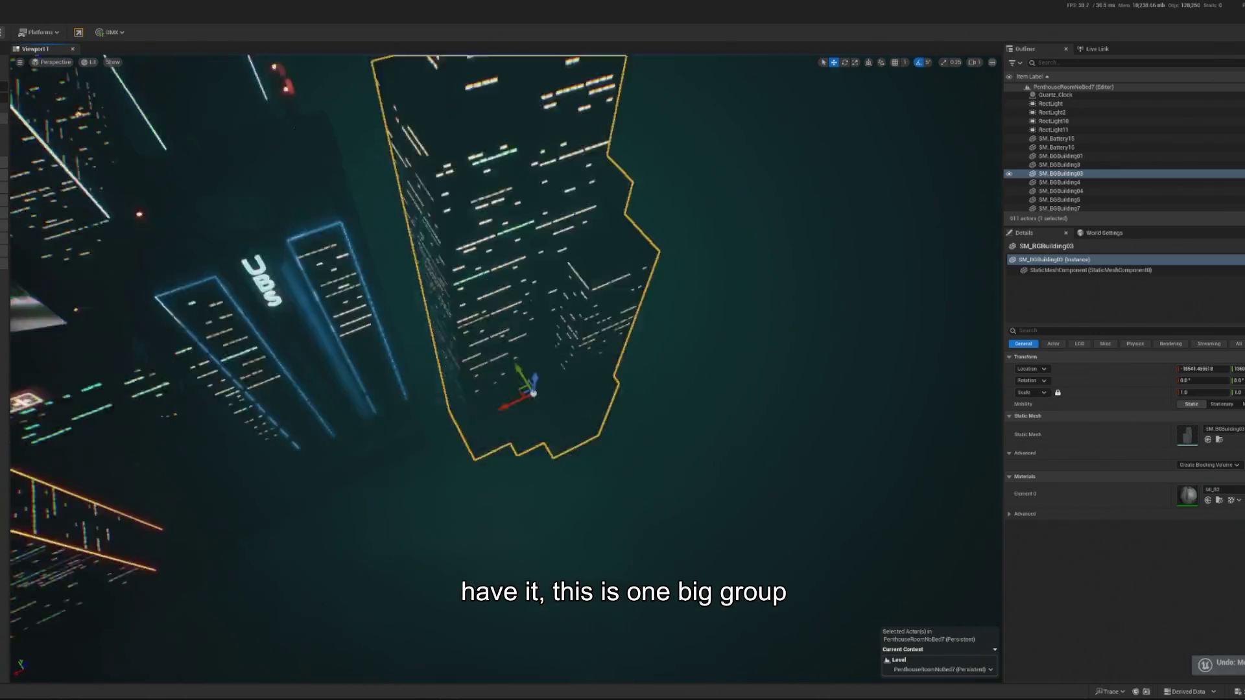
{"action": "key", "text": "ctrl+z"}
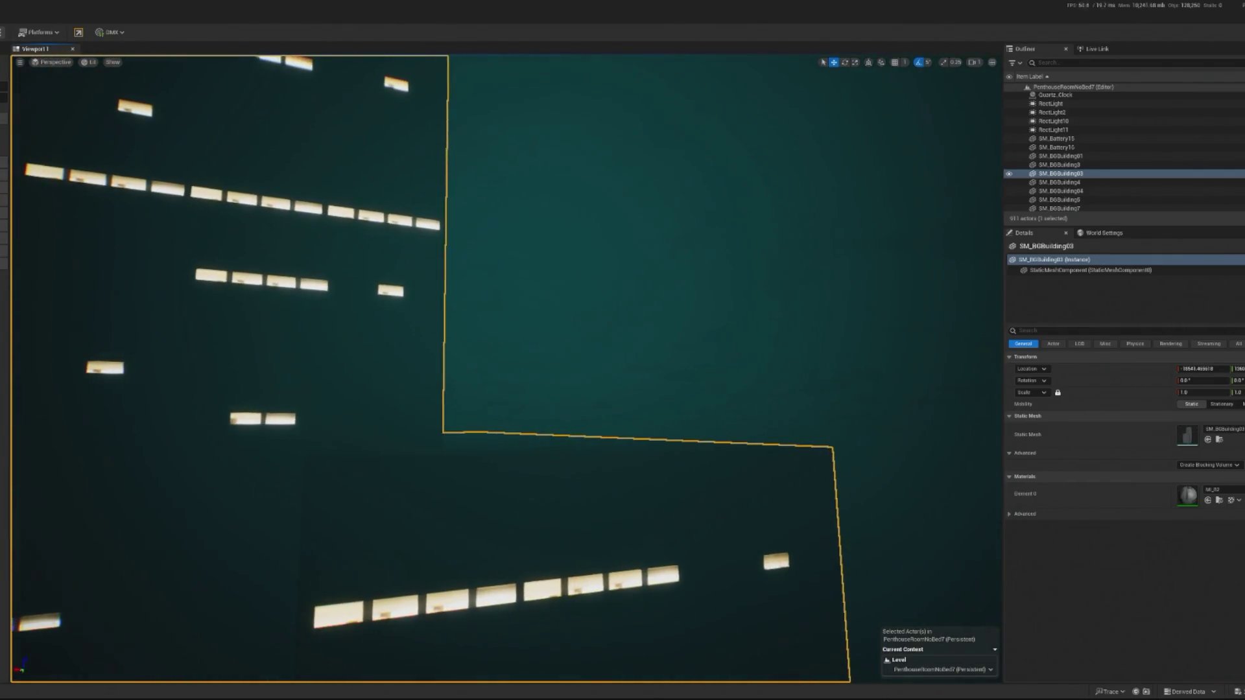
{"action": "left_click", "coordinate": [601, 604]}
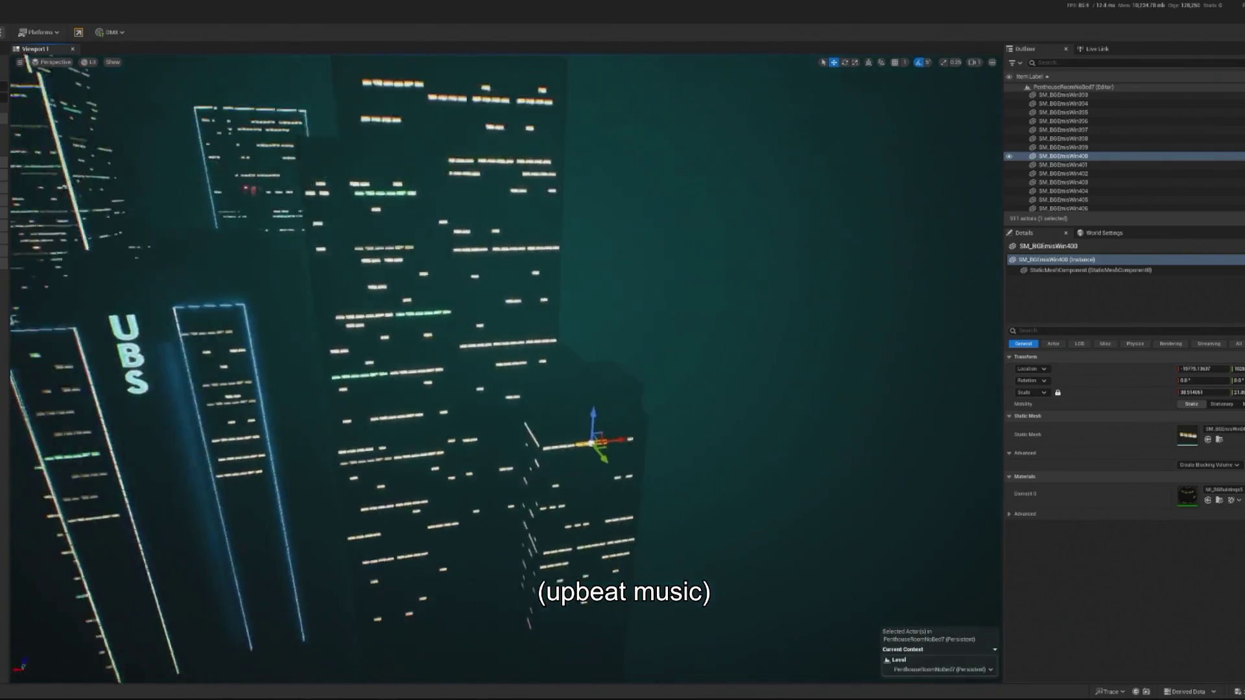
Step: Shift-select ranges of SM_BGEmsWin window pieces in the Outliner and frame them
{"action": "scroll", "coordinate": [1065, 160], "scroll_direction": "down", "scroll_amount": 3}
{"action": "left_click", "coordinate": [1111, 178], "text": "shift"}
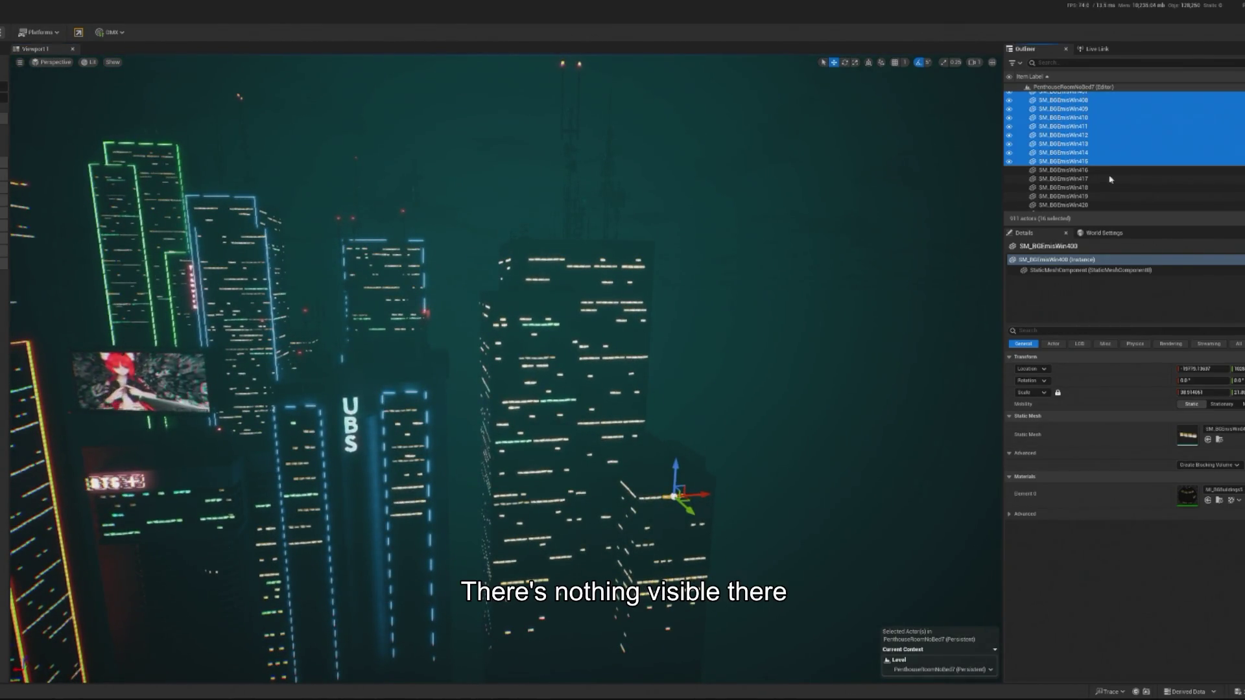
{"action": "scroll", "coordinate": [1113, 183], "scroll_direction": "down", "scroll_amount": 3}
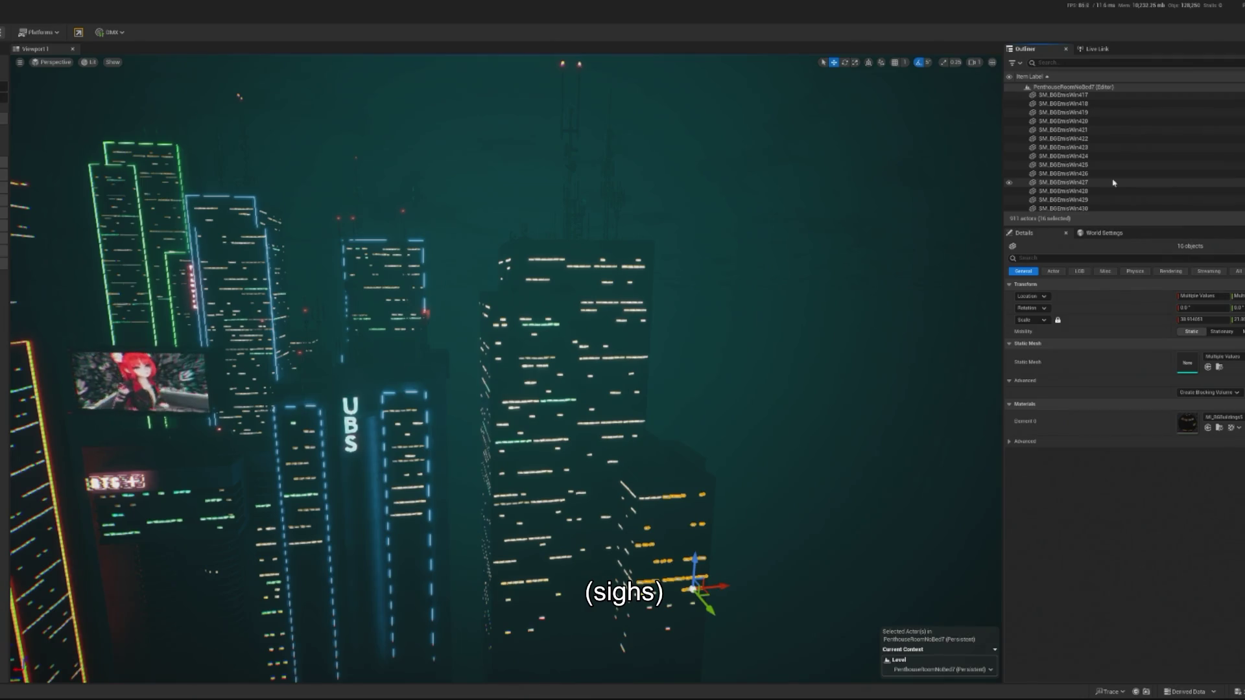
{"action": "left_click", "coordinate": [1114, 183], "text": "shift"}
{"action": "scroll", "coordinate": [1113, 183], "scroll_direction": "down", "scroll_amount": 2}
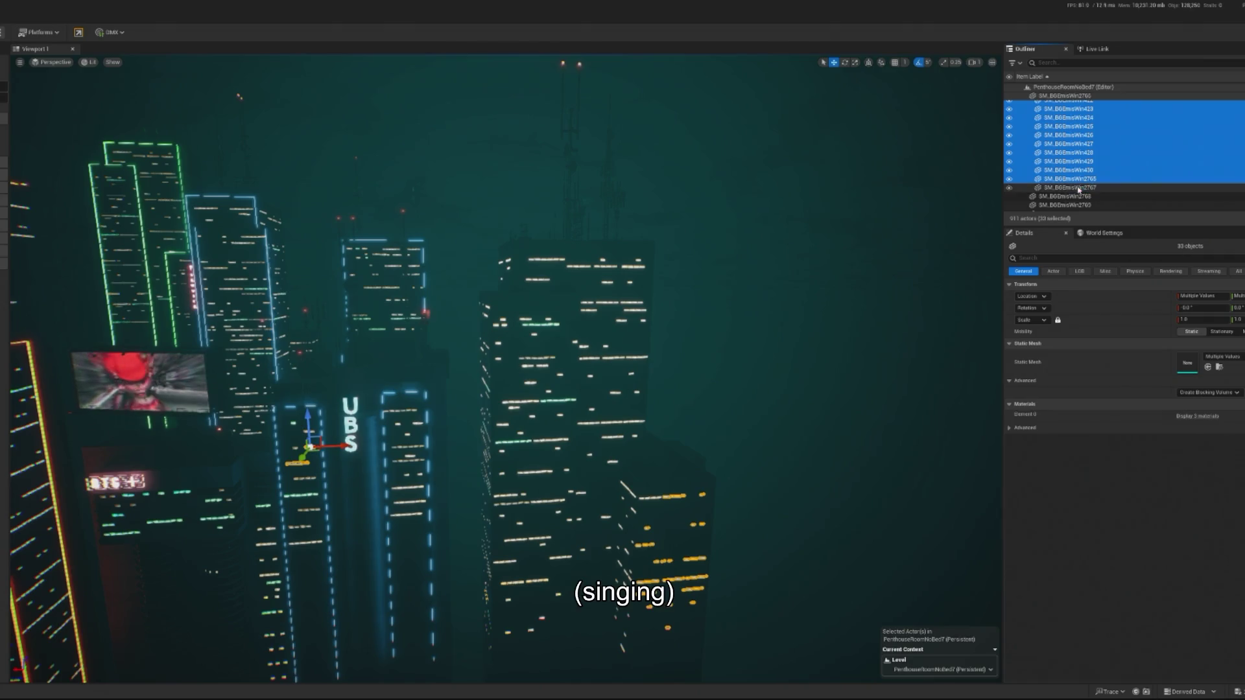
{"action": "scroll", "coordinate": [1083, 168], "scroll_direction": "up", "scroll_amount": 2}
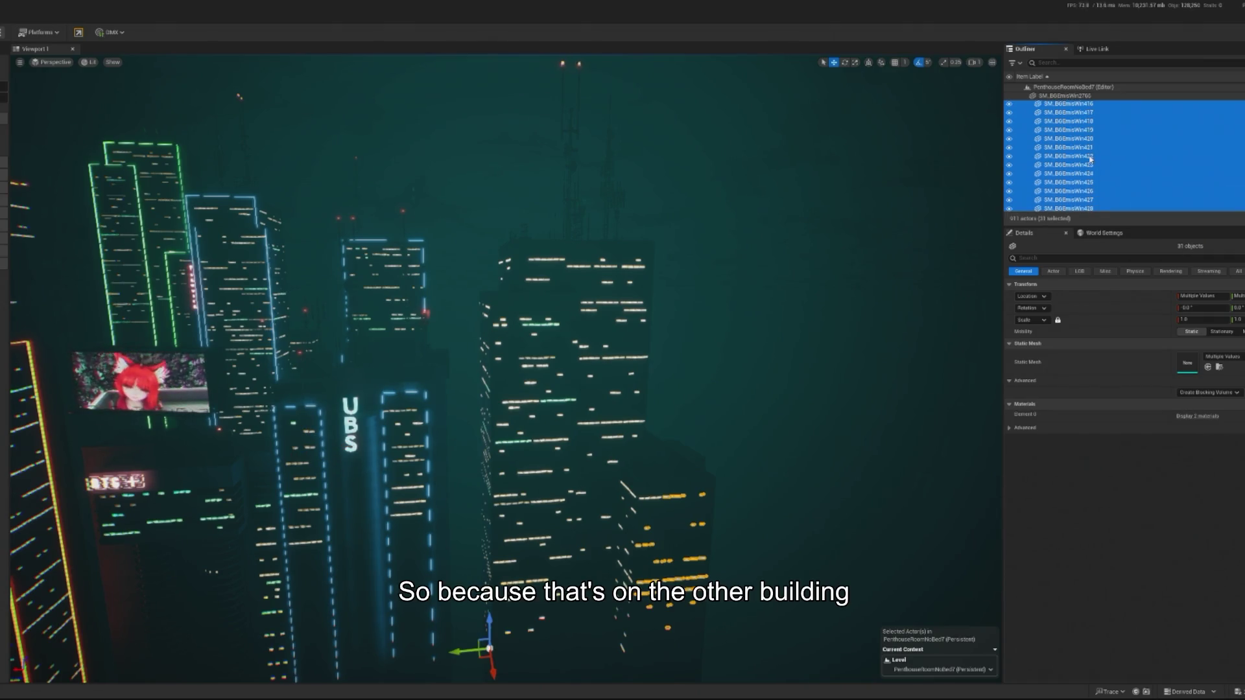
{"action": "scroll", "coordinate": [1096, 144], "scroll_direction": "up", "scroll_amount": 8}
{"action": "left_click", "coordinate": [1099, 136], "text": "shift"}
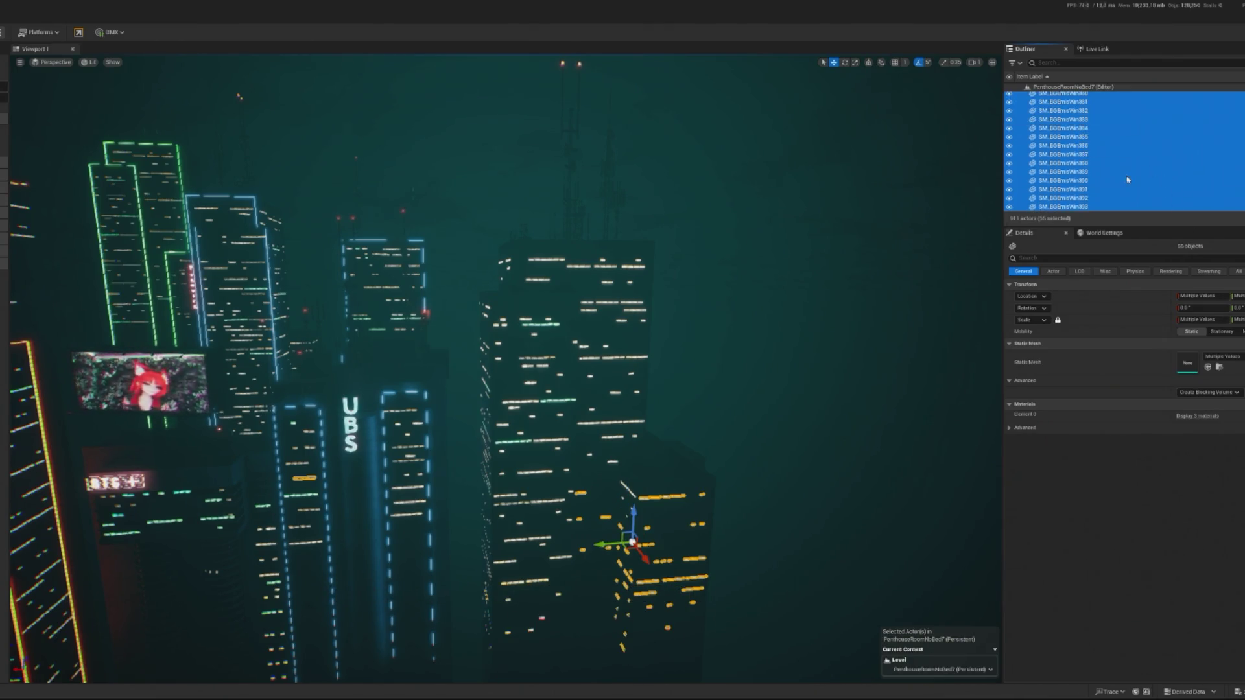
{"action": "key", "text": "f"}
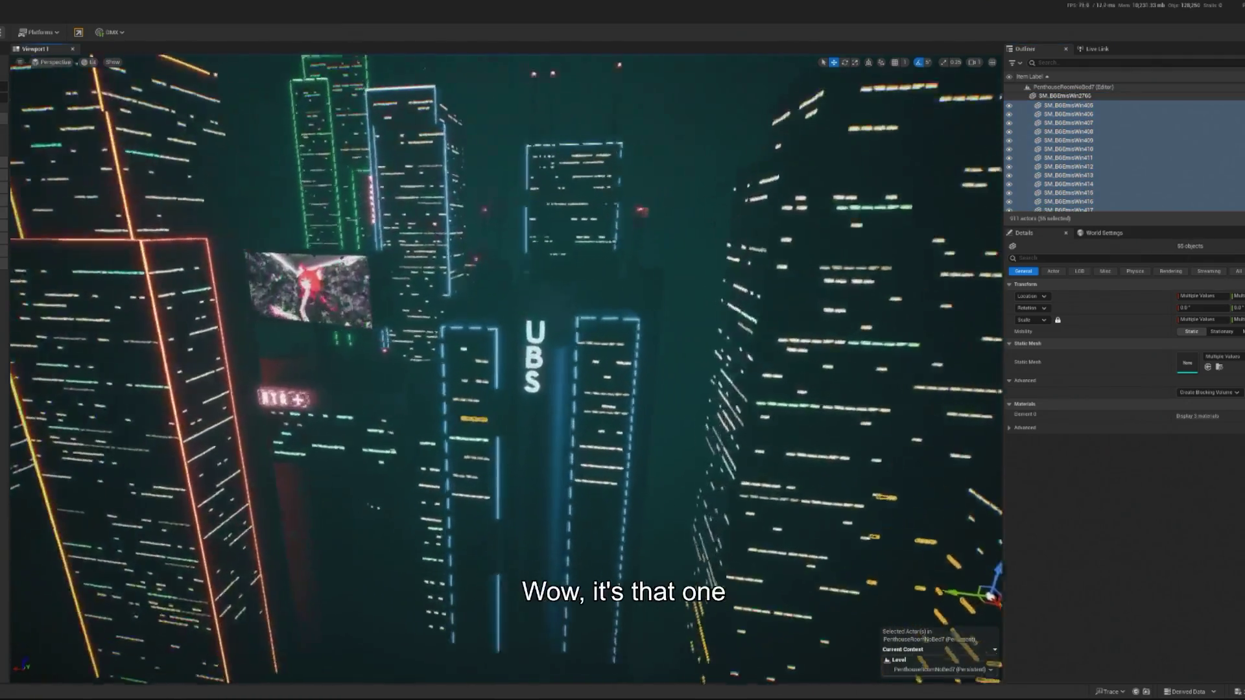
Step: Extend the window range upward, adding a missed window and SM_BGBuilding03 for 227 objects
{"action": "scroll", "coordinate": [534, 373], "scroll_direction": "down", "scroll_amount": 5}
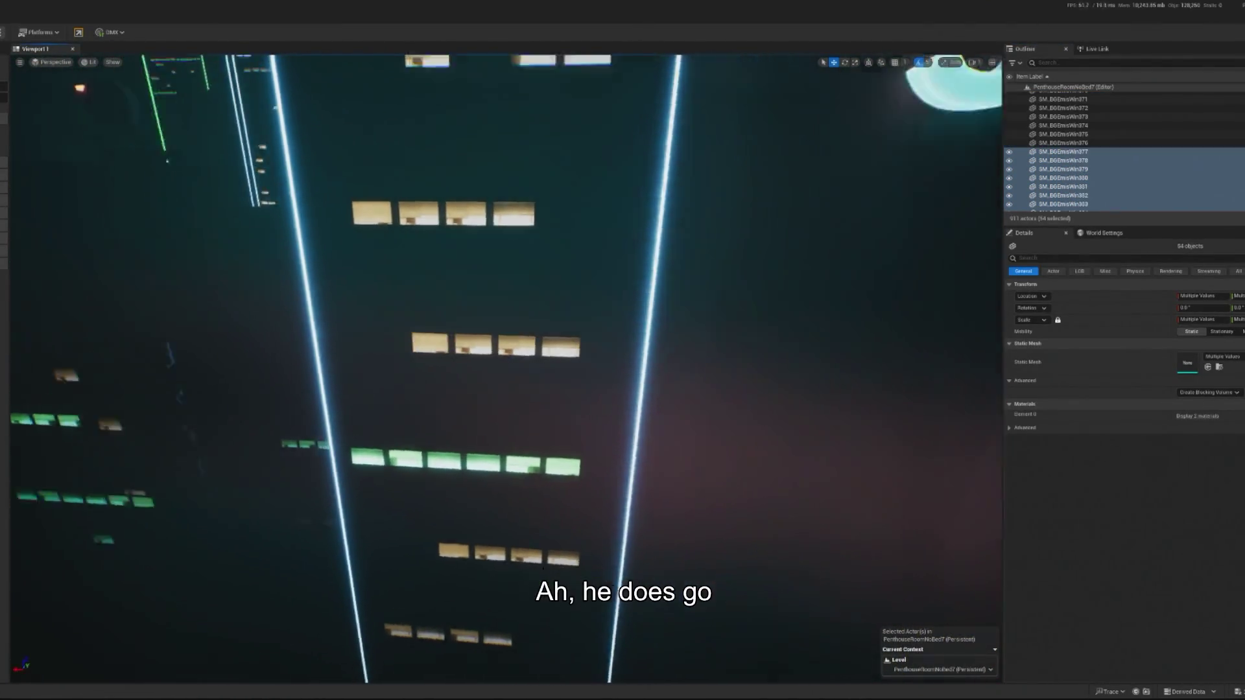
{"action": "scroll", "coordinate": [506, 370], "scroll_direction": "down", "scroll_amount": 5}
{"action": "scroll", "coordinate": [1113, 162], "scroll_direction": "up", "scroll_amount": 1}
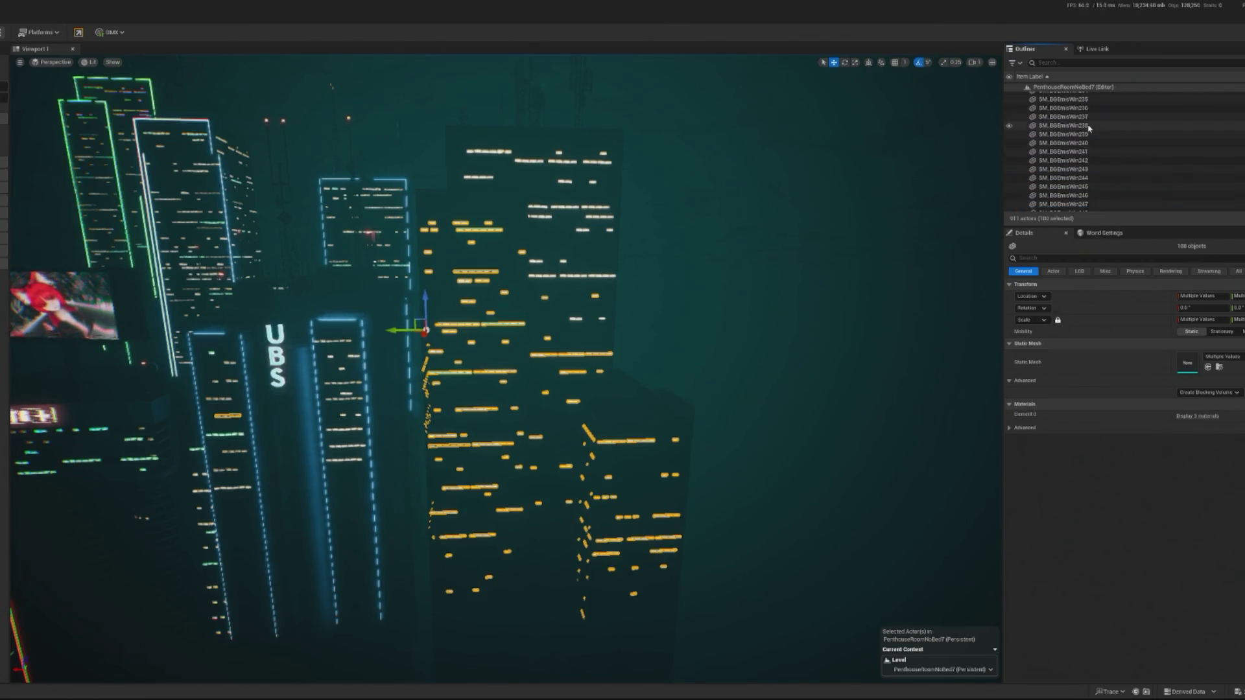
{"action": "scroll", "coordinate": [1089, 128], "scroll_direction": "up", "scroll_amount": 2}
{"action": "left_click", "coordinate": [1089, 128], "text": "shift"}
{"action": "scroll", "coordinate": [1089, 128], "scroll_direction": "up", "scroll_amount": 2}
{"action": "left_click", "coordinate": [1089, 128], "text": "shift"}
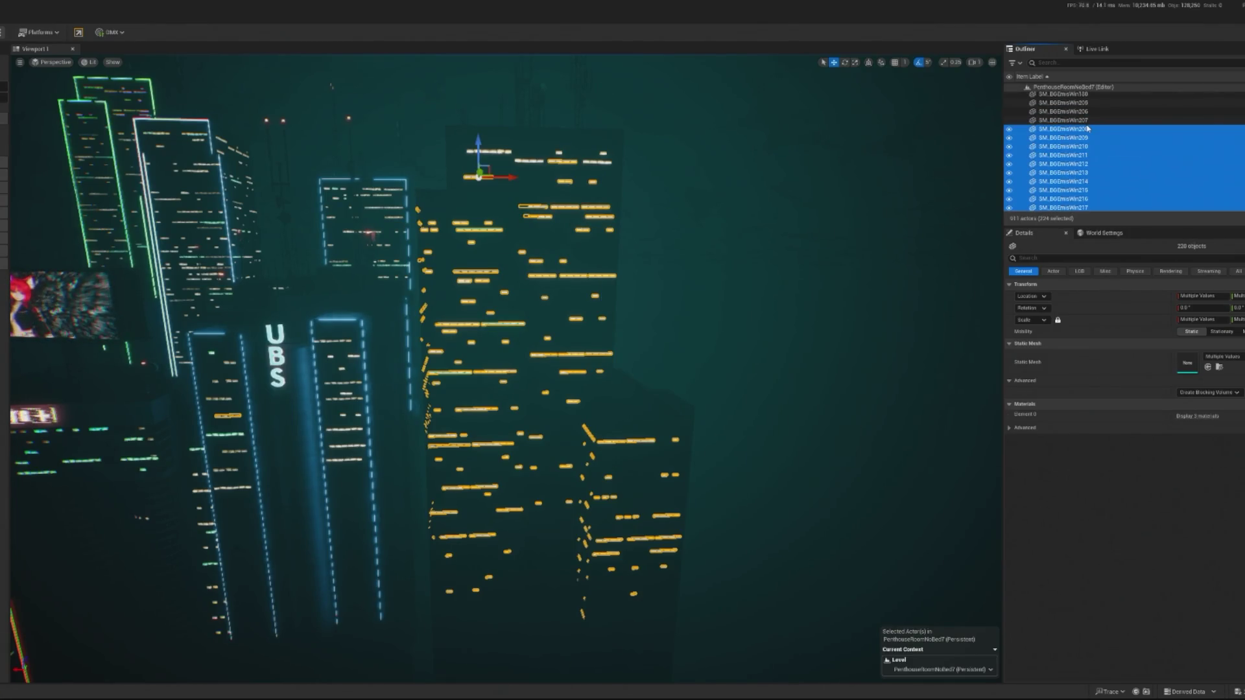
{"action": "left_click_drag", "start_coordinate": [964, 170], "coordinate": [965, 170]}
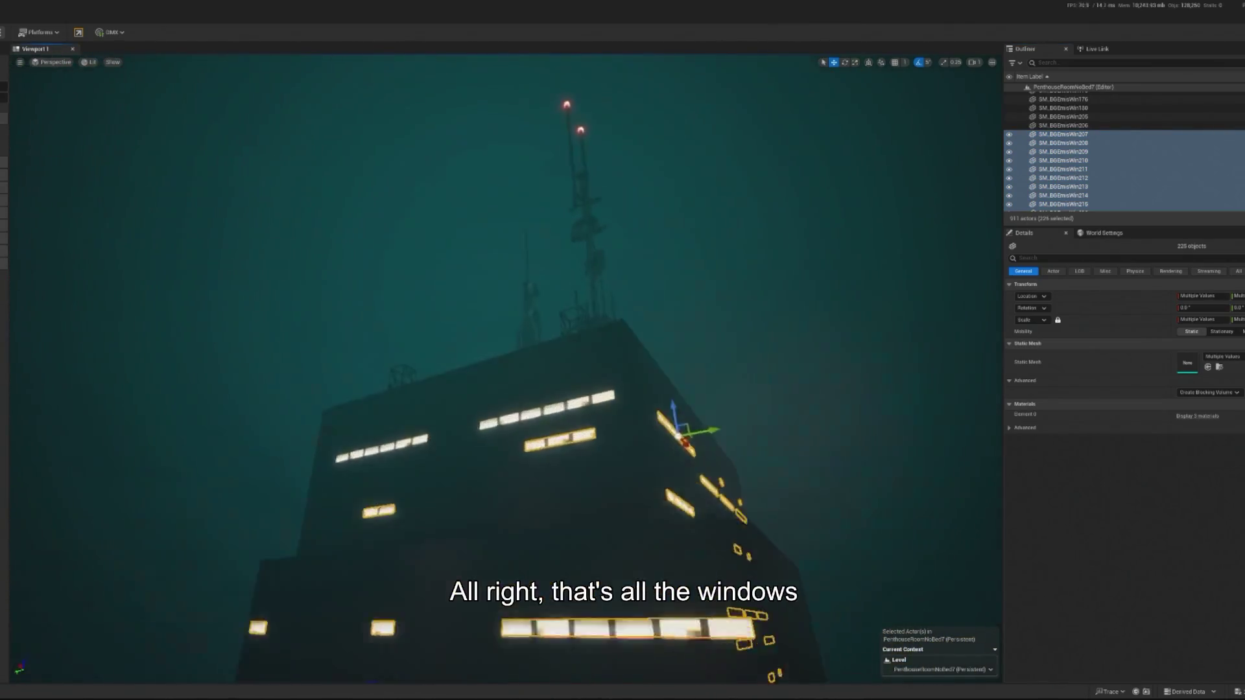
{"action": "scroll", "coordinate": [561, 459], "scroll_direction": "up", "scroll_amount": 3}
{"action": "left_click", "coordinate": [311, 503], "text": "ctrl"}
{"action": "mouse_move", "coordinate": [312, 503]}
{"action": "left_mouse_down"}
{"action": "mouse_move", "coordinate": [439, 379]}
{"action": "mouse_move", "coordinate": [452, 392]}
{"action": "left_mouse_up"}
{"action": "left_click_drag", "start_coordinate": [347, 401], "coordinate": [347, 401]}
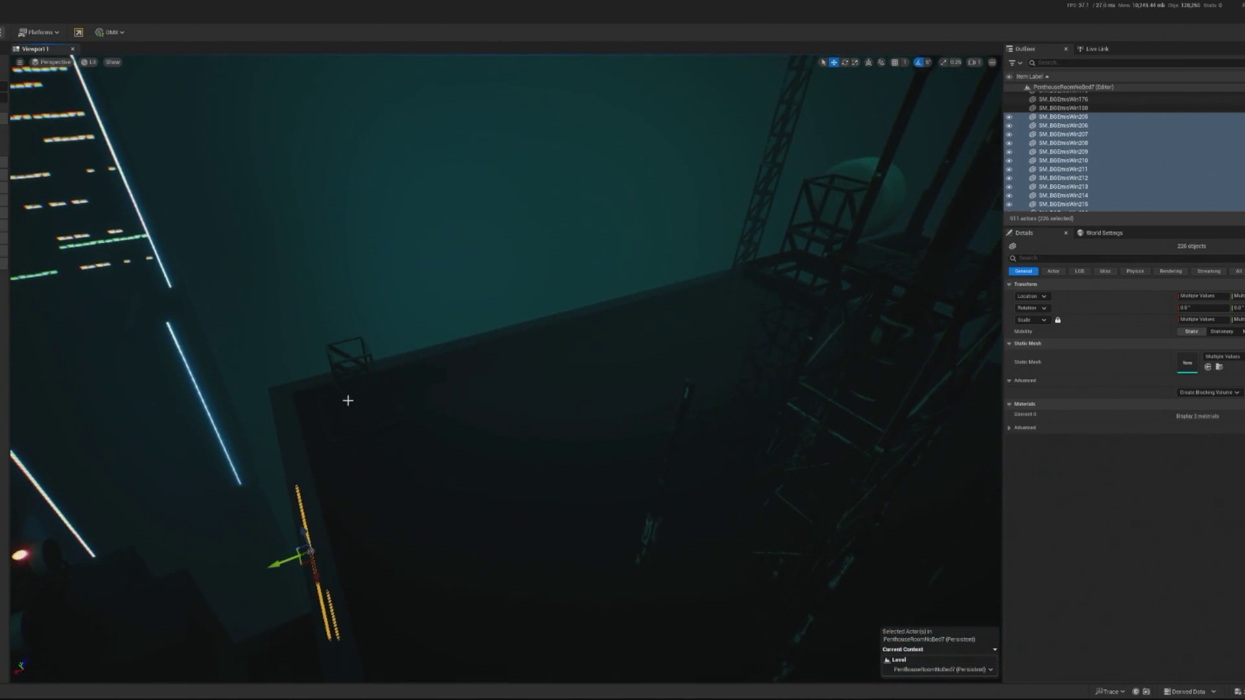
{"action": "left_click", "coordinate": [533, 420], "text": "ctrl"}
{"action": "left_click_drag", "start_coordinate": [533, 420], "coordinate": [533, 420]}
{"action": "left_click_drag", "start_coordinate": [620, 432], "coordinate": [620, 433]}
Step: Group the tower SM_BGBuilding03 together with its window pieces
{"action": "right_click", "coordinate": [620, 432]}
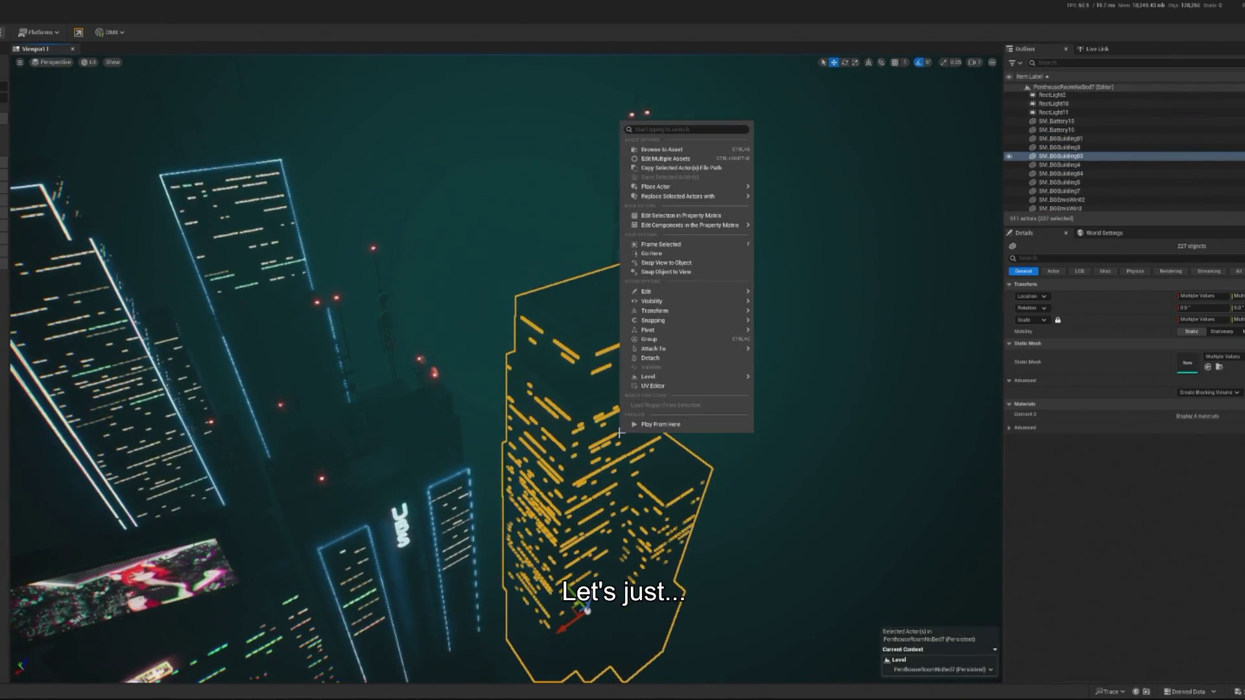
{"action": "left_click", "coordinate": [672, 340]}
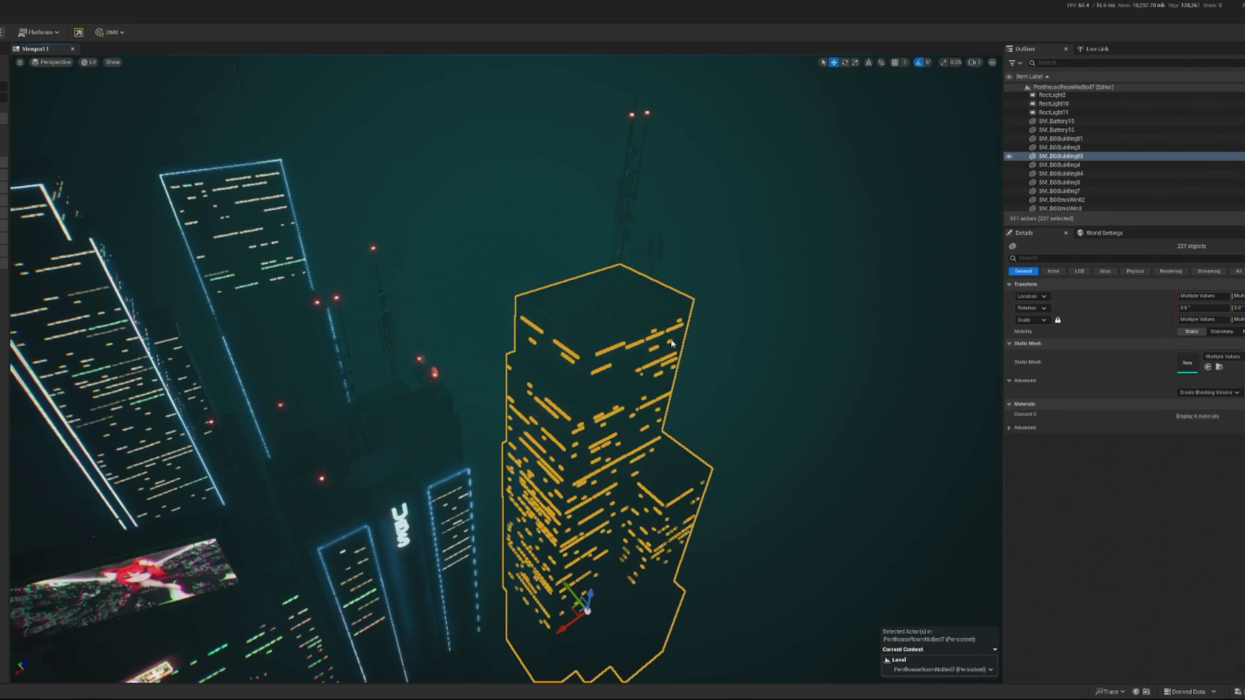
{"action": "mouse_move", "coordinate": [591, 478]}
{"action": "left_mouse_down"}
{"action": "mouse_move", "coordinate": [616, 470]}
{"action": "mouse_move", "coordinate": [632, 425]}
{"action": "mouse_move", "coordinate": [640, 332]}
{"action": "left_mouse_up"}
{"action": "left_click_drag", "start_coordinate": [578, 371], "coordinate": [578, 370]}
Step: Multi-select the rooftop lattice towers, antenna poles and panels
{"action": "left_click", "coordinate": [554, 421]}
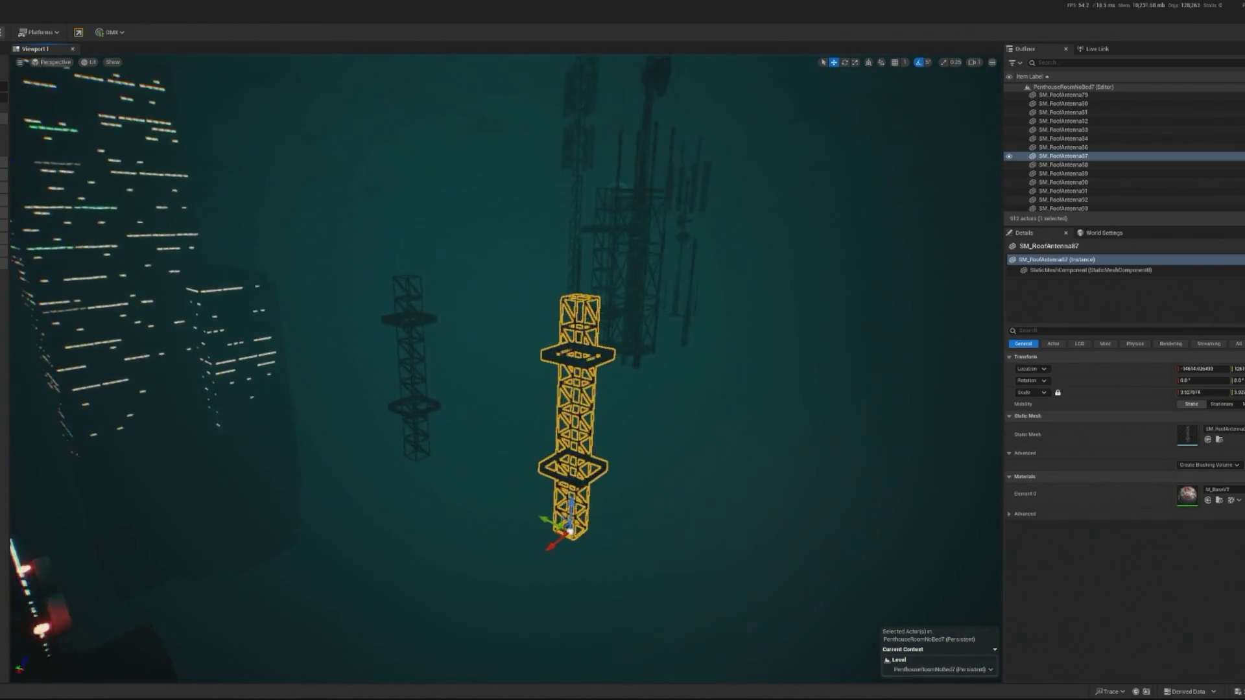
{"action": "left_click", "coordinate": [279, 447], "text": "ctrl"}
{"action": "left_click", "coordinate": [475, 406], "text": "ctrl"}
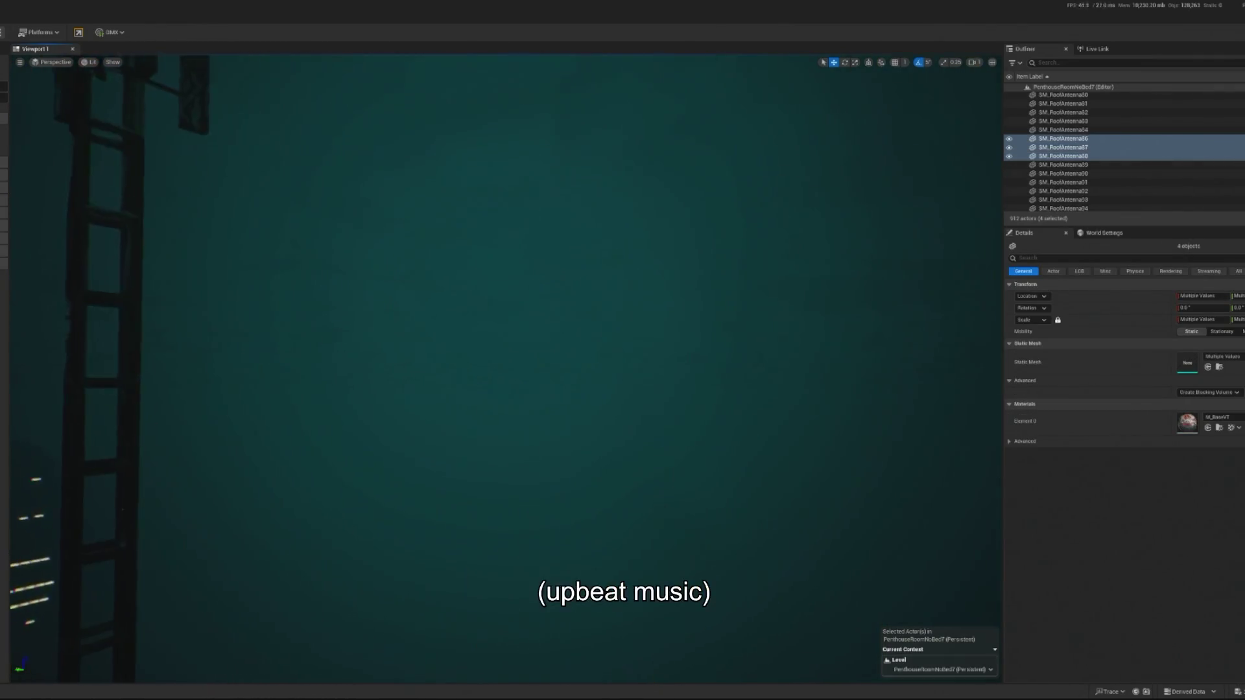
{"action": "left_click", "coordinate": [504, 259], "text": "ctrl"}
{"action": "left_click", "coordinate": [593, 236], "text": "ctrl"}
{"action": "left_click", "coordinate": [696, 225], "text": "ctrl"}
{"action": "scroll", "coordinate": [412, 334], "scroll_direction": "down", "scroll_amount": 5}
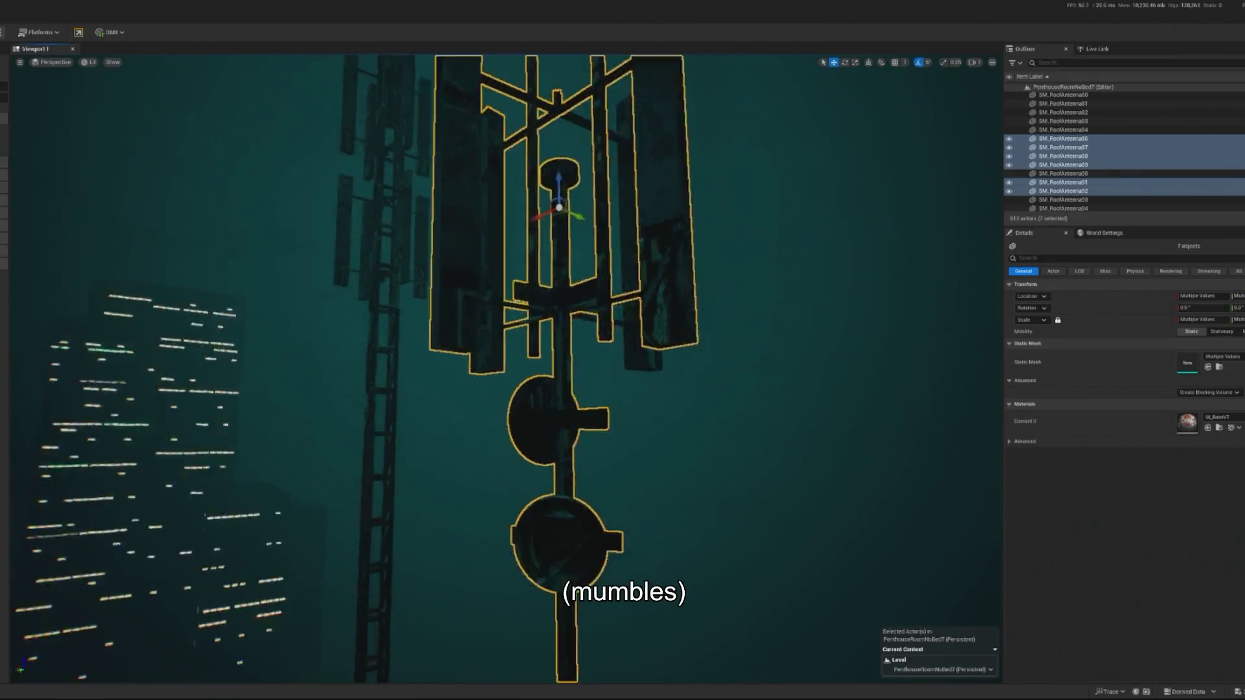
{"action": "scroll", "coordinate": [458, 308], "scroll_direction": "up", "scroll_amount": 5}
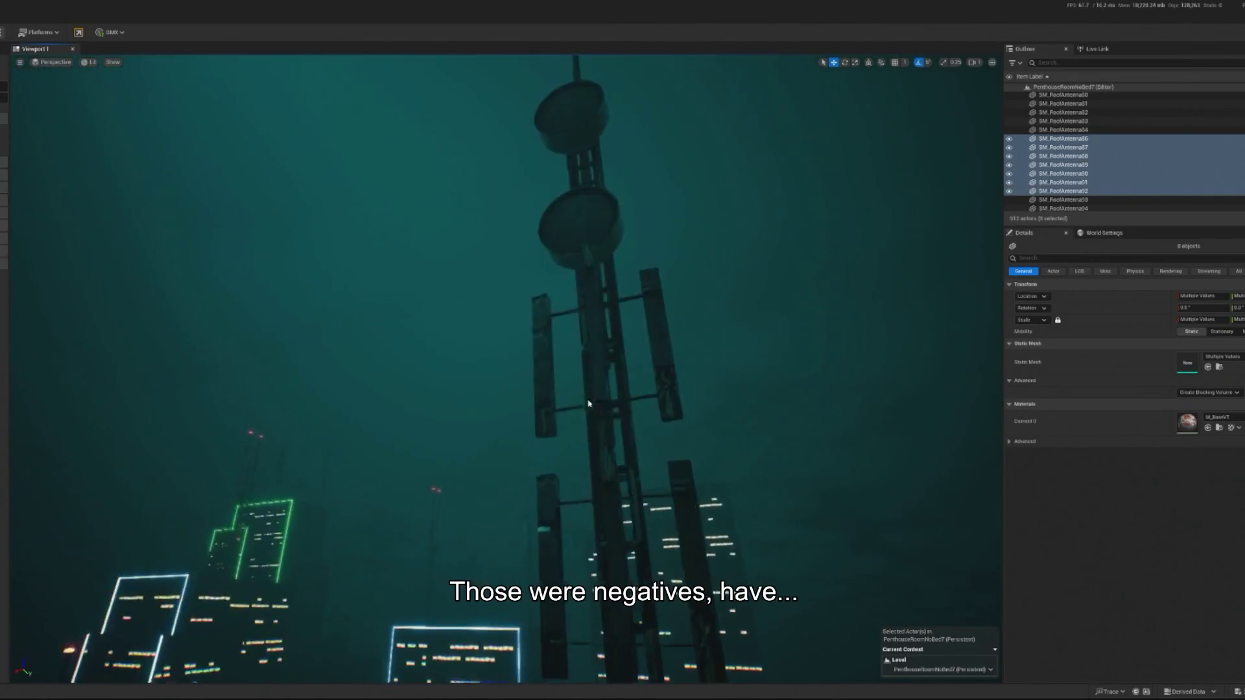
{"action": "left_click", "coordinate": [722, 518], "text": "ctrl"}
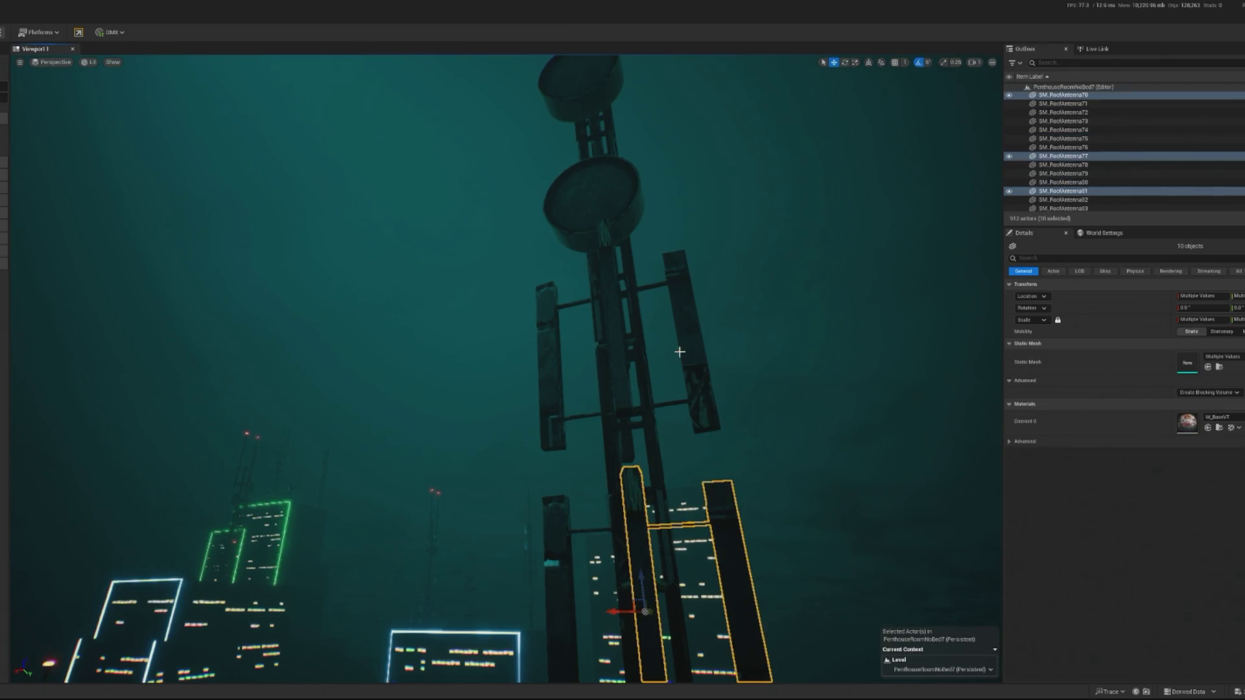
{"action": "left_click", "coordinate": [627, 435], "text": "ctrl"}
{"action": "scroll", "coordinate": [623, 441], "scroll_direction": "down", "scroll_amount": 5}
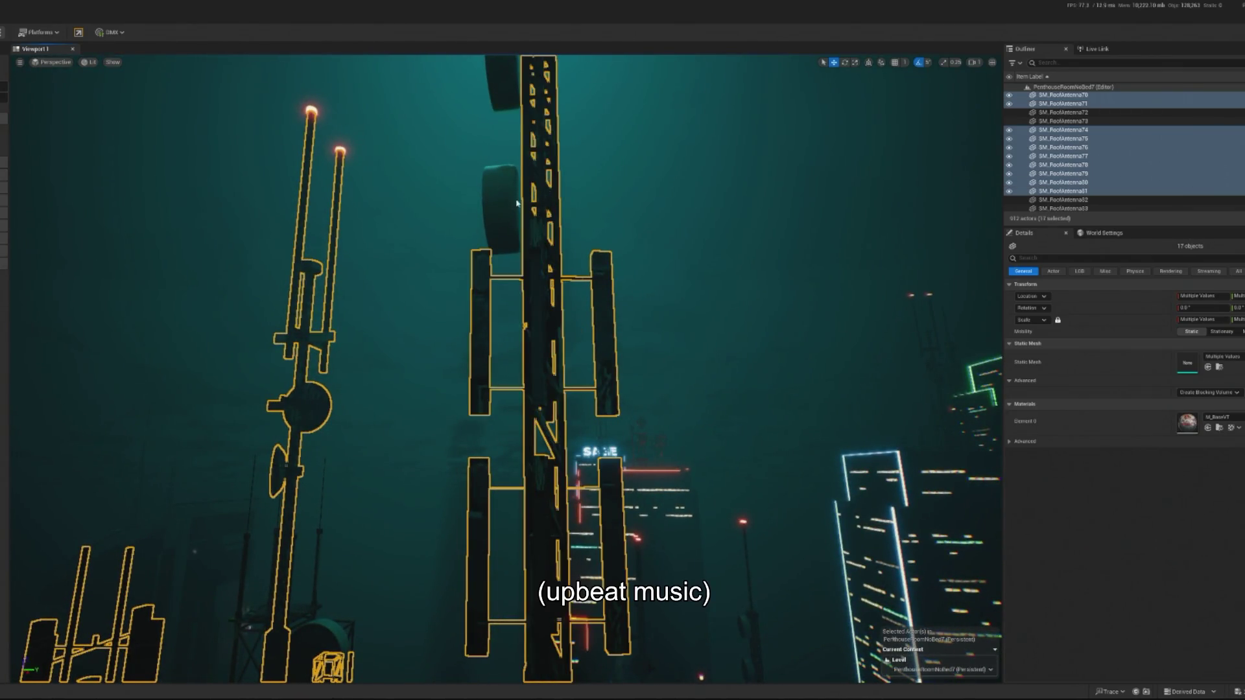
{"action": "left_click", "coordinate": [499, 87], "text": "ctrl"}
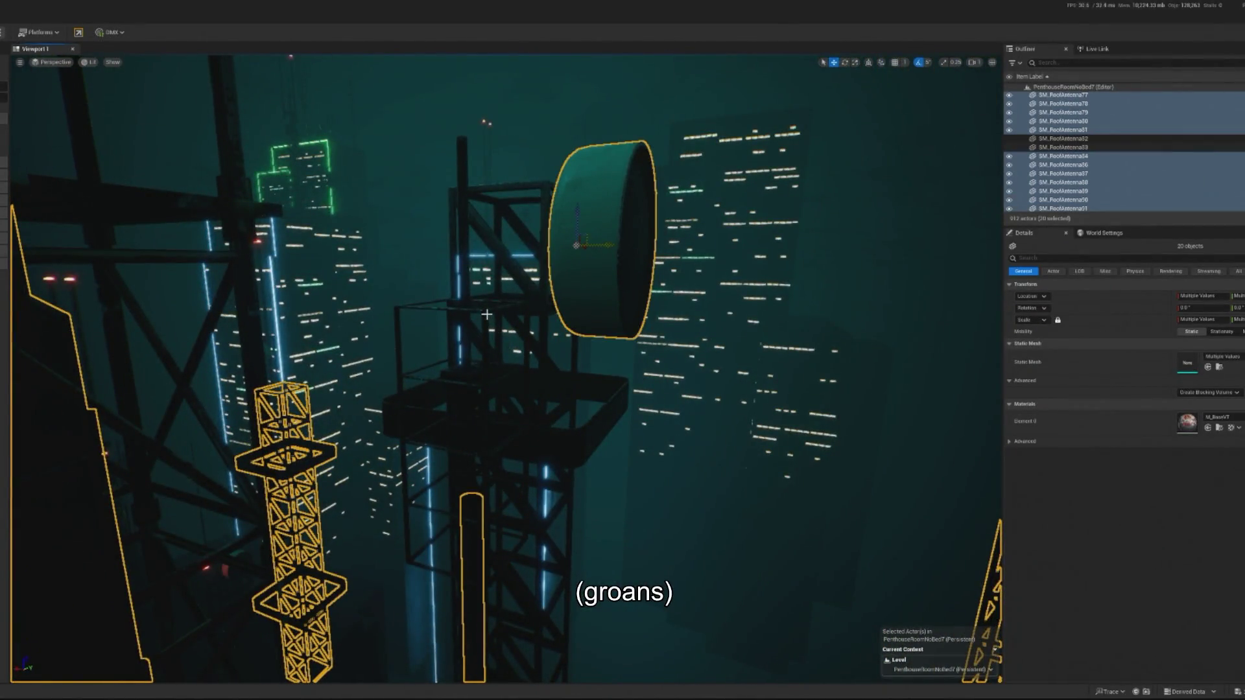
Step: Add the last antenna towers to make 25 objects and raise them slightly higher
{"action": "left_click", "coordinate": [486, 315], "text": "ctrl"}
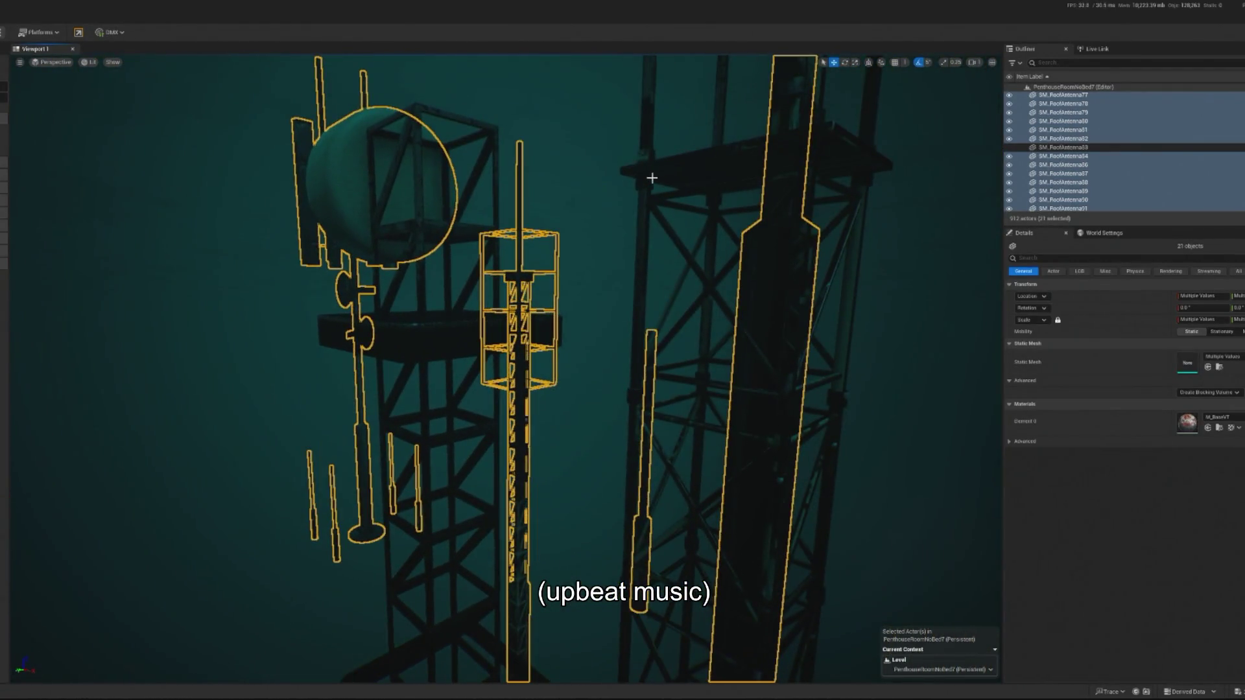
{"action": "left_click", "coordinate": [652, 177], "text": "ctrl"}
{"action": "left_click", "coordinate": [456, 352], "text": "ctrl"}
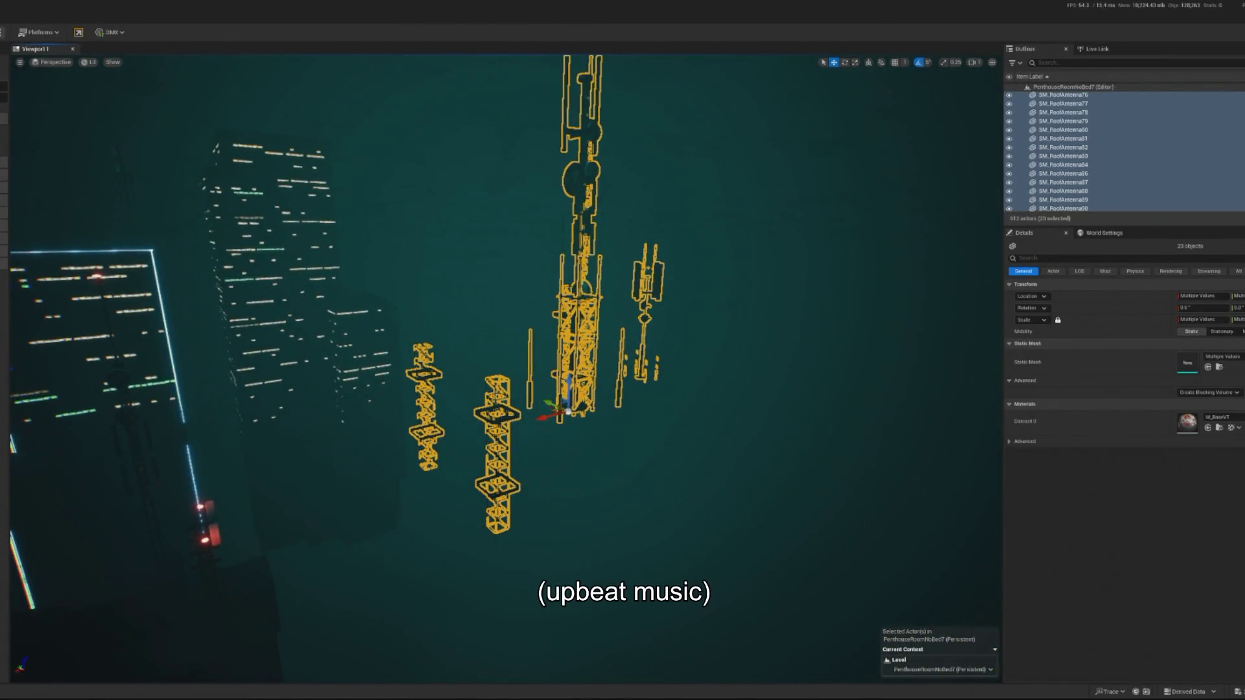
{"action": "key", "text": "ctrl+z"}
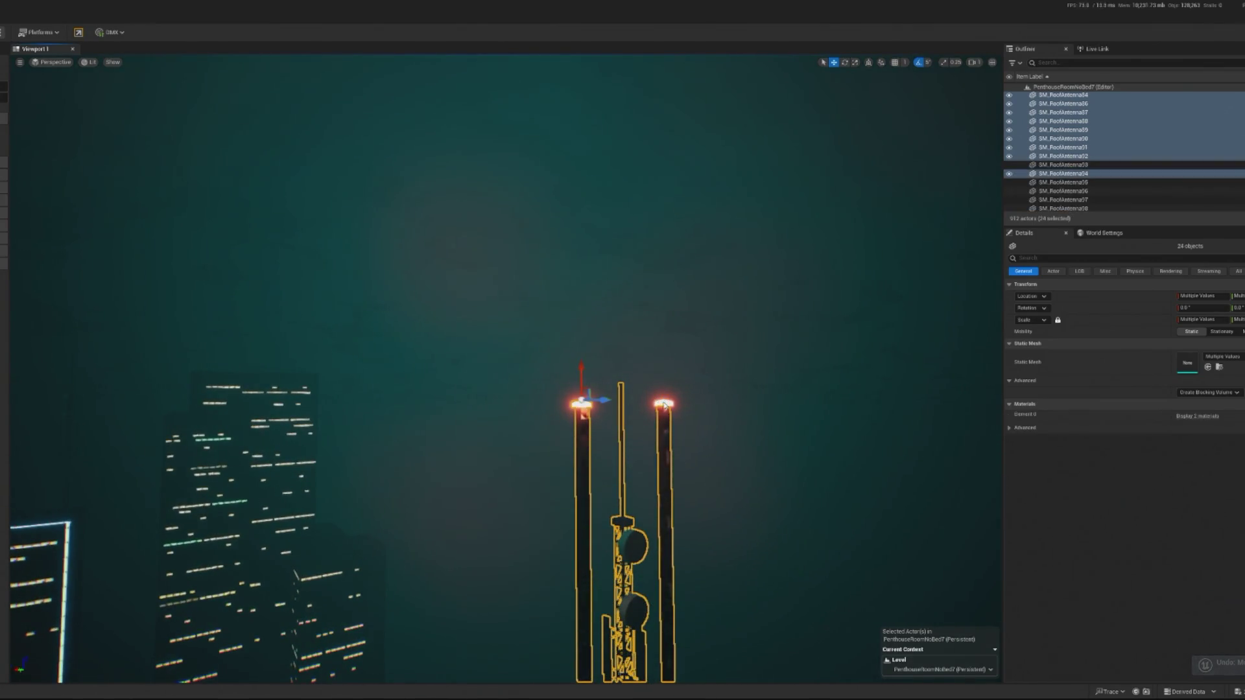
{"action": "left_click", "coordinate": [664, 405], "text": "ctrl"}
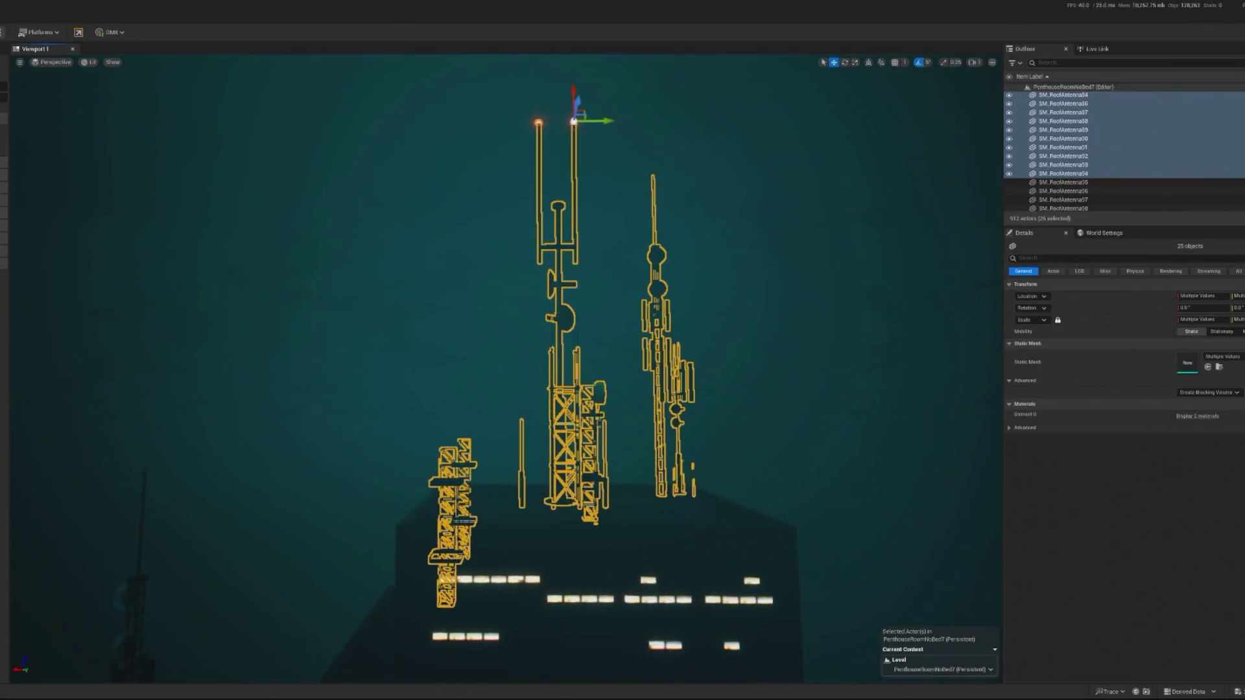
{"action": "left_click_drag", "start_coordinate": [584, 139], "coordinate": [570, 124]}
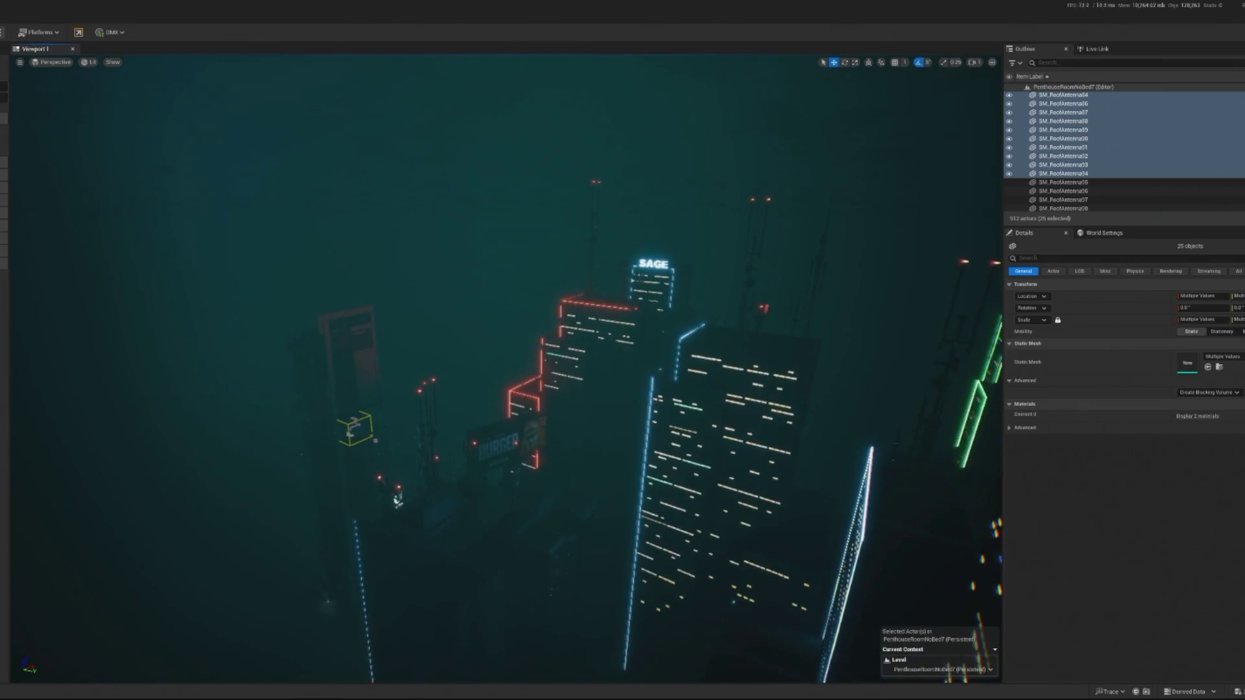
Step: Play-test the DJ scene with Alt+P, release the mouse, stop, and frame the rooftop antennas
{"action": "key", "text": "alt+p"}
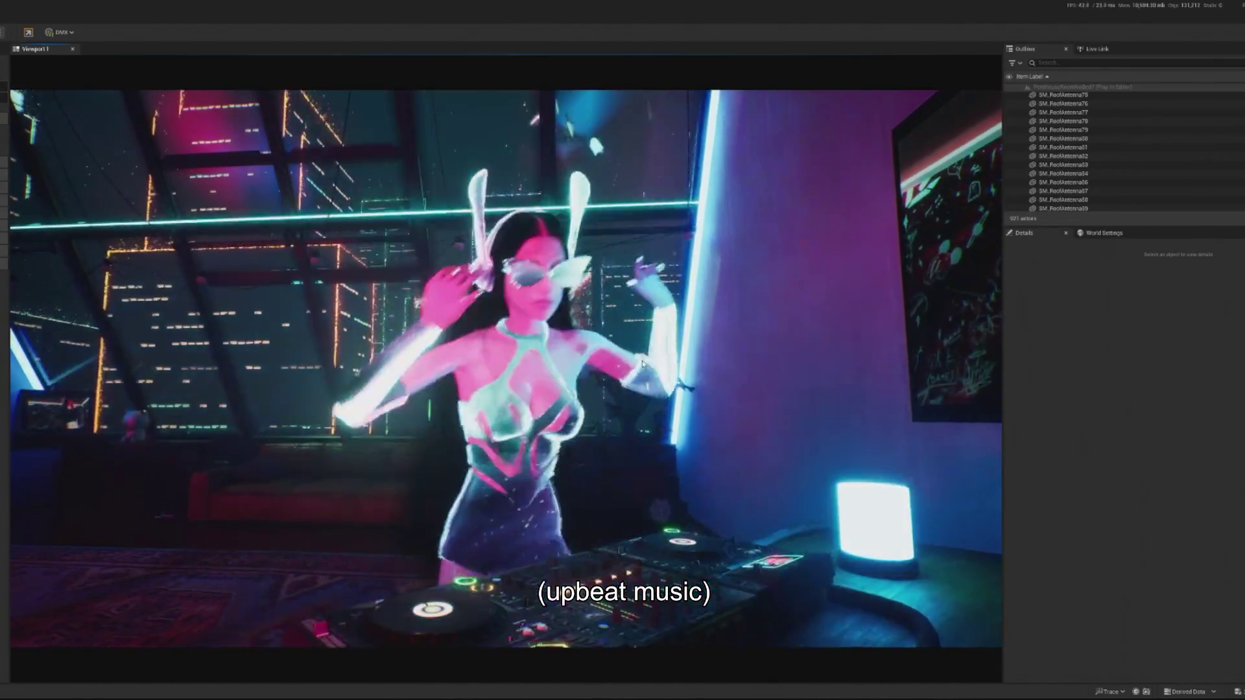
{"action": "left_click", "coordinate": [642, 365]}
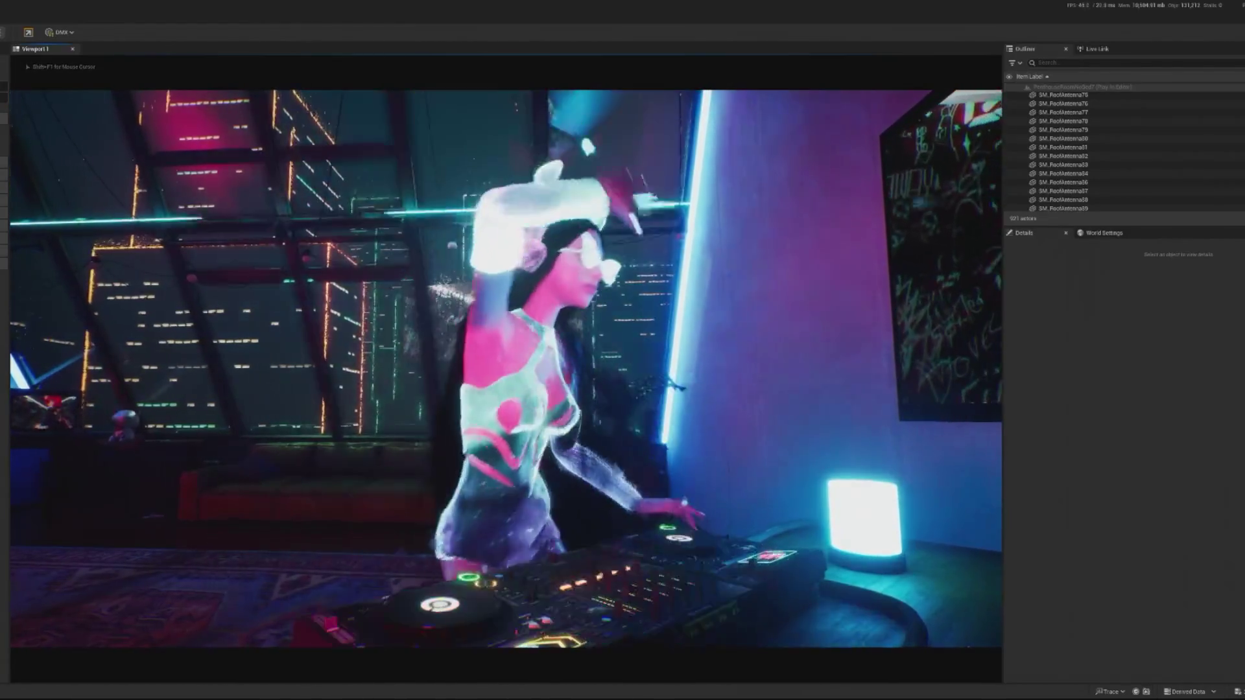
{"action": "key", "text": "shift+F1"}
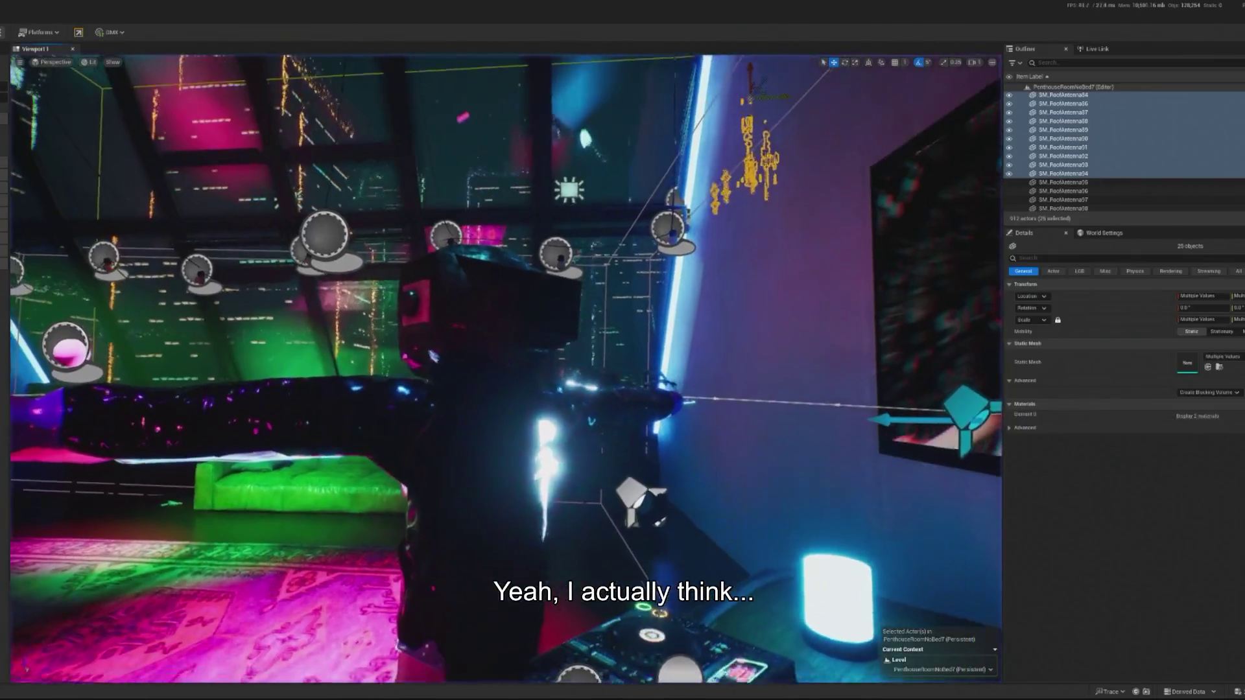
{"action": "key", "text": "f"}
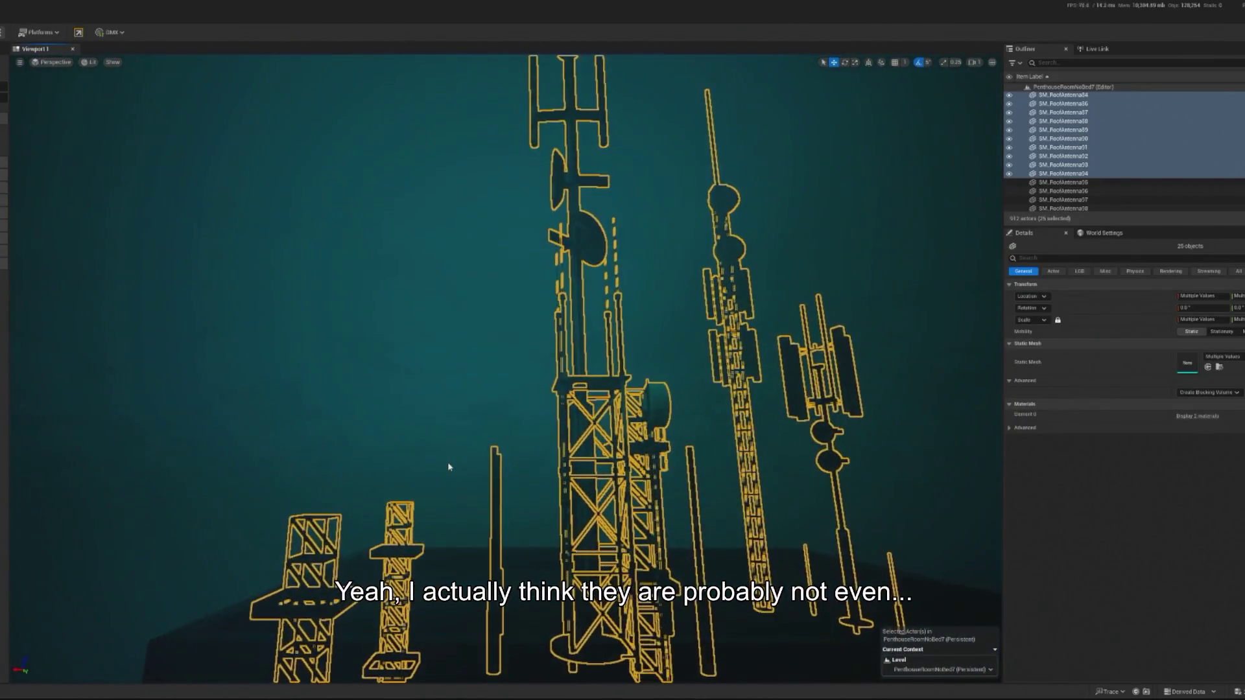
Step: Delete the 25 grouped antennas and another rooftop antenna
{"action": "key", "text": "Delete"}
{"action": "scroll", "coordinate": [376, 578], "scroll_direction": "down", "scroll_amount": 5}
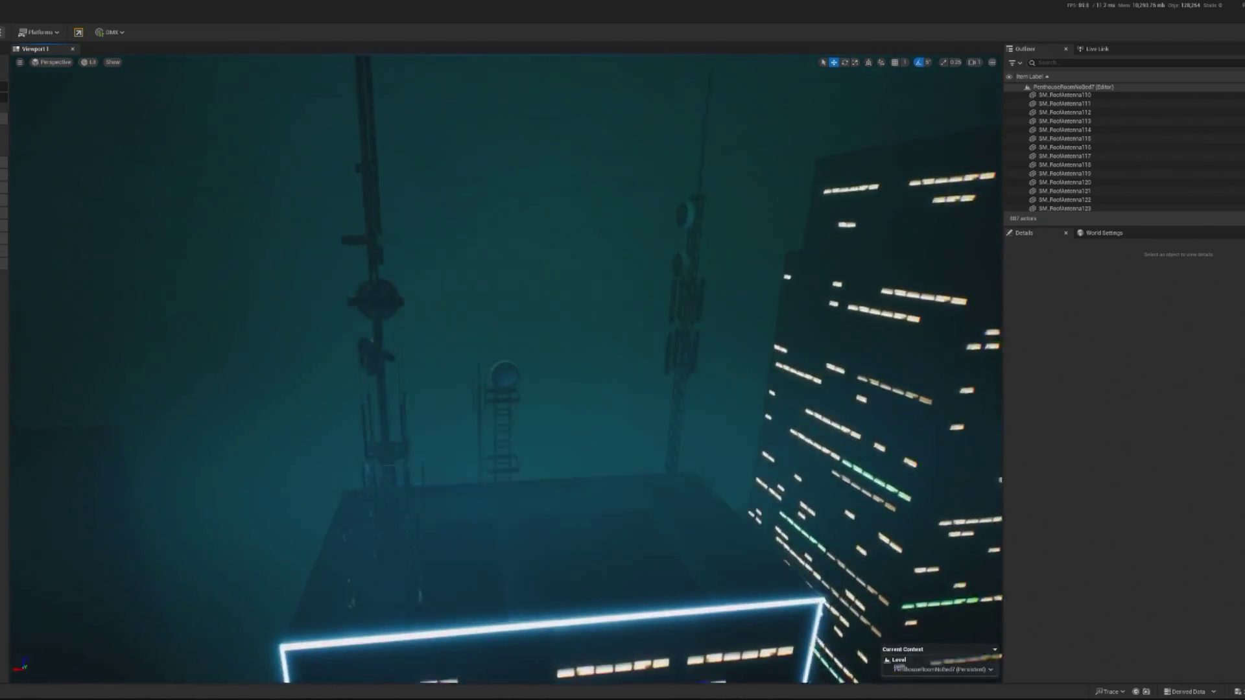
{"action": "left_click", "coordinate": [457, 551]}
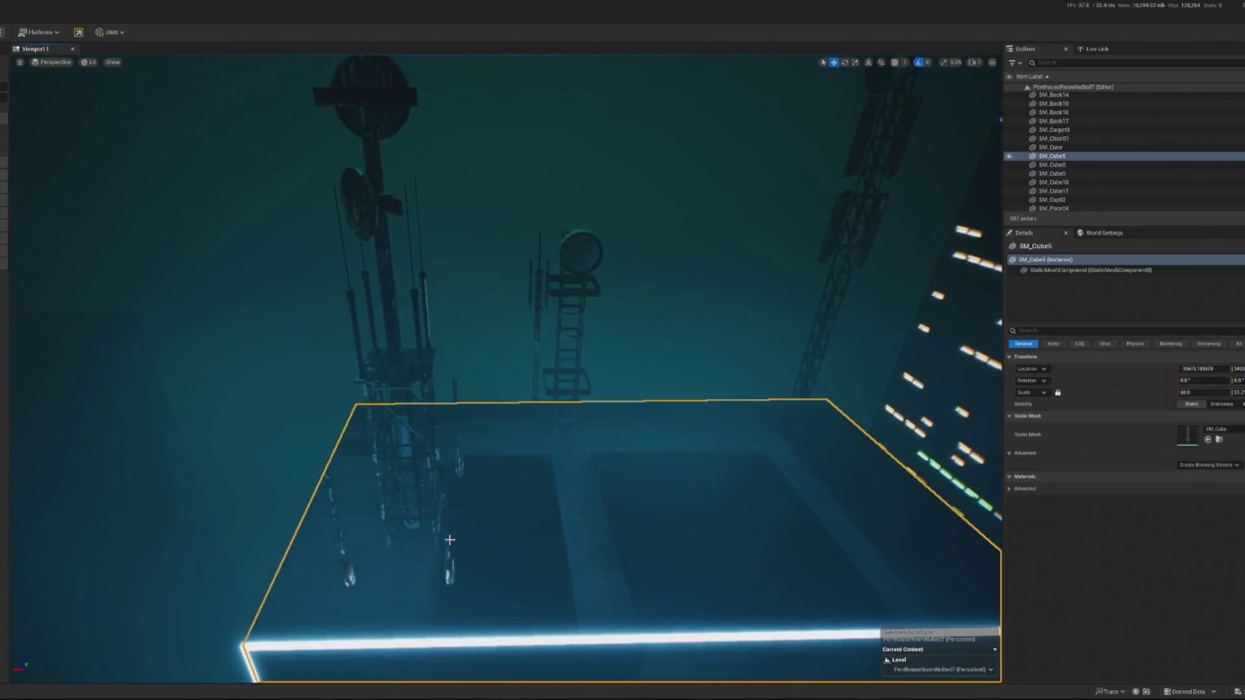
{"action": "left_click", "coordinate": [407, 496]}
{"action": "key", "text": "Delete"}
Step: Delete the lattice towers, the dish tower and nearby rooftop antenna towers
{"action": "left_click", "coordinate": [403, 376]}
{"action": "key", "text": "Delete"}
{"action": "left_click", "coordinate": [570, 324]}
{"action": "key", "text": "Delete"}
{"action": "left_click", "coordinate": [565, 255]}
{"action": "key", "text": "Delete"}
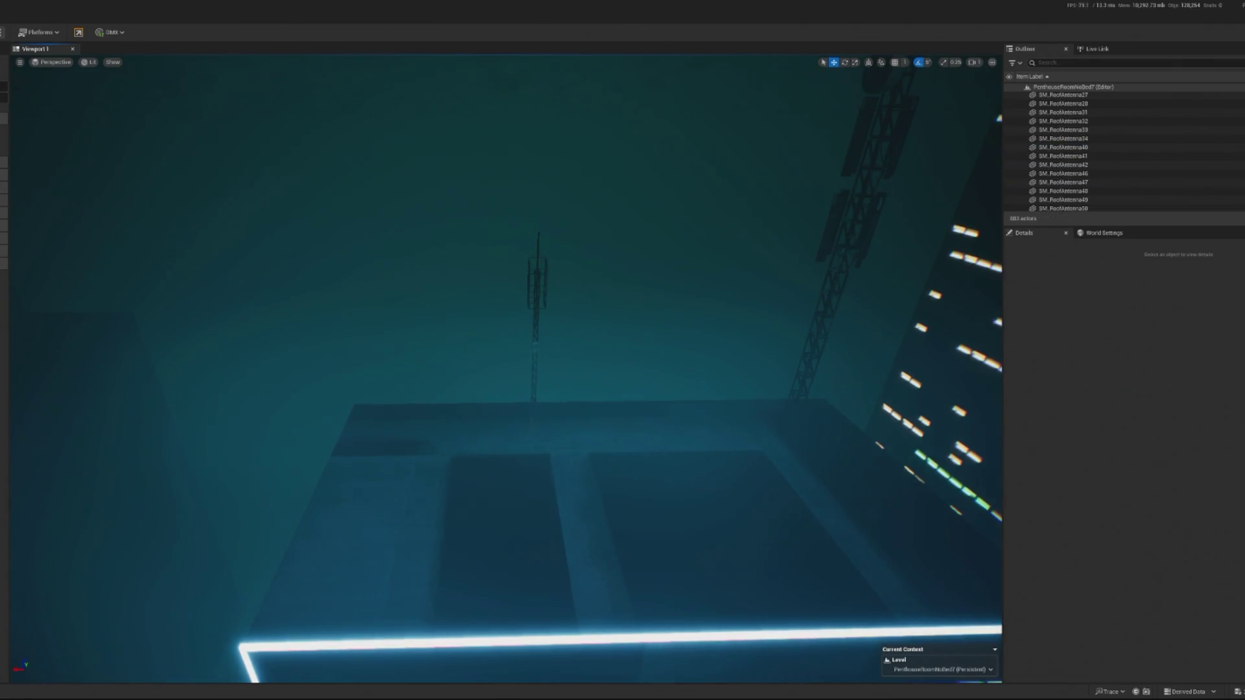
{"action": "left_click", "coordinate": [542, 273]}
{"action": "left_click", "coordinate": [536, 305]}
{"action": "key", "text": "Delete"}
{"action": "left_click", "coordinate": [658, 273]}
{"action": "key", "text": "Delete"}
Step: Remove both round dishes and the upper and lower mast pillars and antenna parts
{"action": "left_click", "coordinate": [655, 314]}
{"action": "key", "text": "Delete"}
{"action": "left_click", "coordinate": [648, 384]}
{"action": "key", "text": "Delete"}
{"action": "left_click", "coordinate": [668, 433]}
{"action": "key", "text": "Delete"}
{"action": "left_click", "coordinate": [669, 433]}
{"action": "key", "text": "Delete"}
{"action": "left_click", "coordinate": [648, 438]}
{"action": "key", "text": "Delete"}
{"action": "left_click", "coordinate": [651, 483]}
{"action": "key", "text": "Delete"}
Step: Delete the two red warning lights on the skyline
{"action": "left_click_drag", "start_coordinate": [677, 484], "coordinate": [675, 470]}
{"action": "left_click", "coordinate": [571, 264]}
{"action": "key", "text": "Delete"}
{"action": "left_click", "coordinate": [589, 305]}
{"action": "key", "text": "Delete"}
Step: On the lit building, delete the tall rooftop antenna, the smaller one behind it, and a small tower
{"action": "left_click_drag", "start_coordinate": [589, 305], "coordinate": [480, 250]}
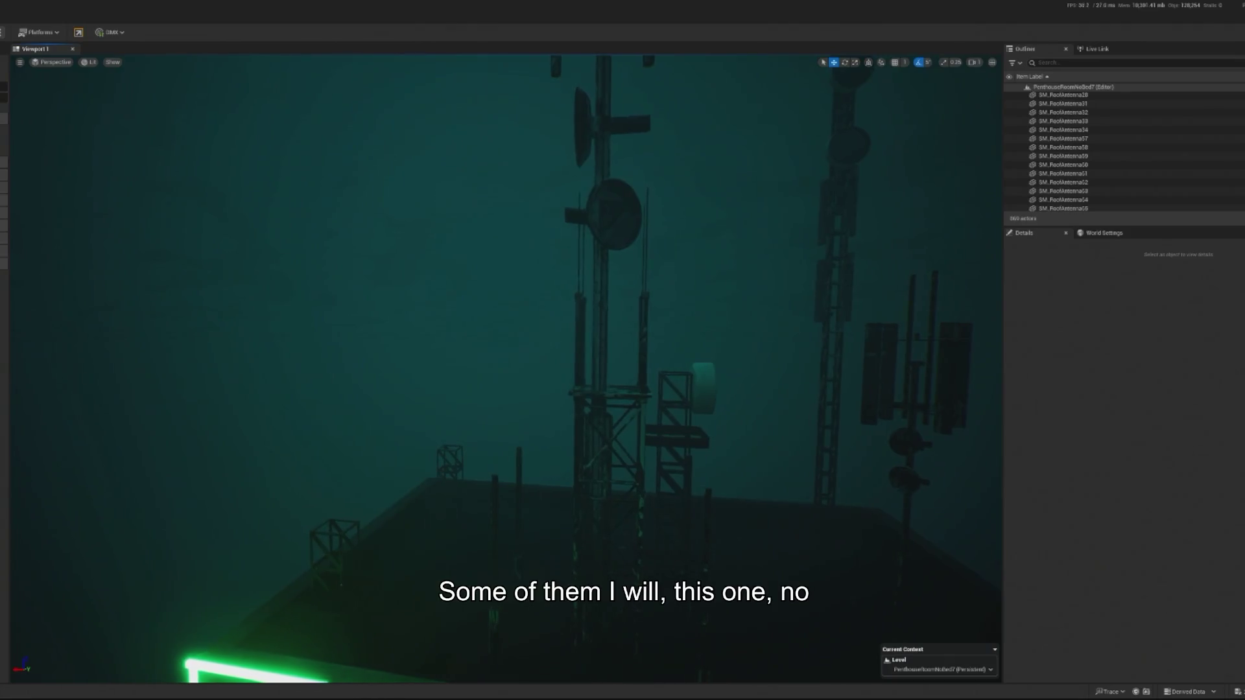
{"action": "left_click", "coordinate": [637, 460]}
{"action": "key", "text": "Delete"}
{"action": "left_click", "coordinate": [642, 457]}
{"action": "key", "text": "Delete"}
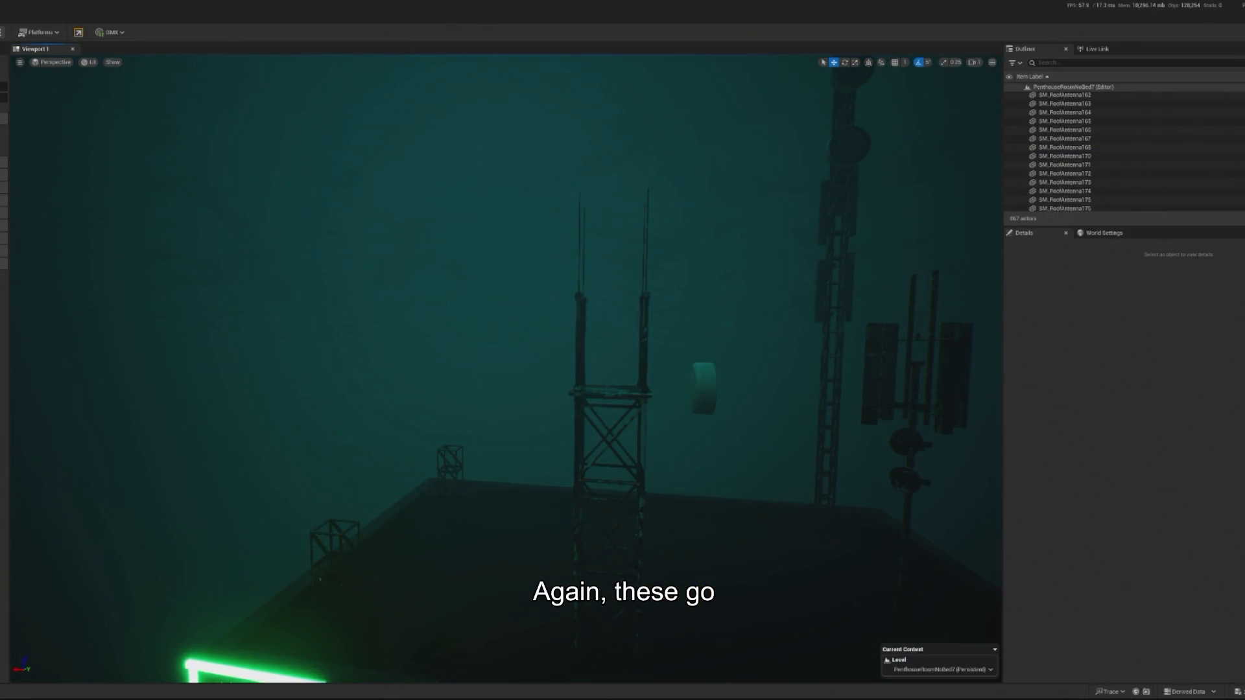
{"action": "left_click", "coordinate": [448, 459]}
{"action": "key", "text": "Delete"}
Step: Restore the accidentally deleted roof slab and delete the small lattice tower instead
{"action": "left_click", "coordinate": [350, 544]}
{"action": "key", "text": "Delete"}
{"action": "key", "text": "ctrl+z"}
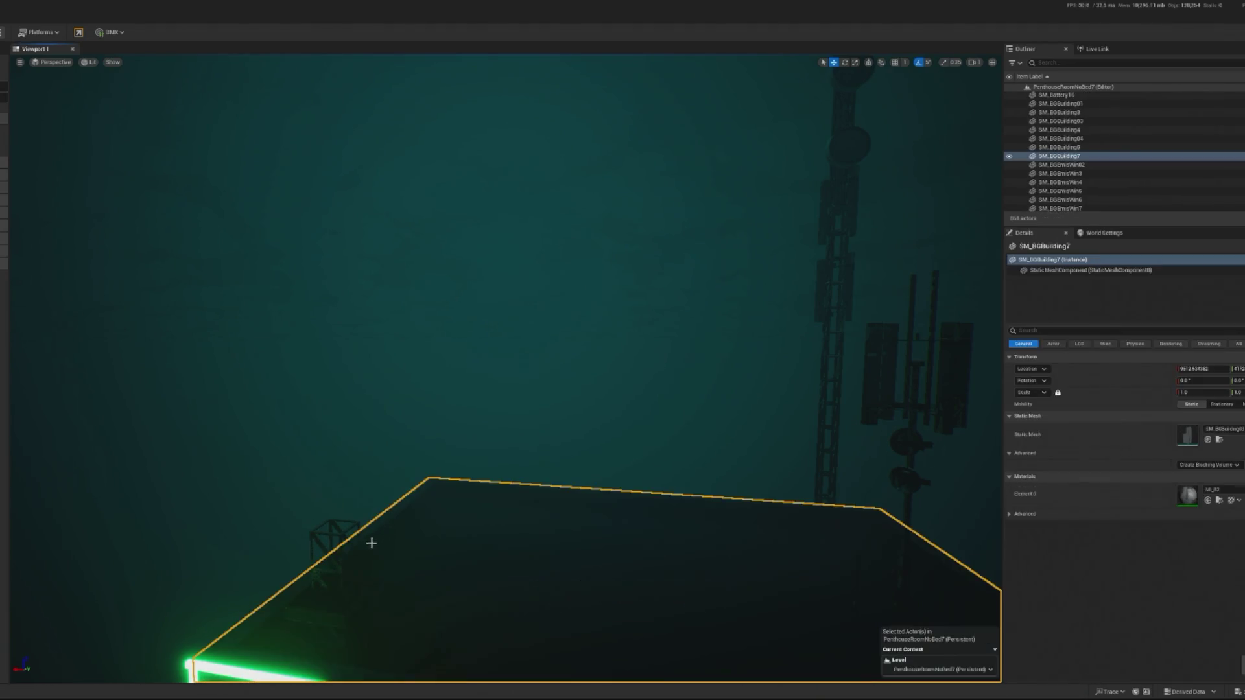
{"action": "left_click", "coordinate": [325, 542]}
{"action": "left_click", "coordinate": [350, 614]}
{"action": "left_click", "coordinate": [350, 614]}
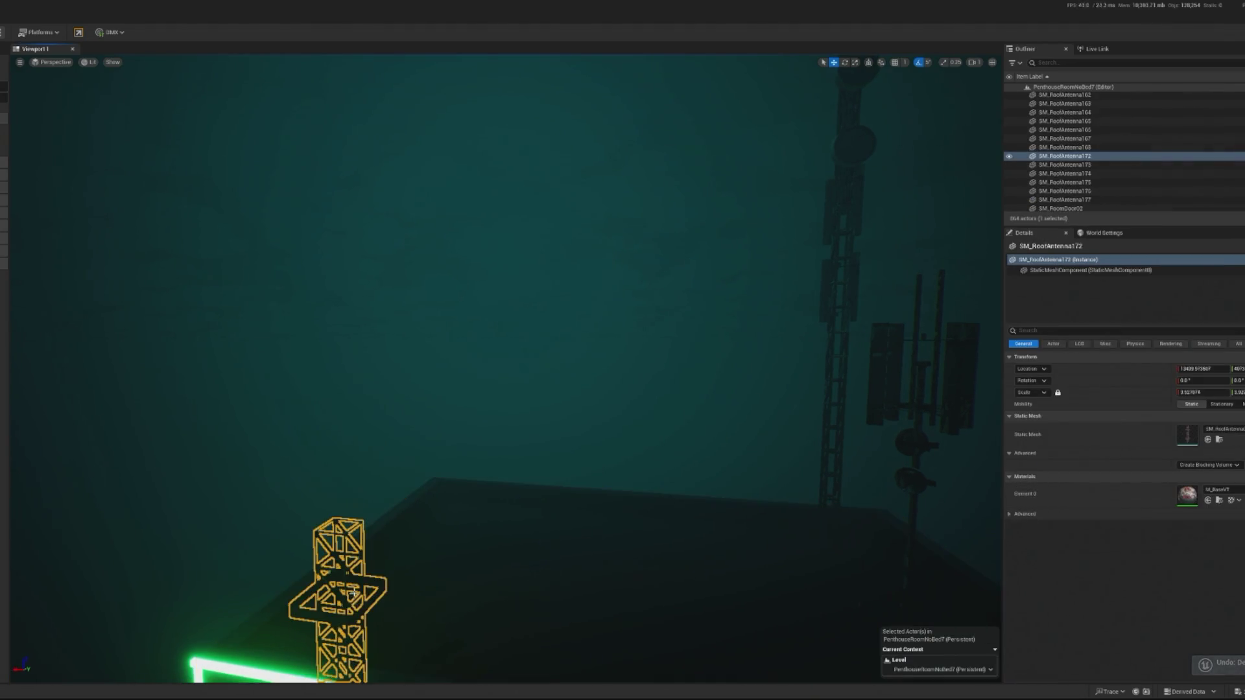
{"action": "key", "text": "Delete"}
Step: Delete the remaining antenna mast pieces and its two upper bars
{"action": "left_click_drag", "start_coordinate": [351, 615], "coordinate": [452, 387]}
{"action": "left_click", "coordinate": [464, 350]}
{"action": "key", "text": "Delete"}
{"action": "left_click", "coordinate": [467, 325]}
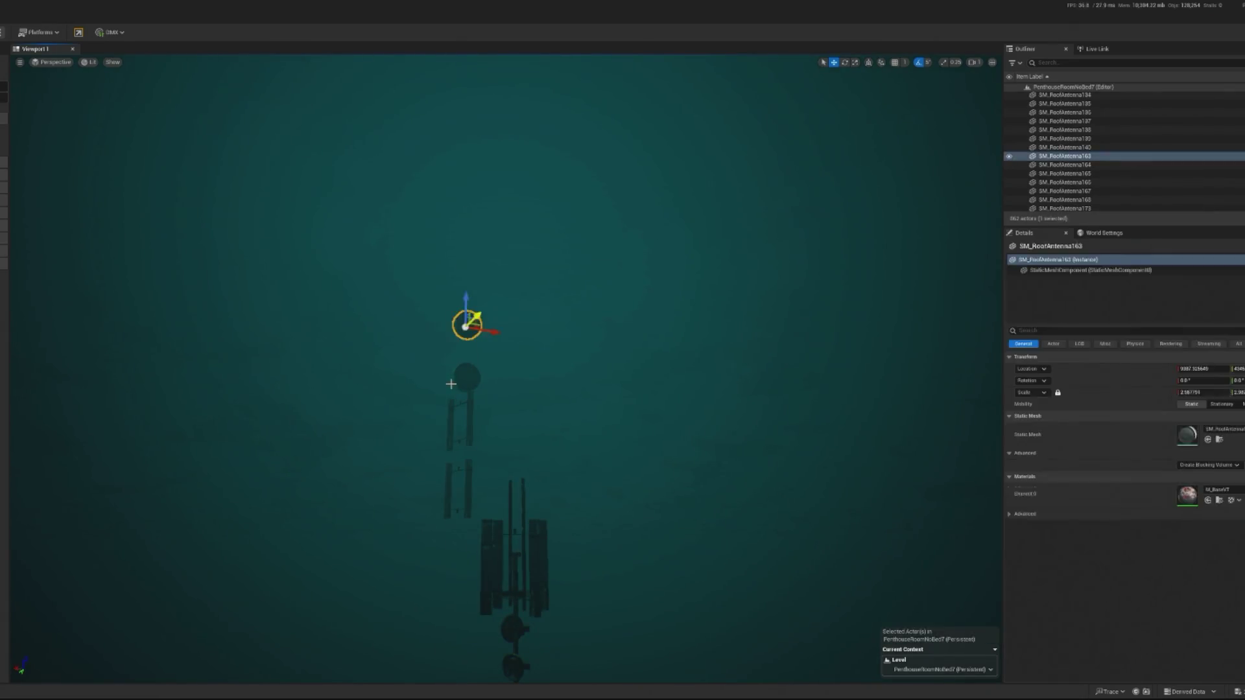
{"action": "key", "text": "Delete"}
{"action": "left_click", "coordinate": [464, 401]}
{"action": "key", "text": "Delete"}
{"action": "left_click", "coordinate": [469, 420]}
{"action": "key", "text": "Delete"}
{"action": "left_click", "coordinate": [453, 417]}
{"action": "key", "text": "Delete"}
Step: Delete the thin side bars, both right antenna panels, the central mast and the dark bar
{"action": "left_click", "coordinate": [445, 478]}
{"action": "key", "text": "Delete"}
{"action": "left_click", "coordinate": [468, 485]}
{"action": "key", "text": "Delete"}
{"action": "left_click", "coordinate": [537, 558]}
{"action": "key", "text": "Delete"}
{"action": "left_click", "coordinate": [526, 542]}
{"action": "key", "text": "Delete"}
{"action": "left_click", "coordinate": [514, 550]}
{"action": "key", "text": "Delete"}
{"action": "left_click", "coordinate": [487, 564]}
{"action": "key", "text": "Delete"}
{"action": "scroll", "coordinate": [487, 389], "scroll_direction": "down", "scroll_amount": 10}
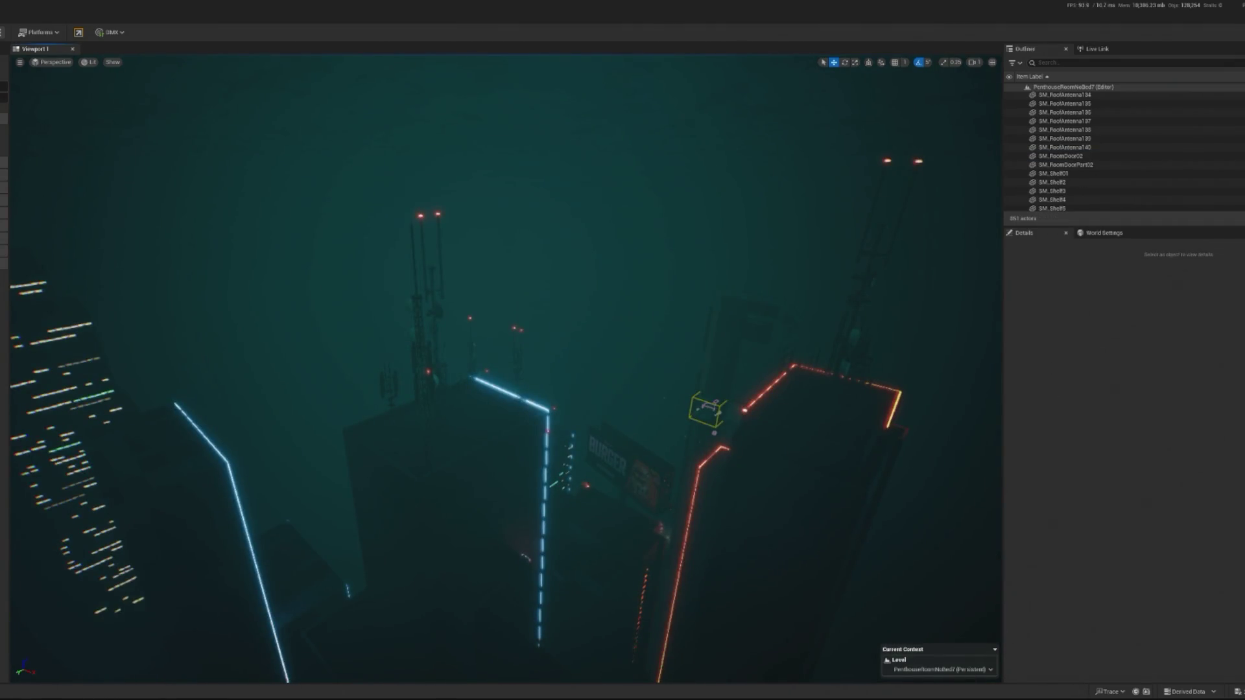
Step: Run the penthouse DJ scene in Play In Editor to view the skyline, then end the preview with Esc
{"action": "key", "text": "alt+p"}
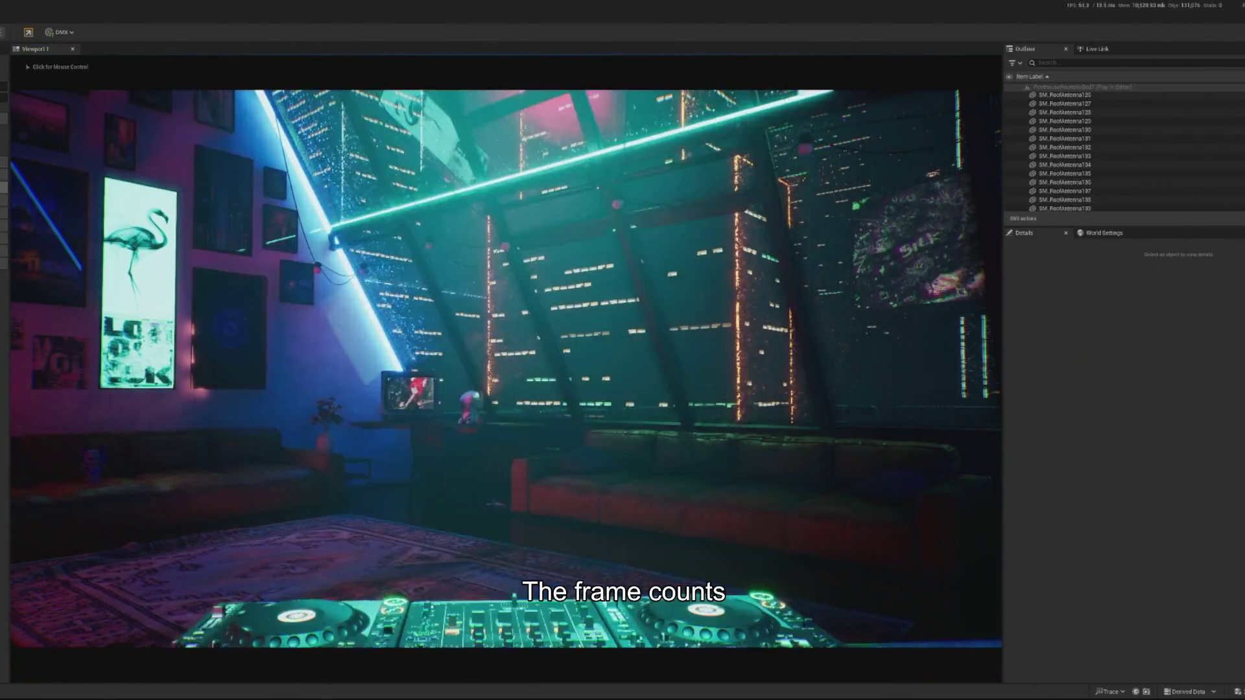
{"action": "left_click", "coordinate": [506, 364]}
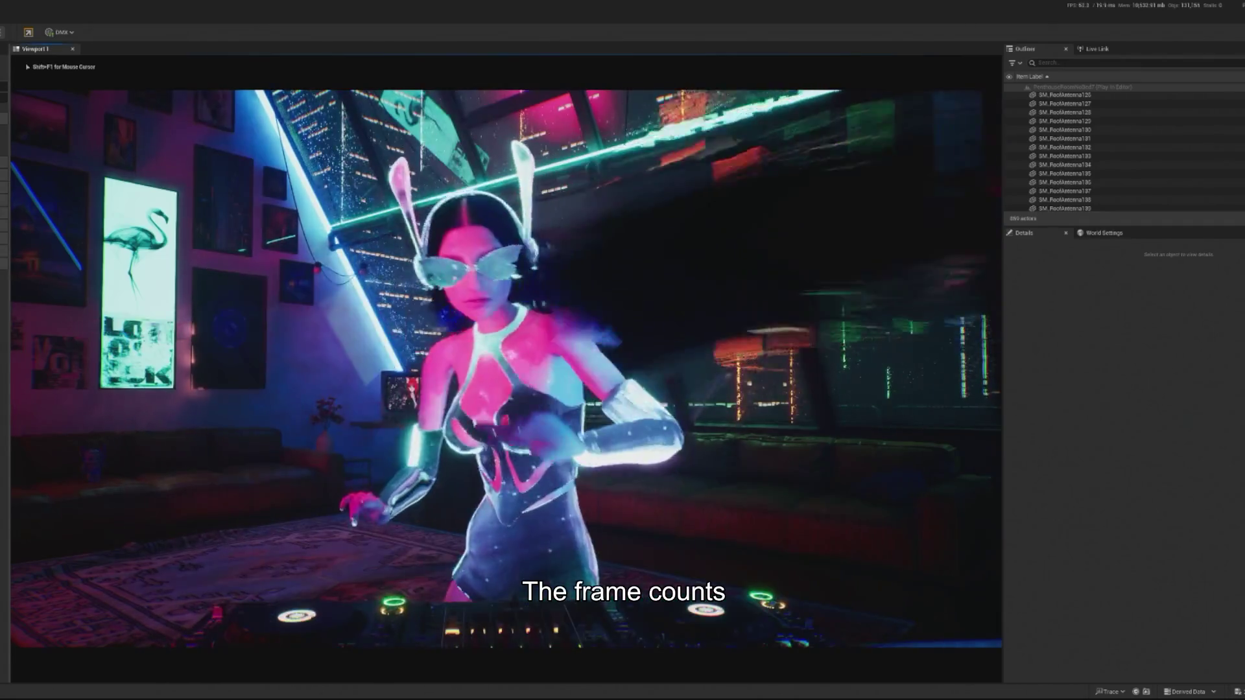
{"action": "key", "text": "shift+F1"}
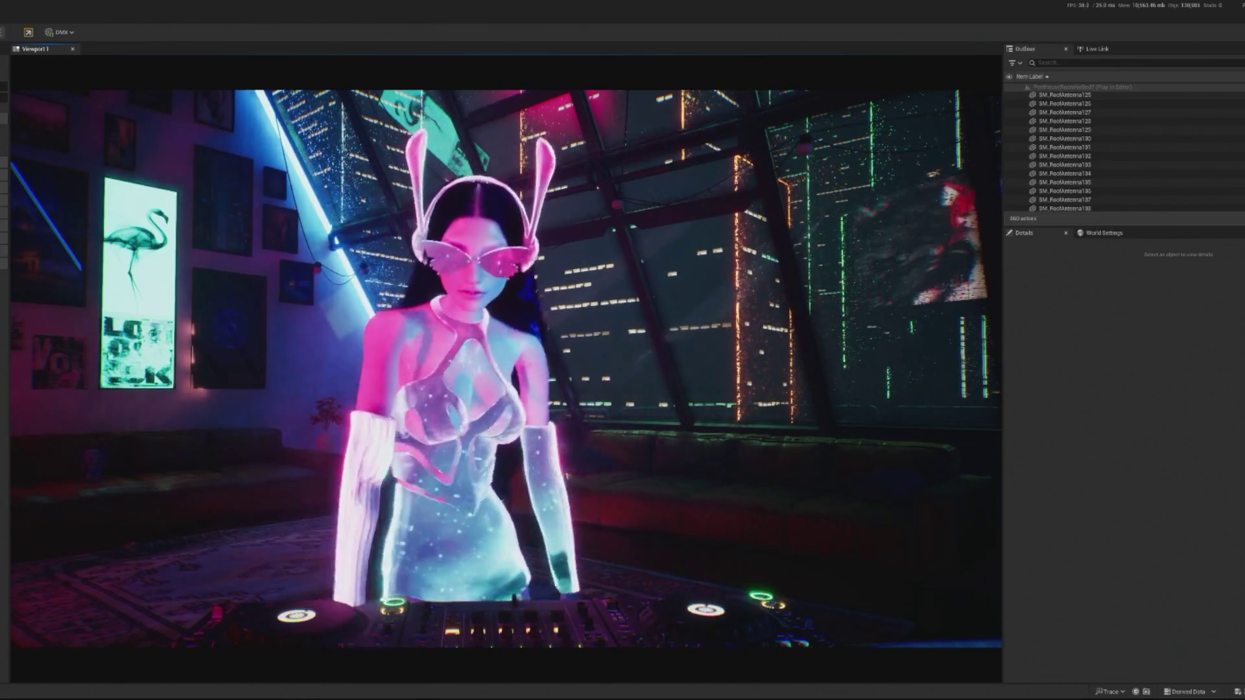
{"action": "key", "text": "Escape"}
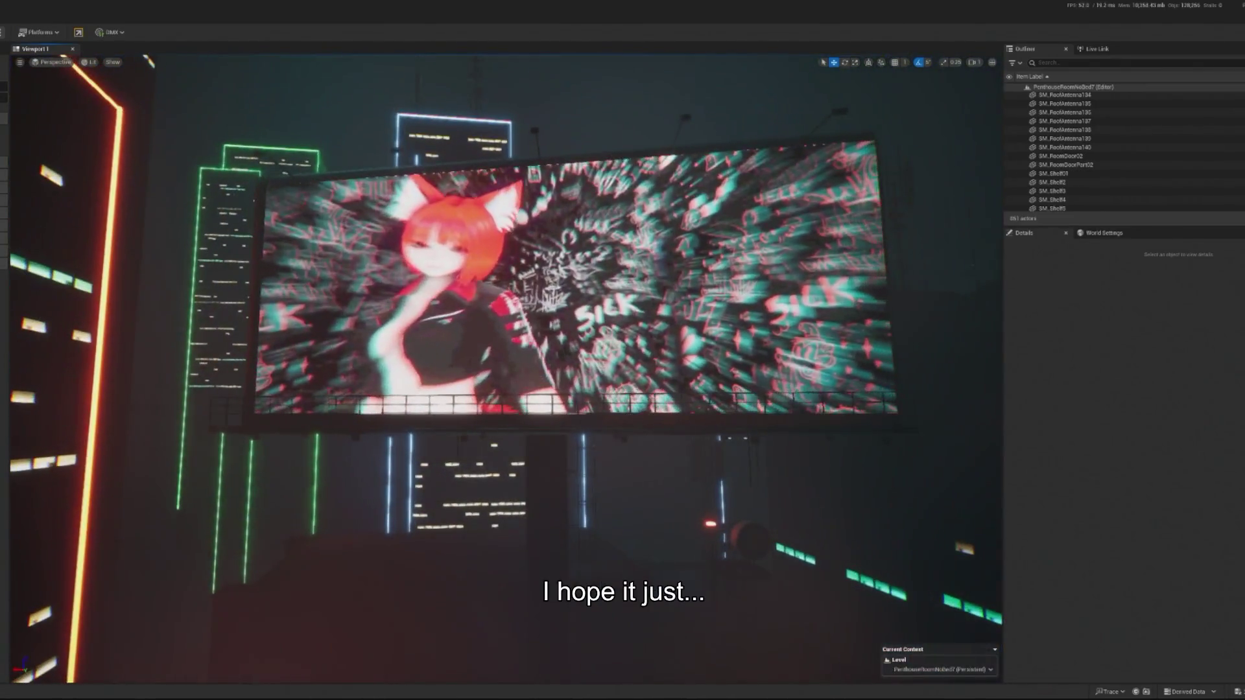
Step: Select the animated billboard and close Project Settings after checking DMX's 20 input and 10 output universes
{"action": "left_click", "coordinate": [558, 279]}
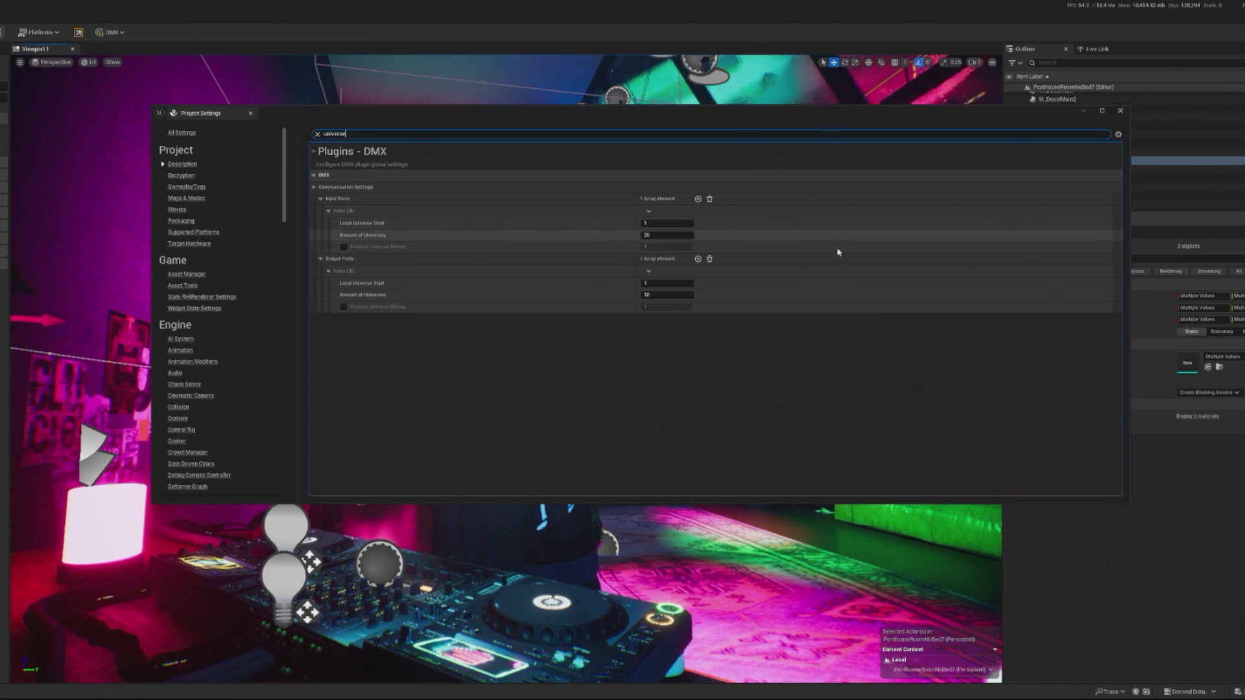
{"action": "left_click", "coordinate": [1122, 111]}
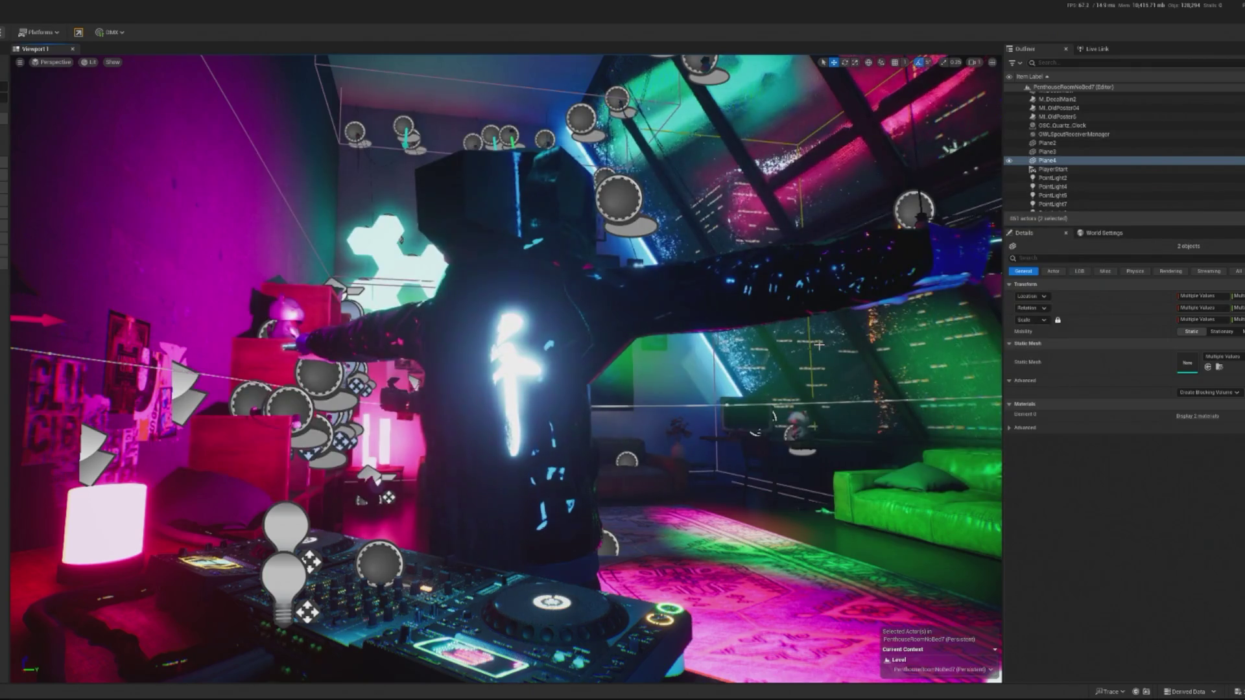
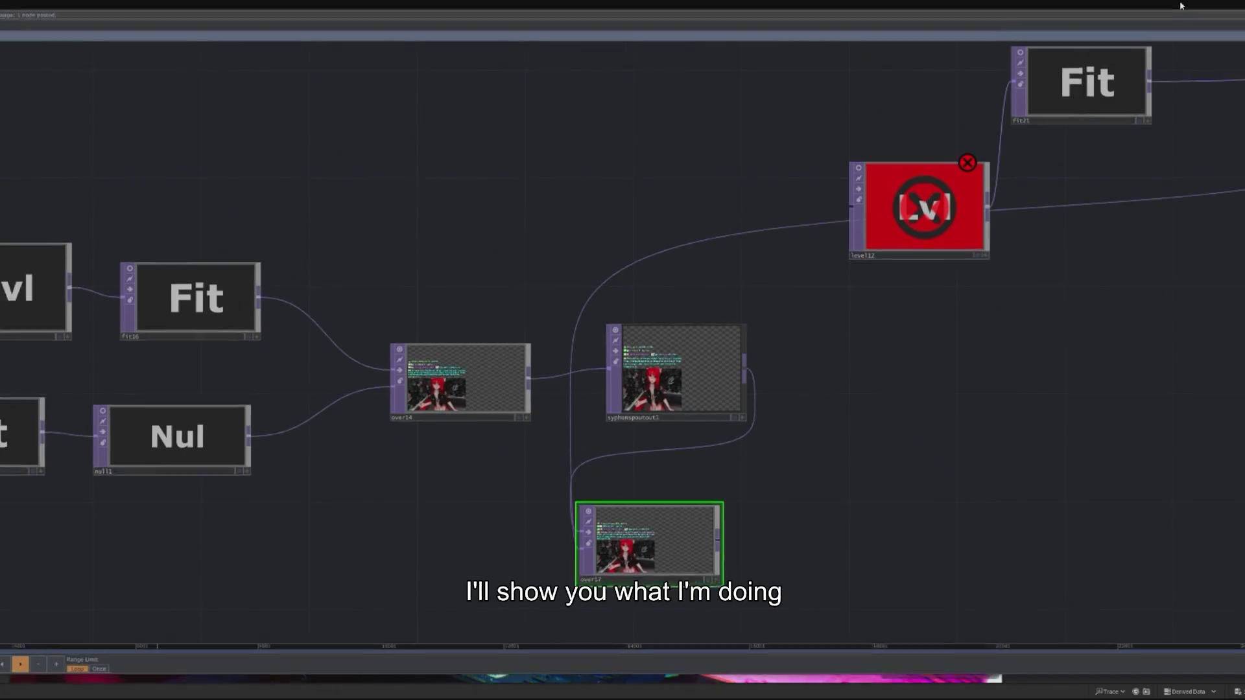
Step: Narrow the TouchDesigner window to reveal Unreal and turn on null1's live viewer
{"action": "left_click_drag", "start_coordinate": [1180, 5], "coordinate": [1011, 72]}
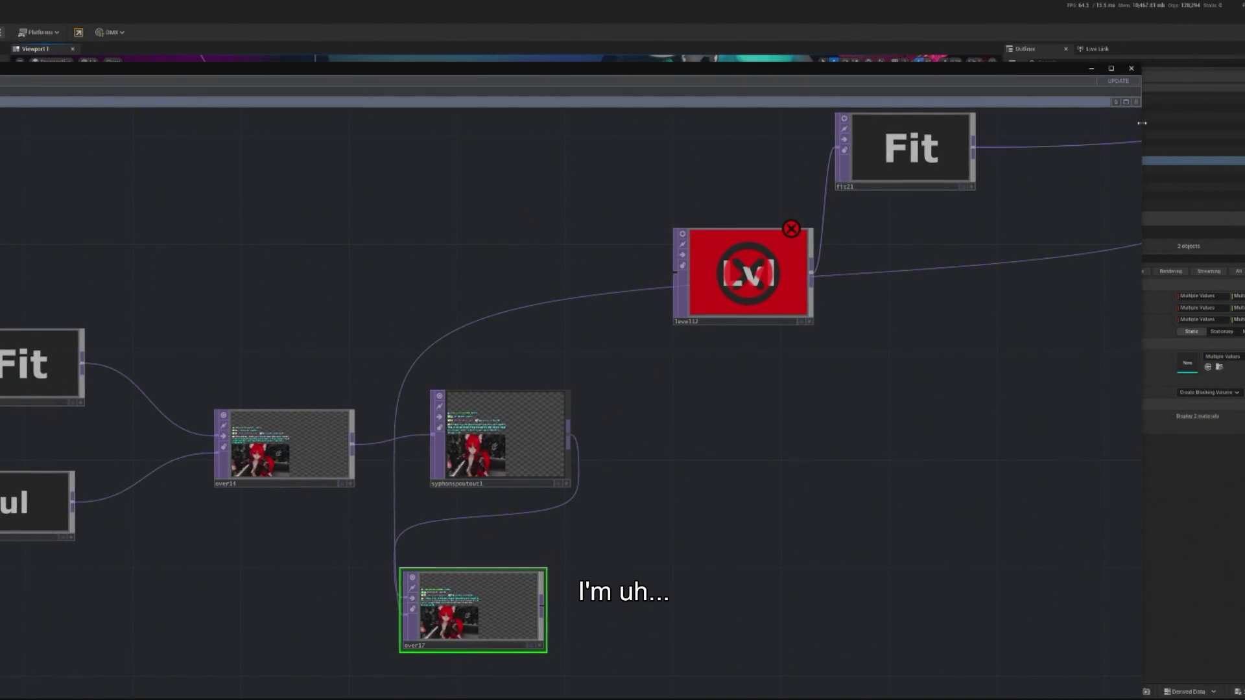
{"action": "left_click_drag", "start_coordinate": [1143, 123], "coordinate": [674, 122]}
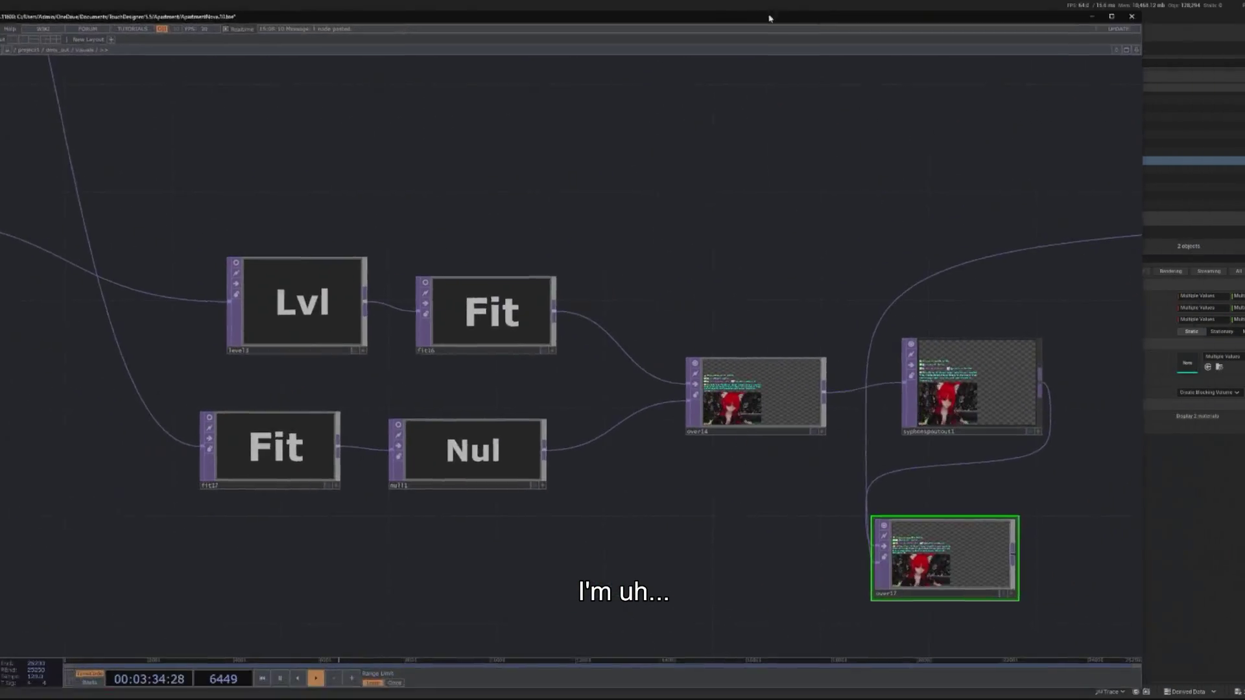
{"action": "scroll", "coordinate": [478, 365], "scroll_direction": "down", "scroll_amount": 3}
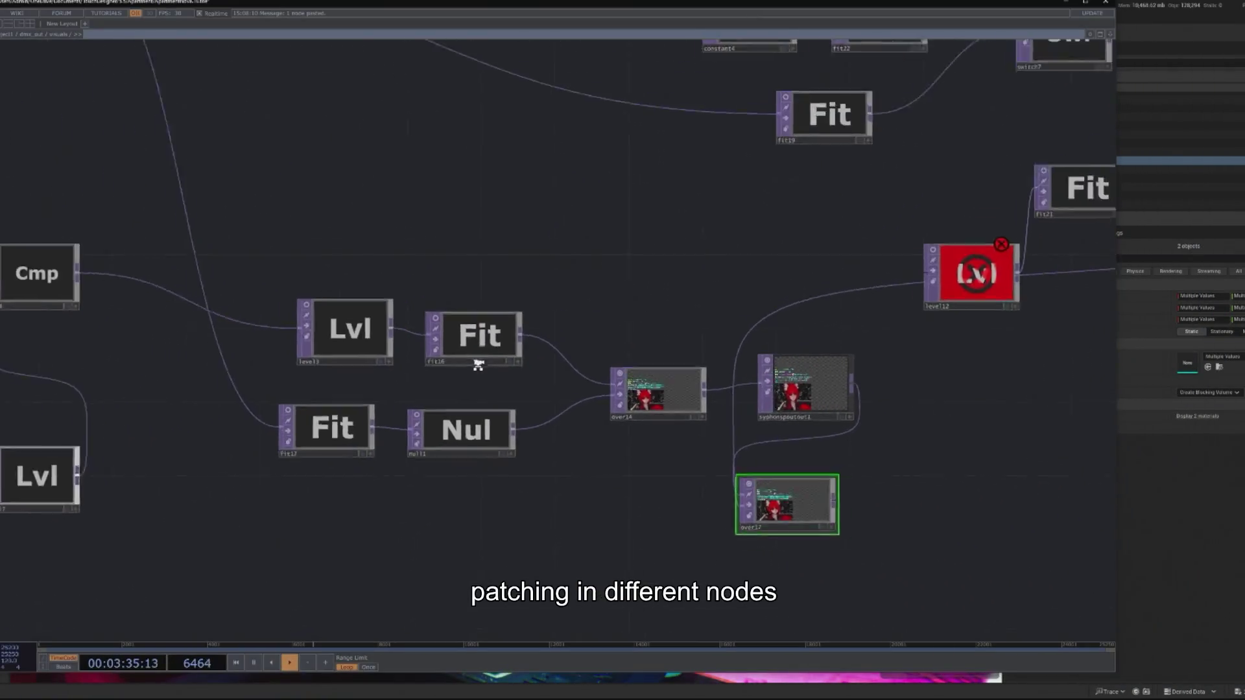
{"action": "scroll", "coordinate": [633, 408], "scroll_direction": "down", "scroll_amount": 1}
{"action": "scroll", "coordinate": [520, 447], "scroll_direction": "up", "scroll_amount": 4}
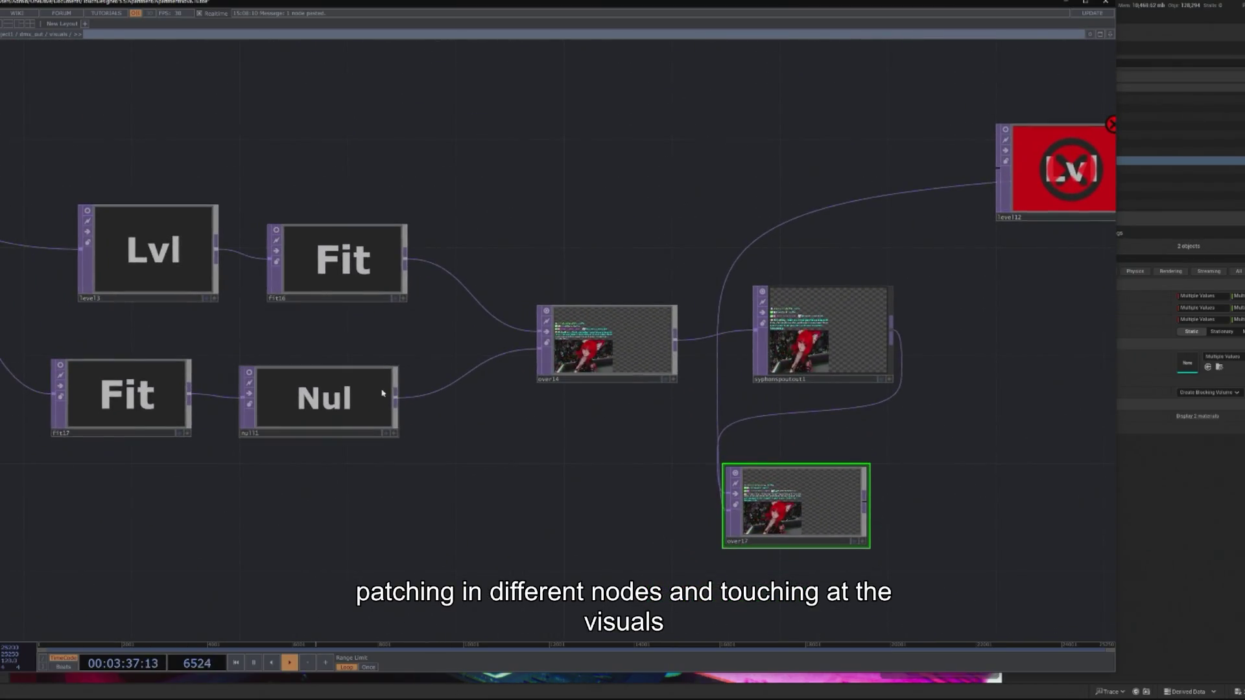
{"action": "left_click", "coordinate": [247, 396]}
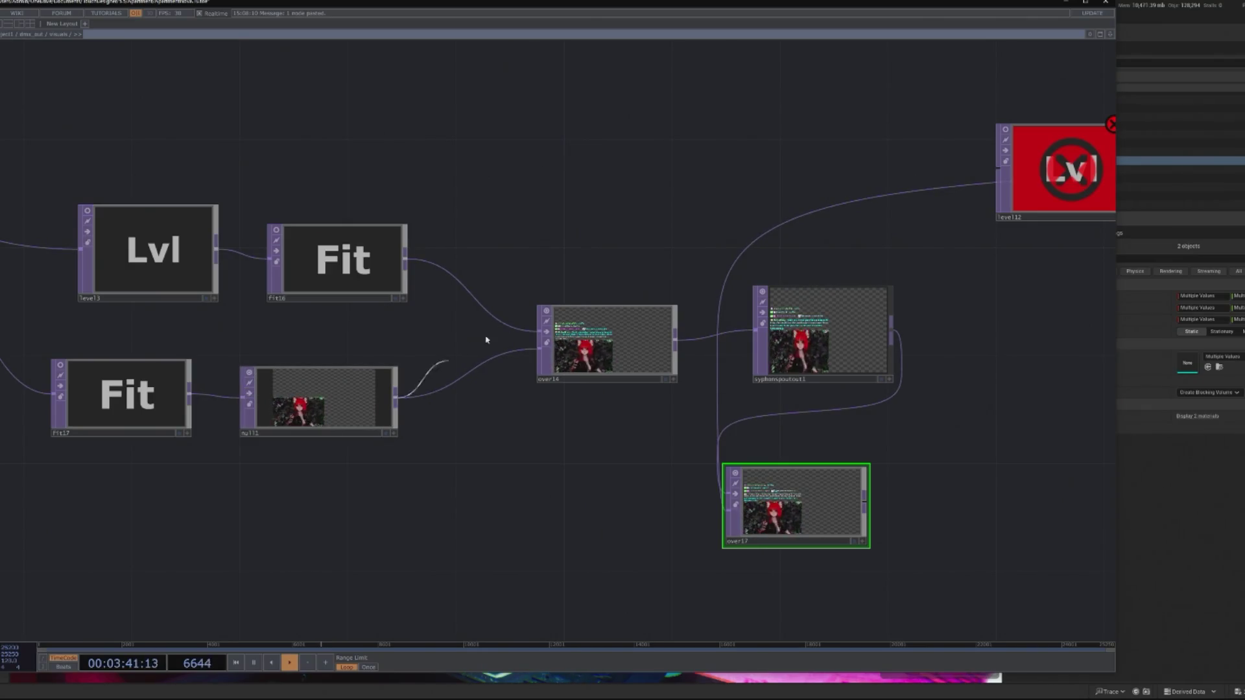
Step: Rewire Fit16 into over14, delete the over17 node, and minimize TouchDesigner
{"action": "mouse_move", "coordinate": [540, 332]}
{"action": "left_mouse_down"}
{"action": "mouse_move", "coordinate": [516, 347]}
{"action": "mouse_move", "coordinate": [542, 332]}
{"action": "left_mouse_up"}
{"action": "left_click_drag", "start_coordinate": [459, 517], "coordinate": [243, 499]}
{"action": "left_click", "coordinate": [625, 303]}
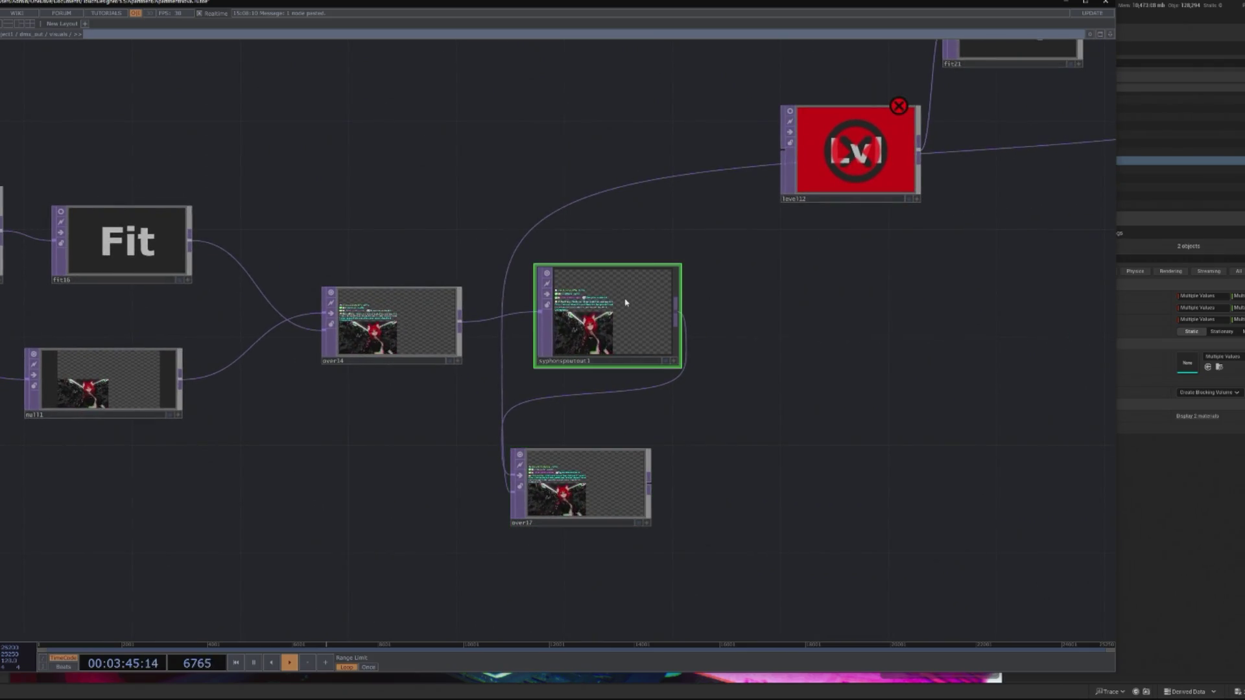
{"action": "left_click_drag", "start_coordinate": [626, 512], "coordinate": [464, 565]}
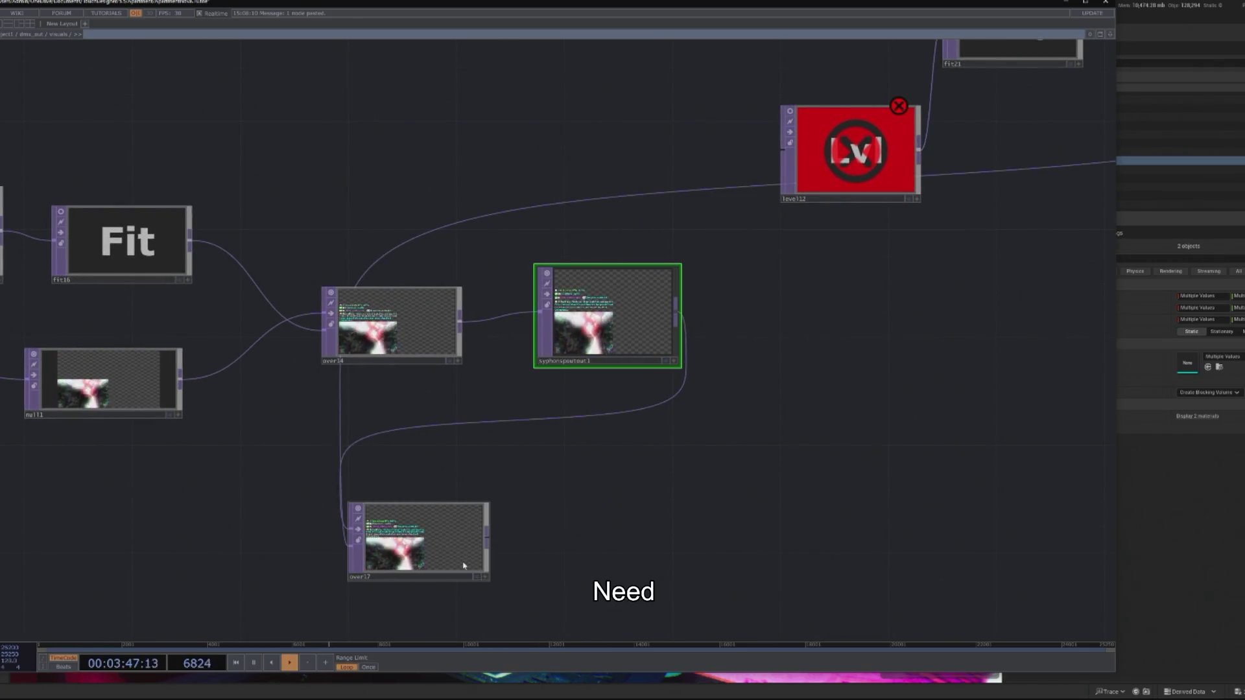
{"action": "left_click", "coordinate": [456, 556]}
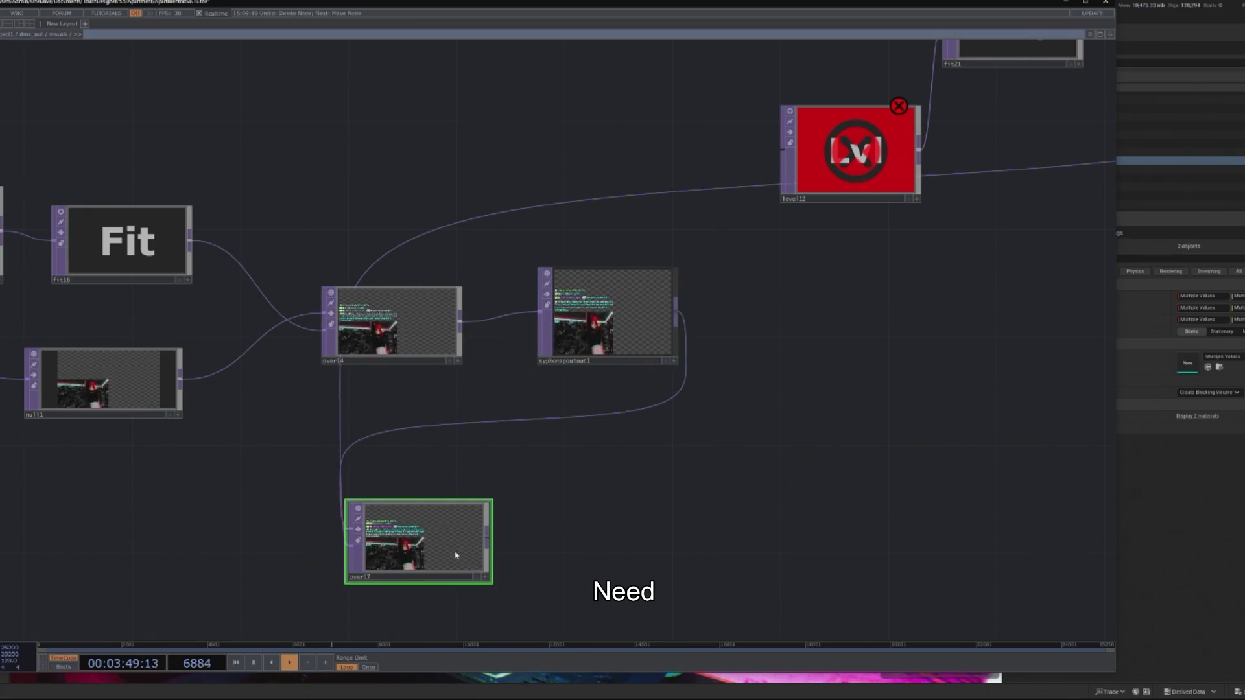
{"action": "key", "text": "Delete"}
{"action": "scroll", "coordinate": [475, 550], "scroll_direction": "down", "scroll_amount": 5}
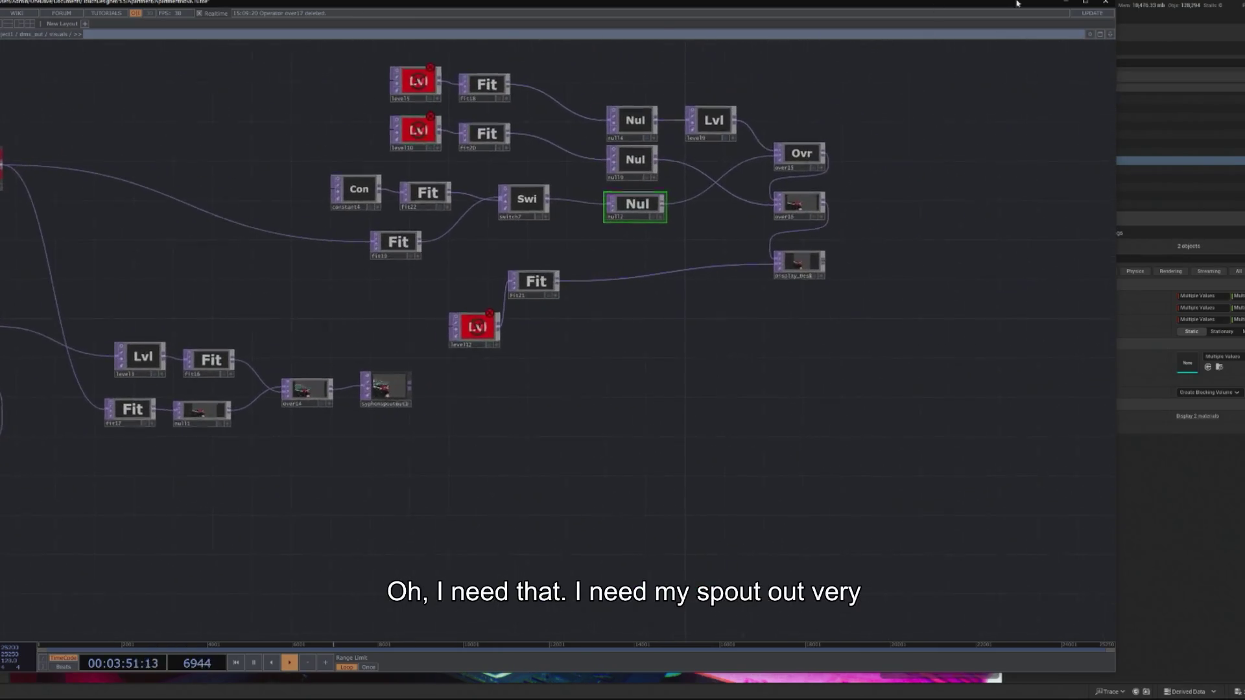
{"action": "left_click", "coordinate": [1066, 2]}
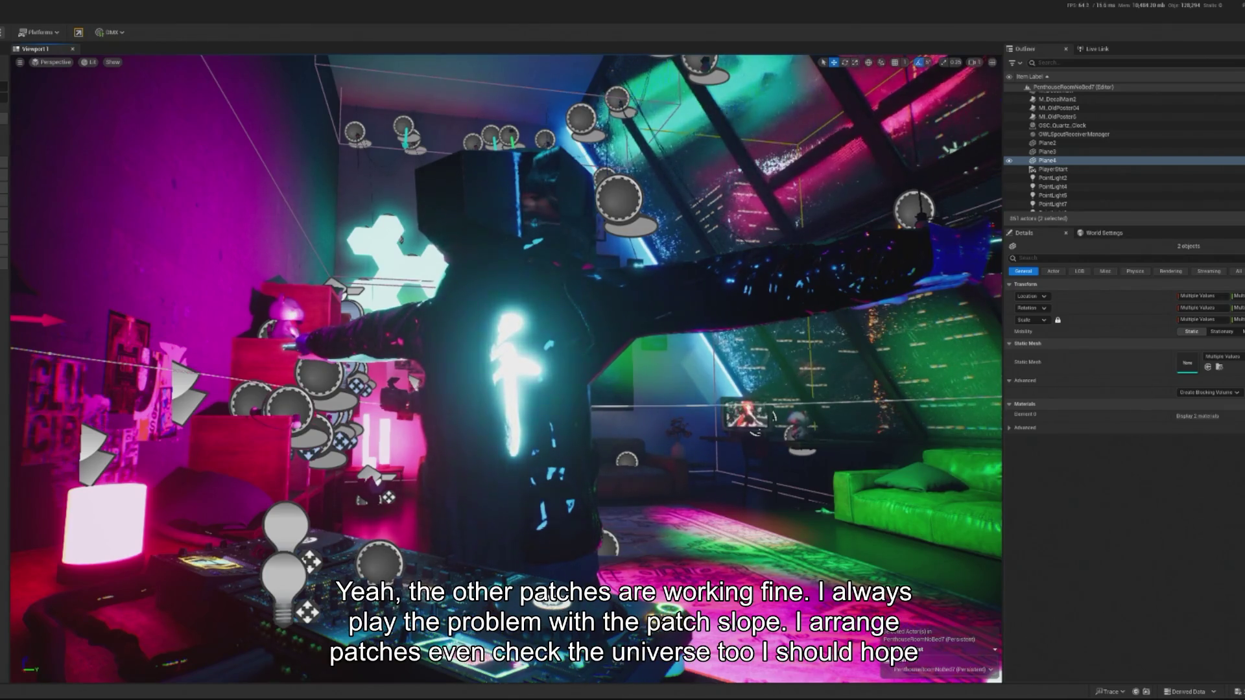
Step: Bring TouchDesigner to the front and pan to the Stage_Screen_Visuals, Cmp and Lvl nodes
{"action": "key", "text": "alt+Tab"}
{"action": "left_click_drag", "start_coordinate": [781, 495], "coordinate": [1084, 465]}
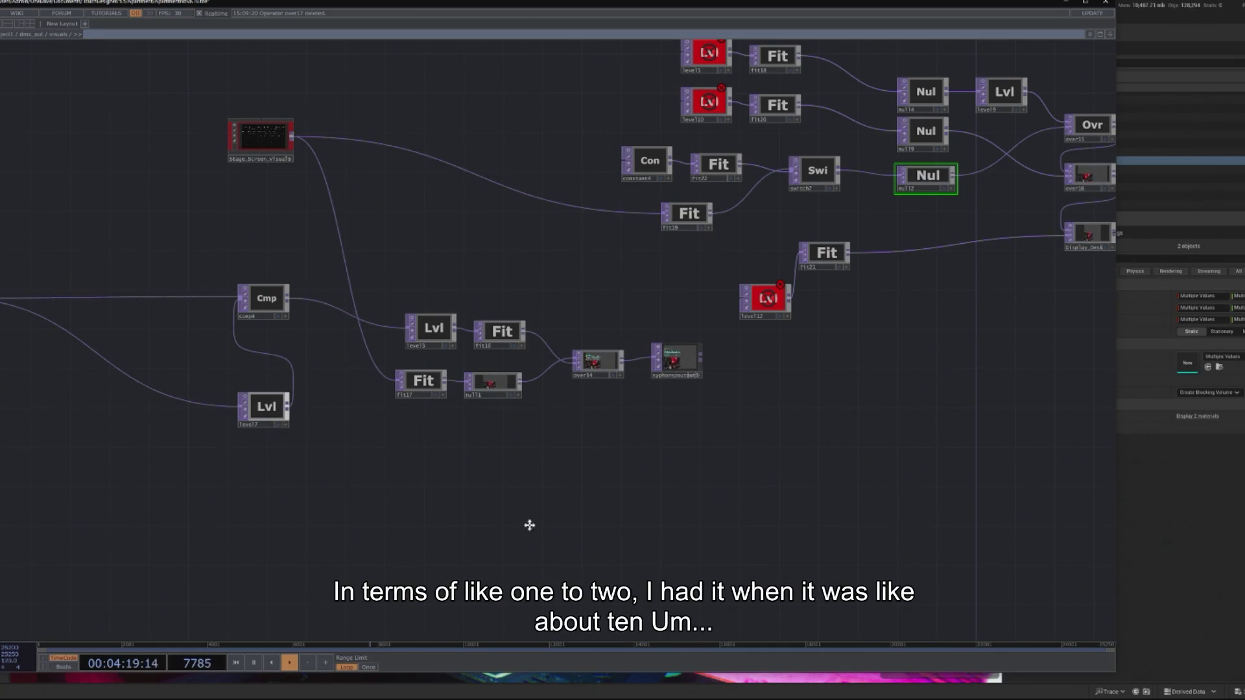
Step: Move syphonspoutout1 left beside over14 and adjust the network view around it
{"action": "scroll", "coordinate": [720, 439], "scroll_direction": "up", "scroll_amount": 5}
{"action": "mouse_move", "coordinate": [764, 320]}
{"action": "left_mouse_down"}
{"action": "mouse_move", "coordinate": [686, 322]}
{"action": "mouse_move", "coordinate": [703, 327]}
{"action": "left_mouse_up"}
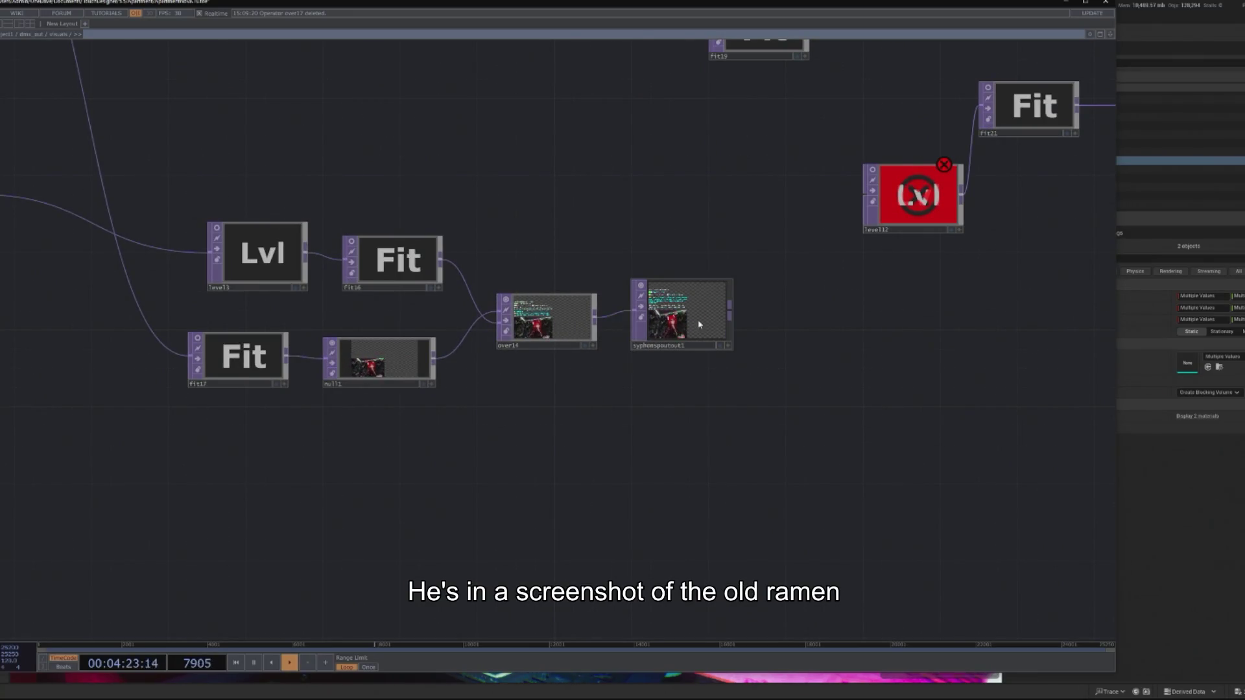
{"action": "mouse_move", "coordinate": [617, 431]}
{"action": "left_mouse_down"}
{"action": "mouse_move", "coordinate": [692, 478]}
{"action": "mouse_move", "coordinate": [573, 510]}
{"action": "left_mouse_up"}
{"action": "scroll", "coordinate": [632, 436], "scroll_direction": "up", "scroll_amount": 5}
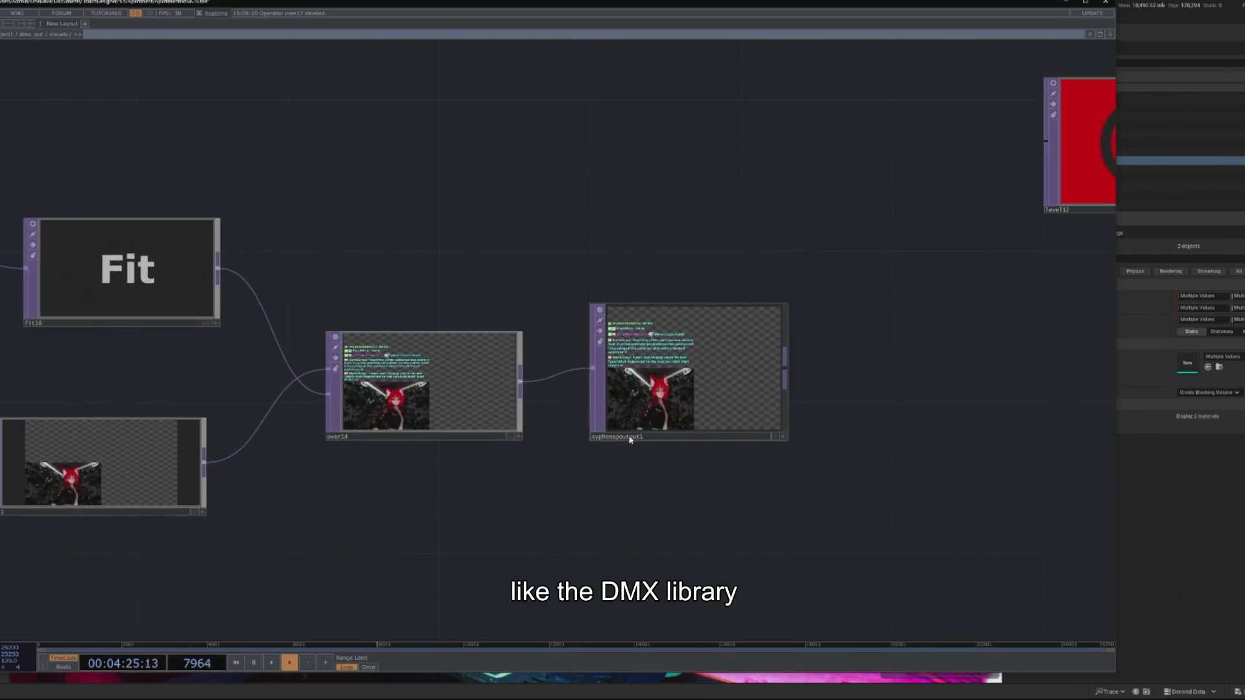
{"action": "scroll", "coordinate": [633, 504], "scroll_direction": "down", "scroll_amount": 5}
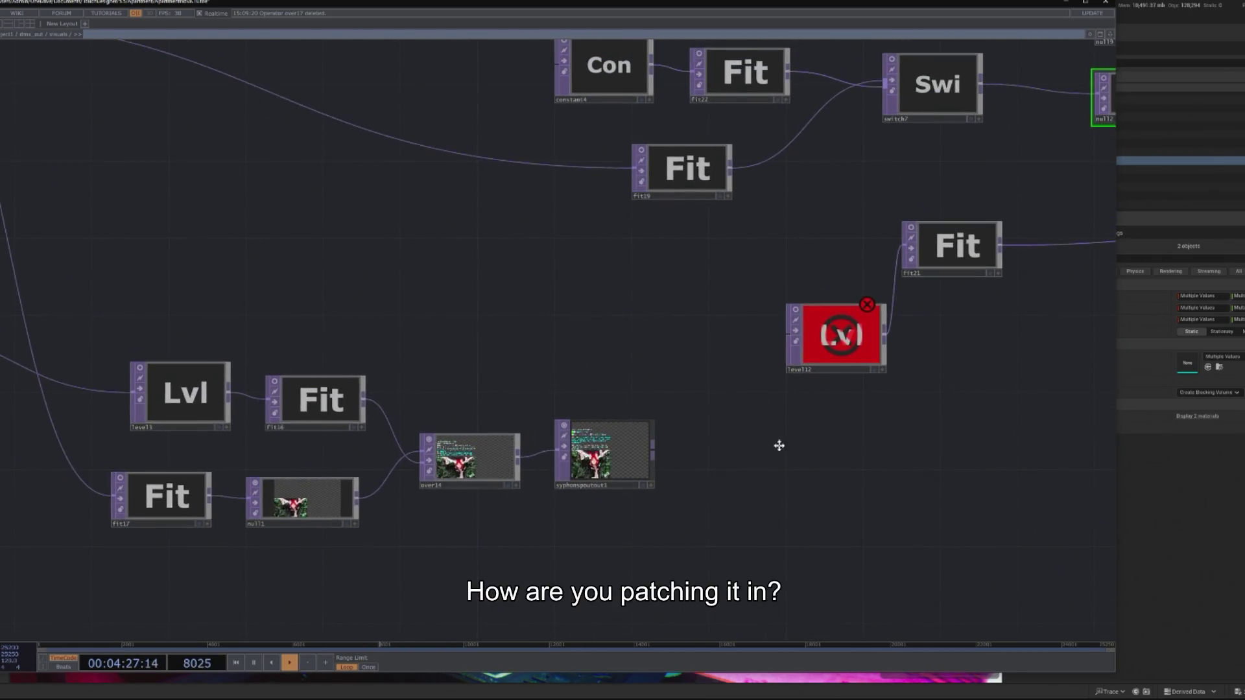
{"action": "scroll", "coordinate": [778, 445], "scroll_direction": "down", "scroll_amount": 5}
{"action": "scroll", "coordinate": [570, 465], "scroll_direction": "up", "scroll_amount": 10}
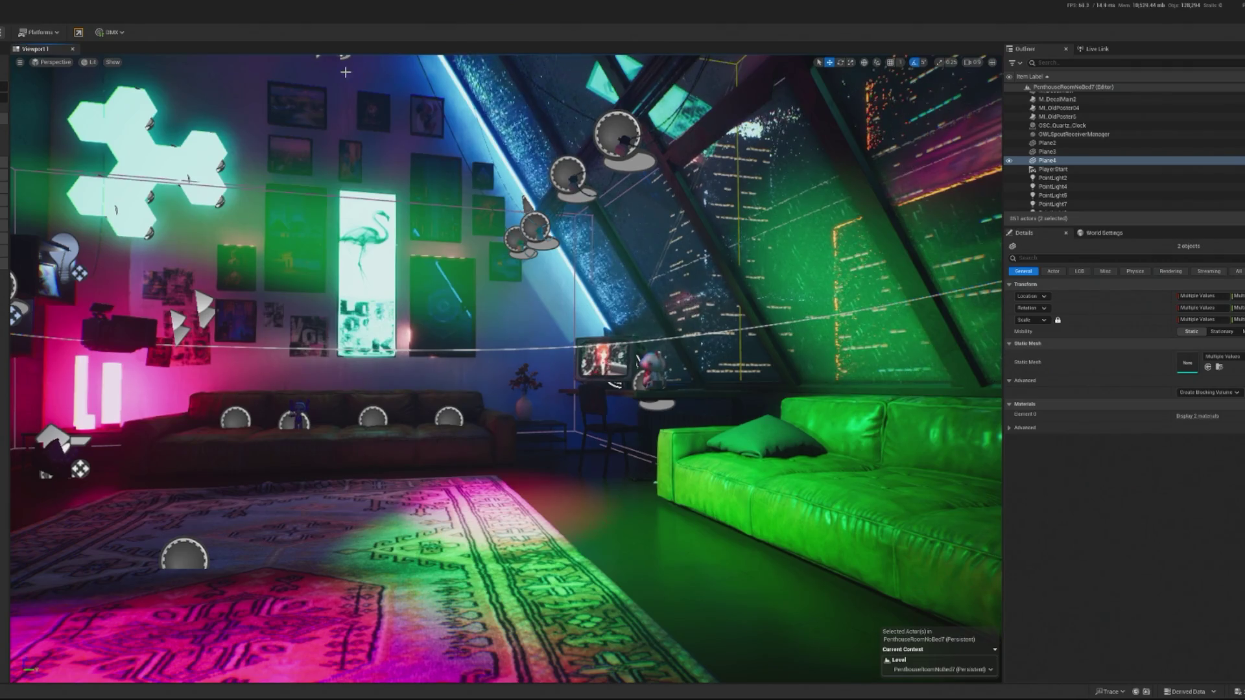
Step: Frame the billboard in the viewport and select the spotlight beside the TV
{"action": "key", "text": "f"}
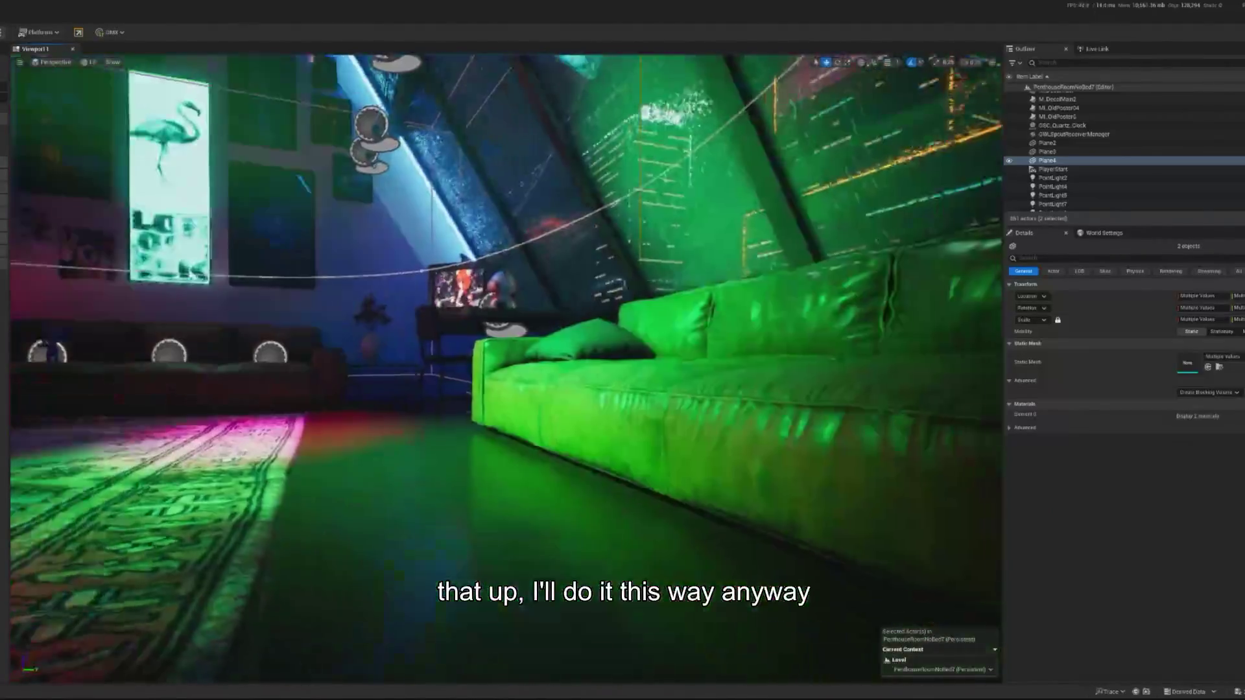
{"action": "left_click", "coordinate": [1061, 156]}
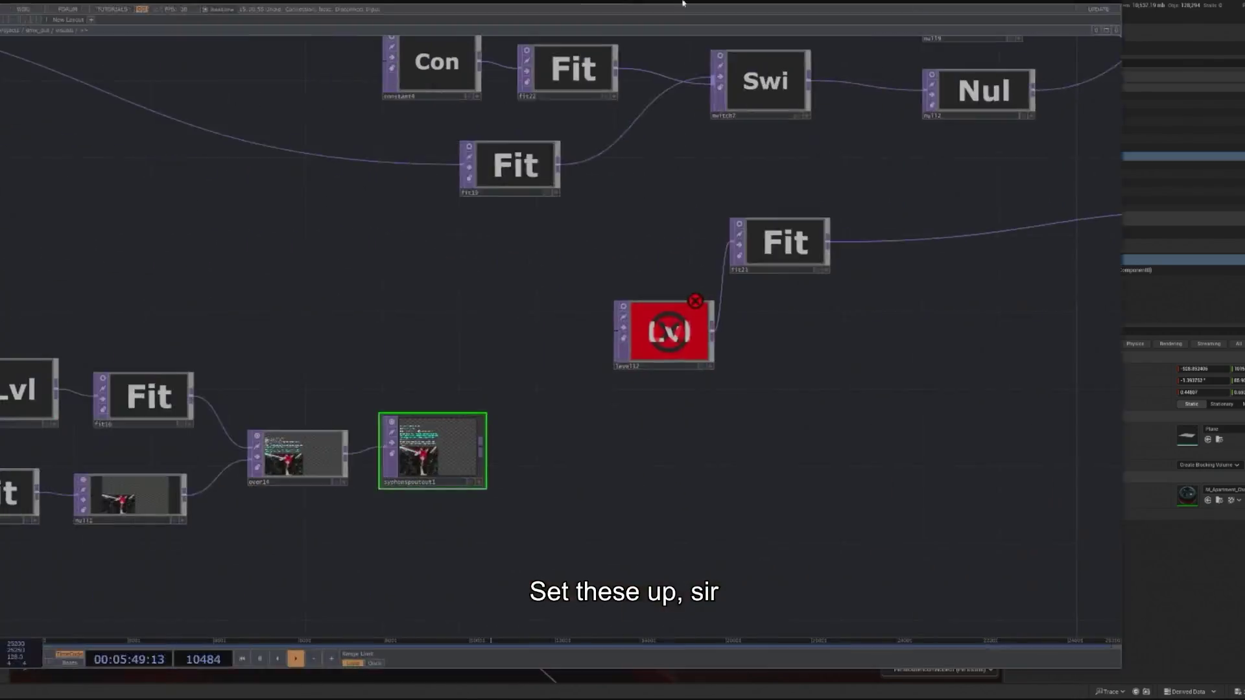
Step: Frame the syphonspoutout1 node, zoom out, and minimize TouchDesigner back to Unreal
{"action": "key", "text": "shift+h"}
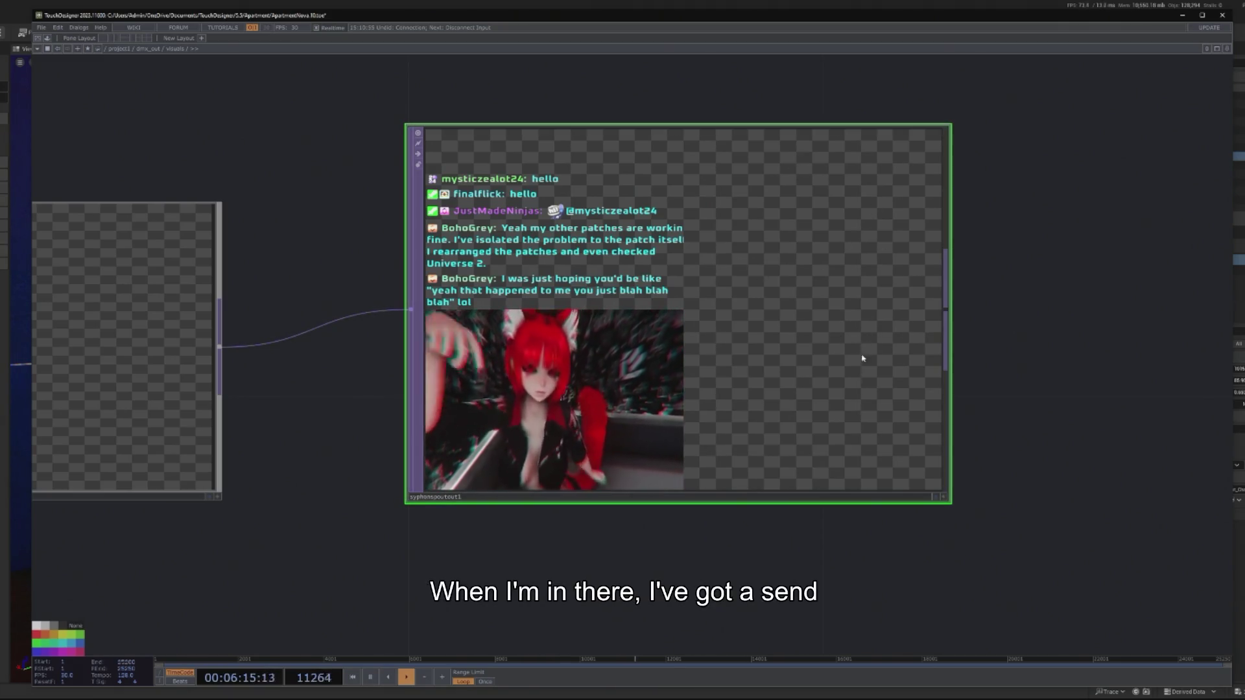
{"action": "scroll", "coordinate": [973, 435], "scroll_direction": "down", "scroll_amount": 4}
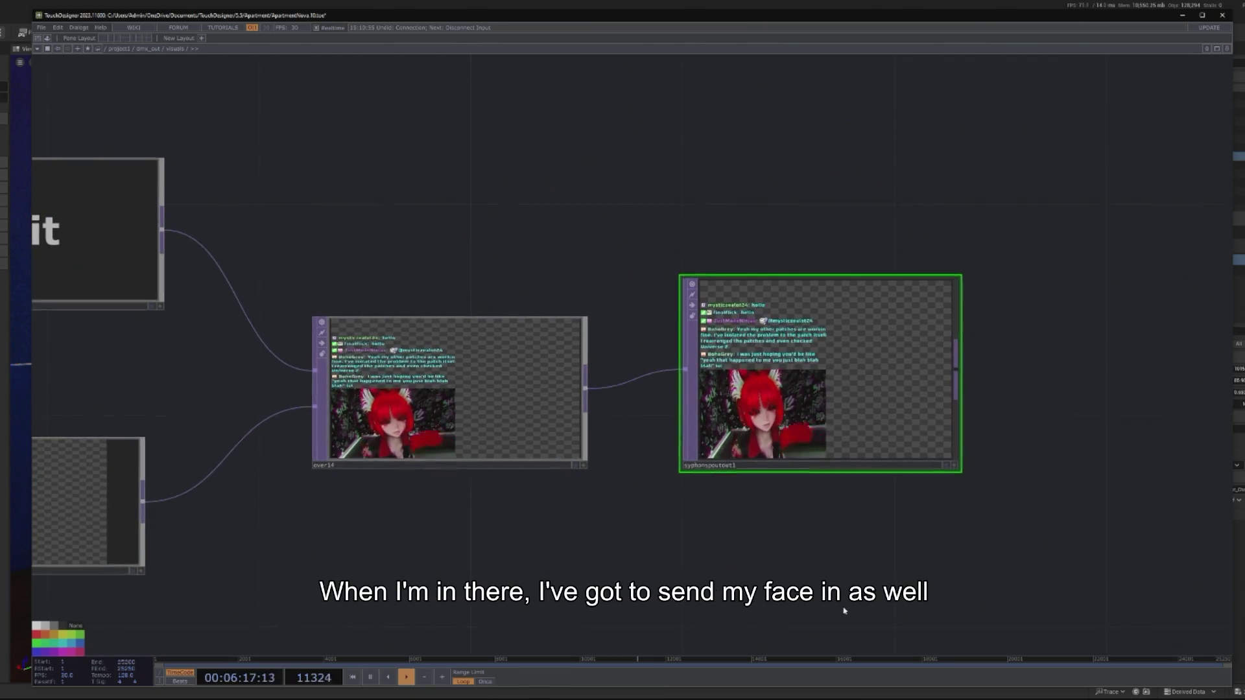
{"action": "scroll", "coordinate": [780, 528], "scroll_direction": "right", "scroll_amount": 3}
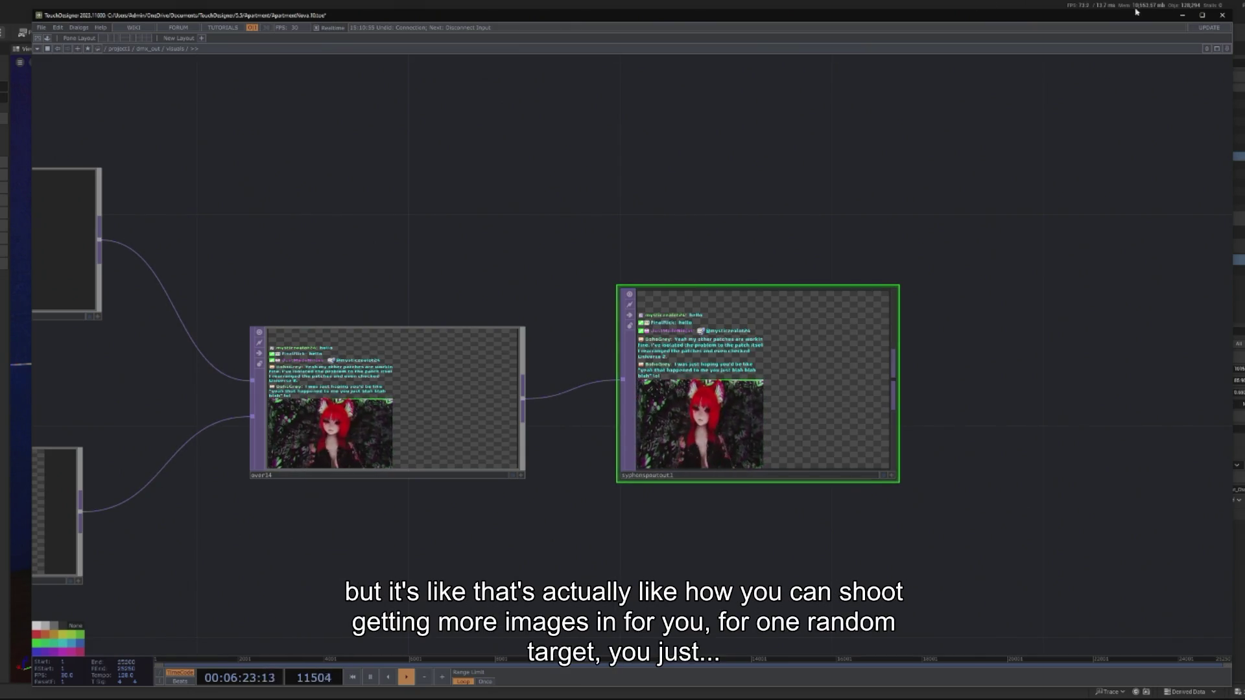
{"action": "left_click", "coordinate": [1183, 15]}
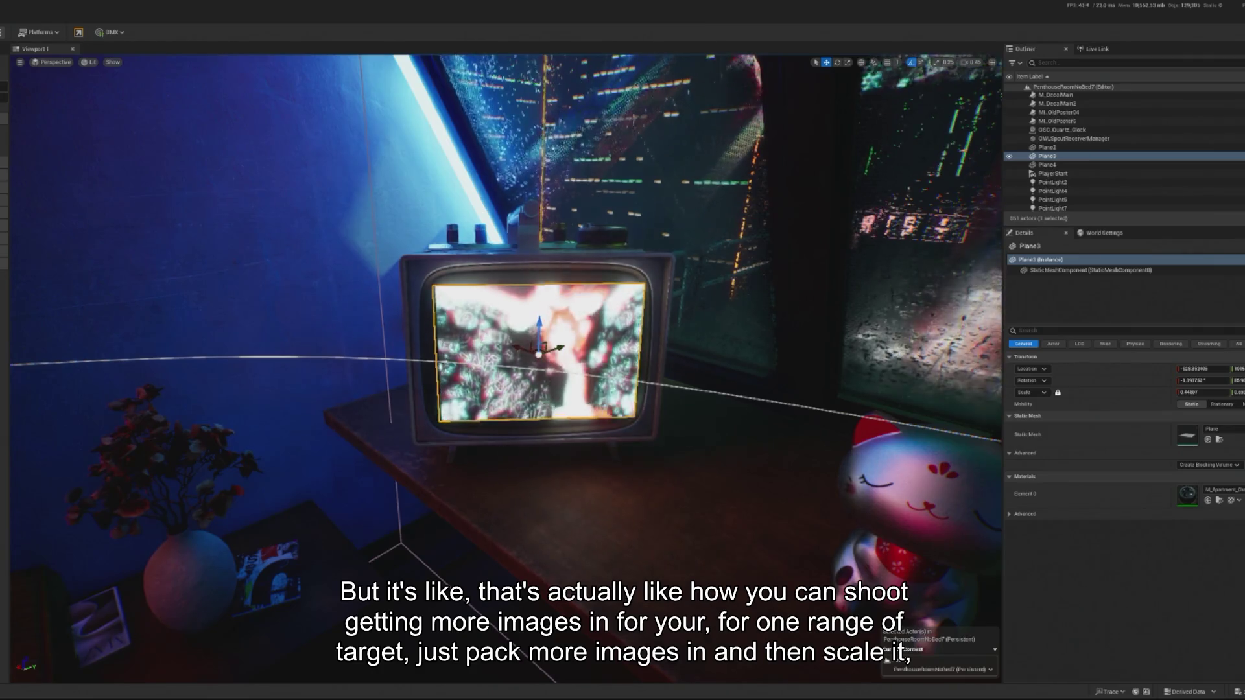
Step: Open the M_Apartment_Chat material, then move and narrow its editor to reveal the scene
{"action": "double_click", "coordinate": [1188, 494]}
{"action": "left_click_drag", "start_coordinate": [739, 55], "coordinate": [694, 26]}
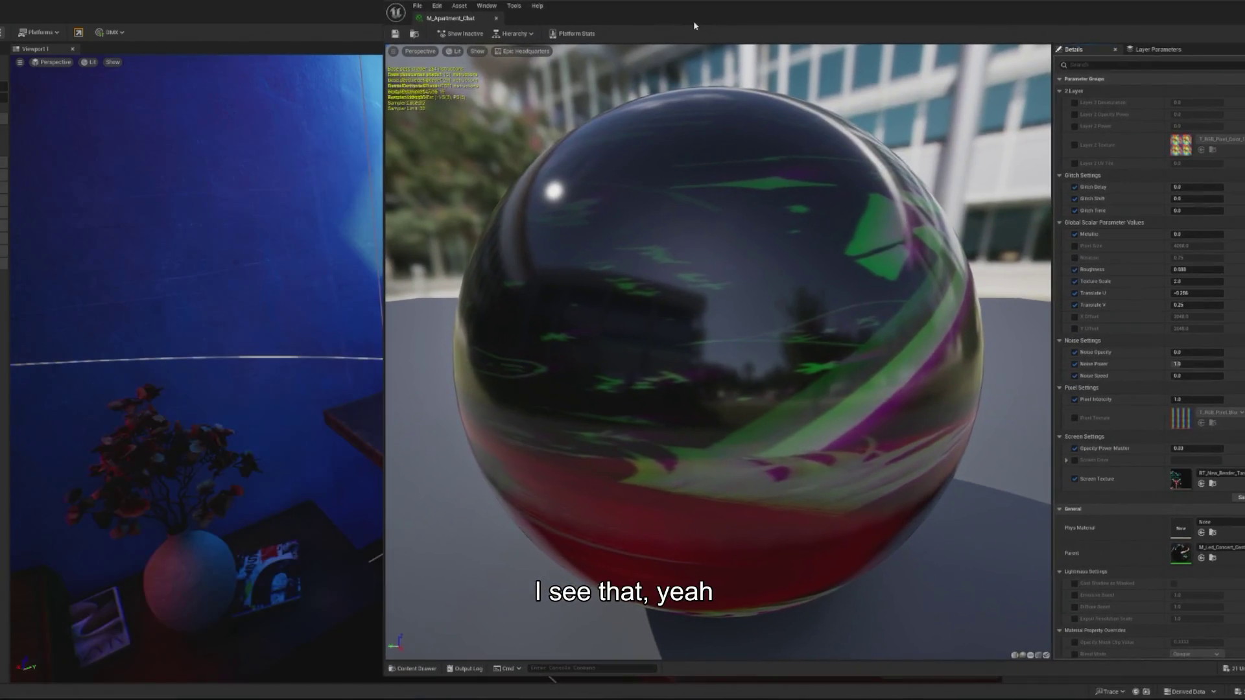
{"action": "left_click", "coordinate": [382, 163]}
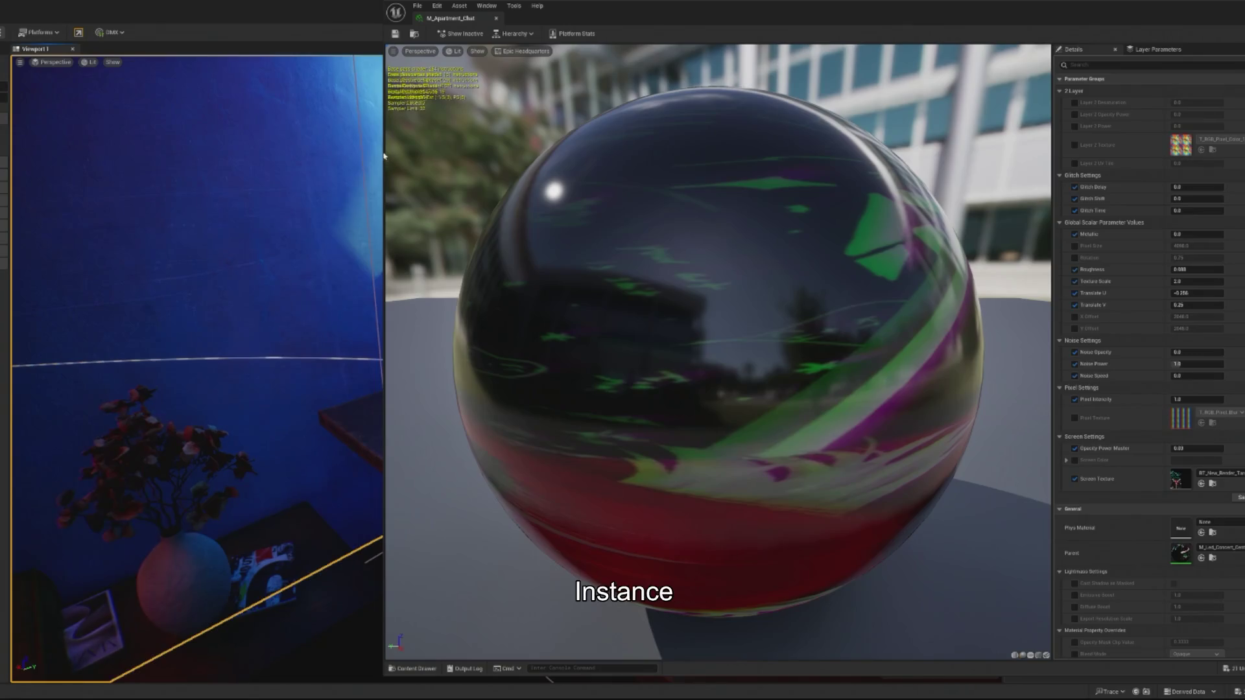
{"action": "mouse_move", "coordinate": [385, 144]}
{"action": "left_mouse_down"}
{"action": "mouse_move", "coordinate": [945, 144]}
{"action": "mouse_move", "coordinate": [831, 144]}
{"action": "left_mouse_up"}
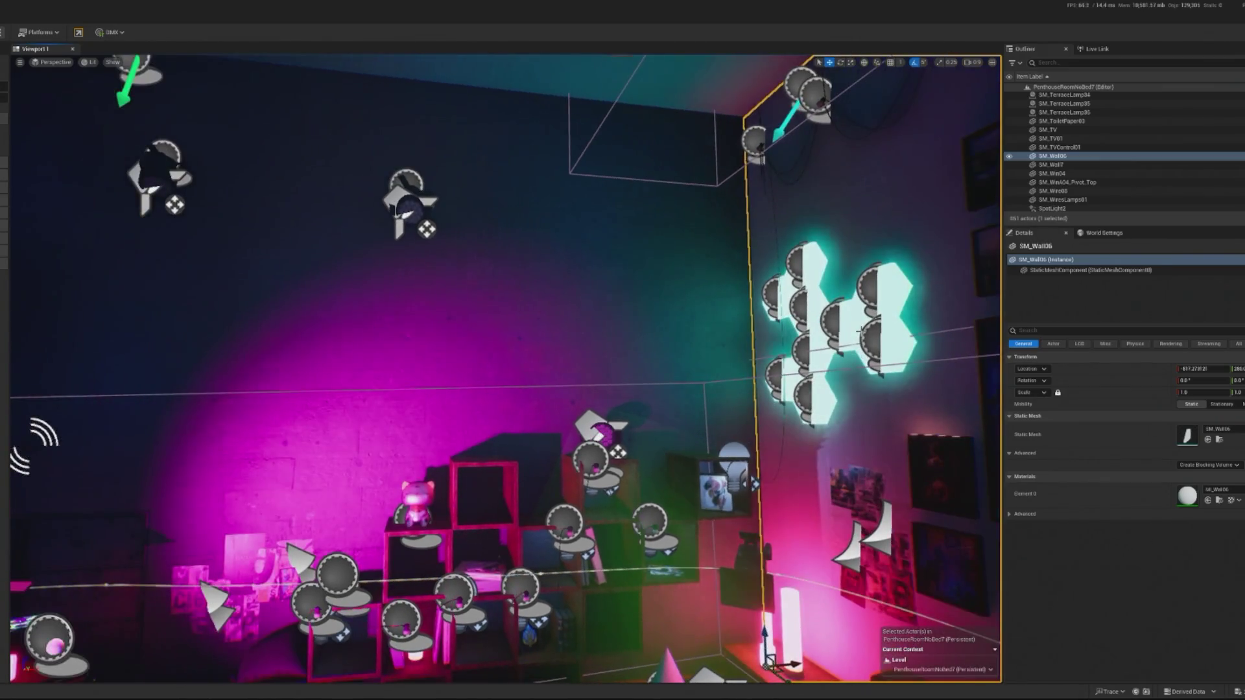
Step: Select BP_Hexplate_Colour8, turn the view toward the hexagon wall, and start Play In Editor
{"action": "left_click", "coordinate": [888, 344]}
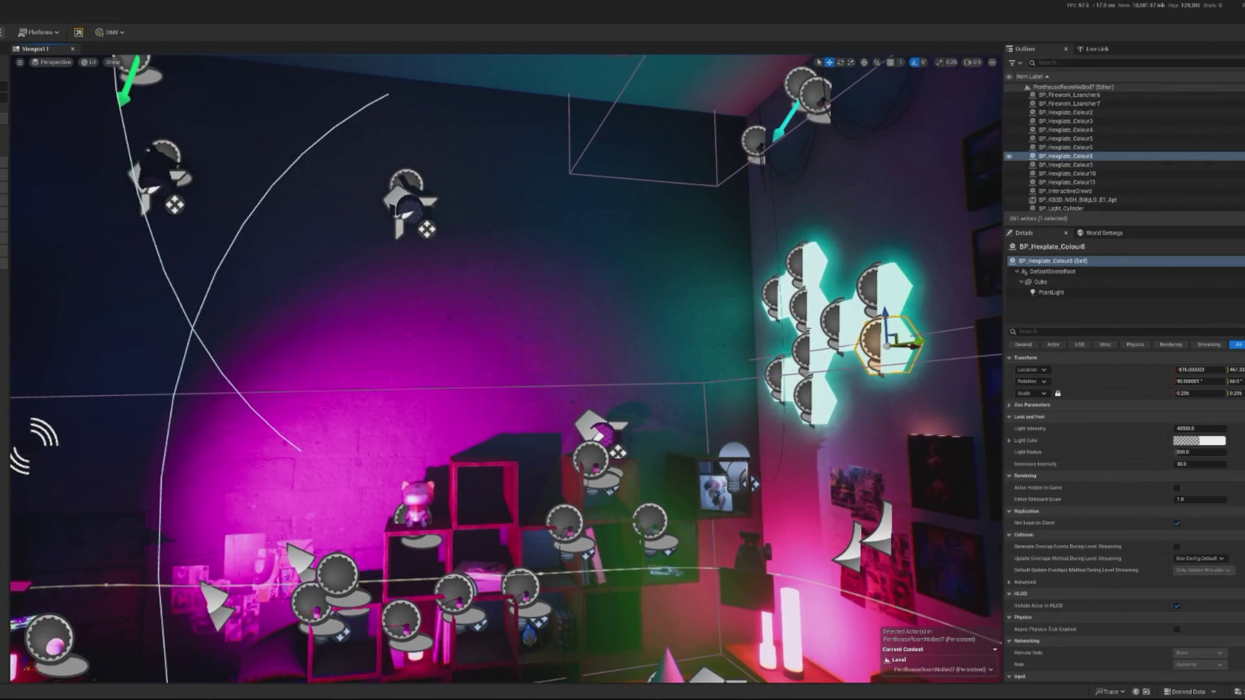
{"action": "left_click_drag", "start_coordinate": [394, 390], "coordinate": [264, 378]}
{"action": "left_click_drag", "start_coordinate": [493, 428], "coordinate": [604, 430]}
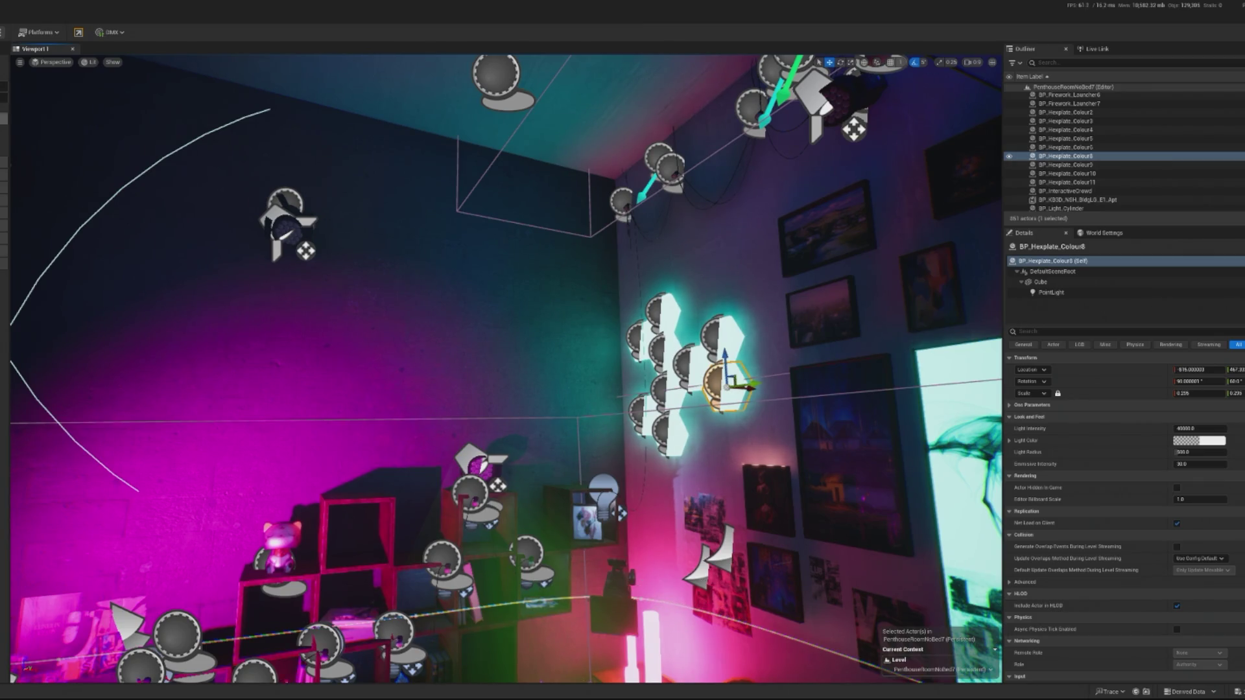
{"action": "key", "text": "alt+p"}
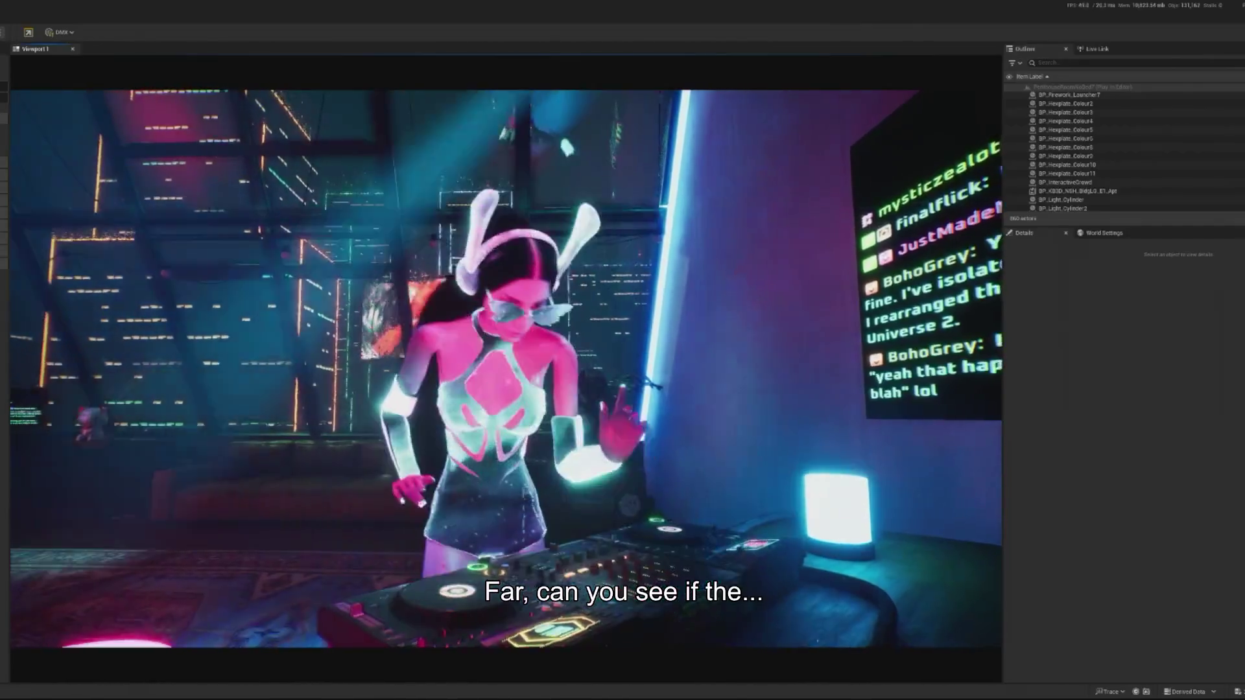
Step: Swap the DMX Activity Monitor for the Channel Monitor, then close it to return to the game
{"action": "left_click", "coordinate": [60, 32]}
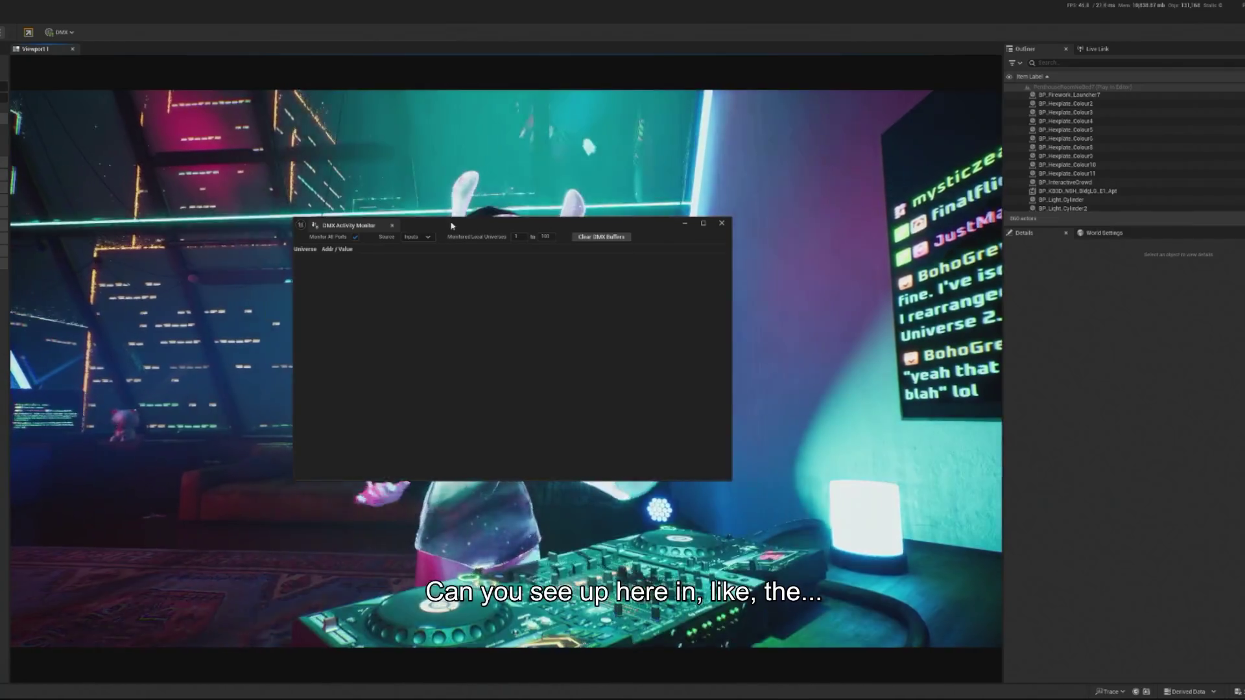
{"action": "left_click", "coordinate": [721, 223]}
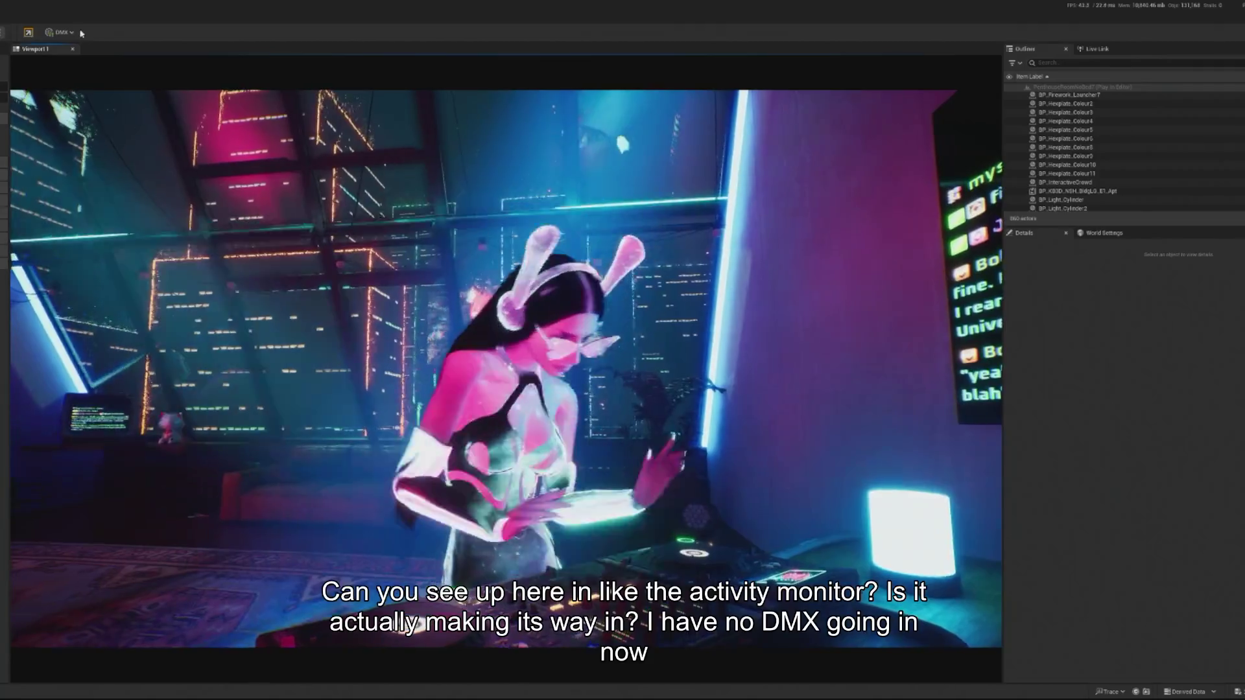
{"action": "left_click", "coordinate": [59, 32]}
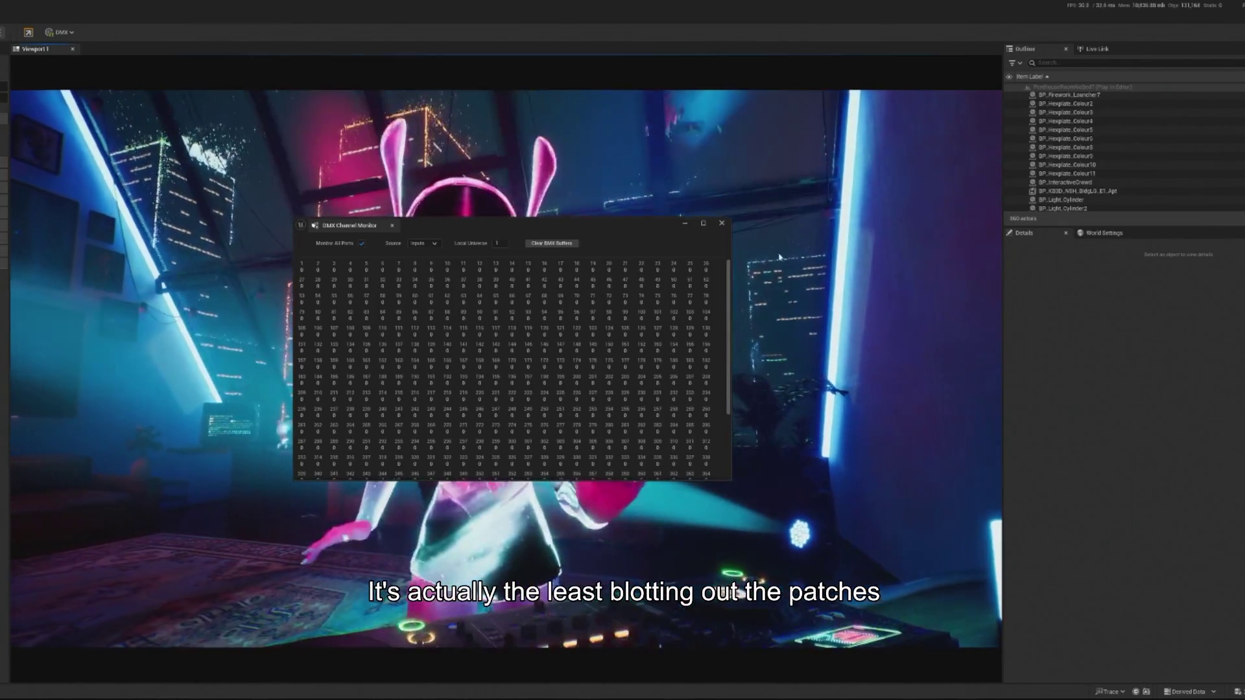
{"action": "left_click", "coordinate": [765, 448]}
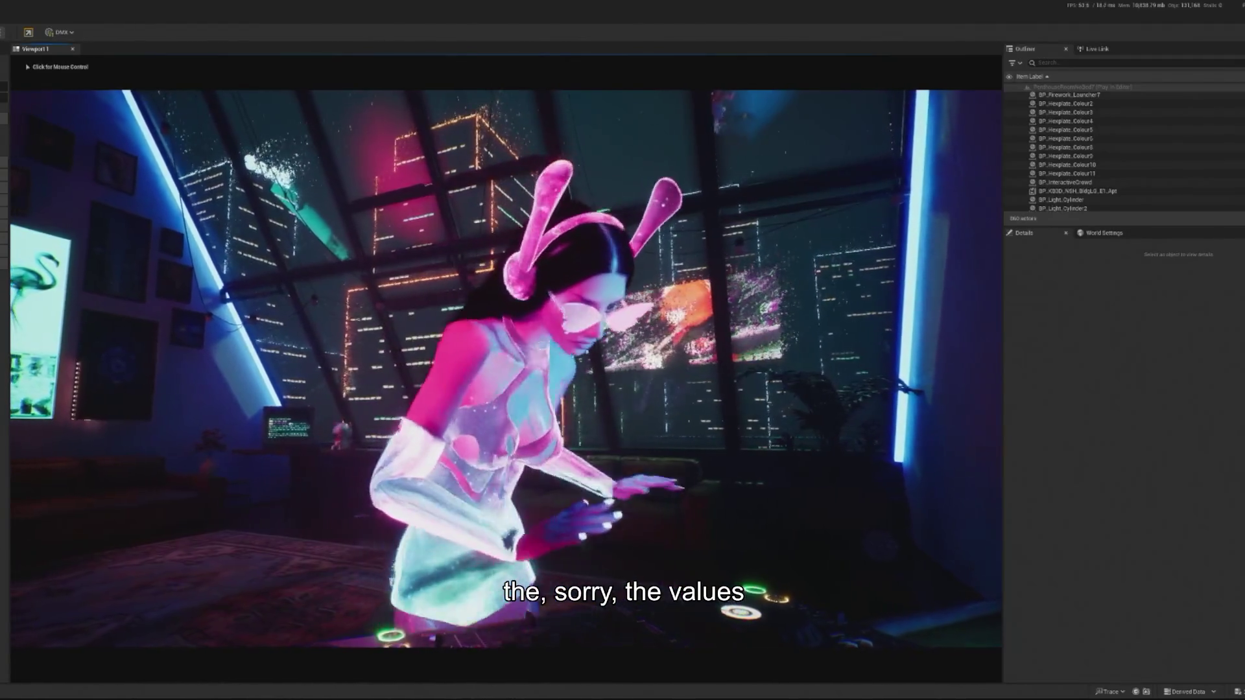
Step: Release the mouse from the running game and frame hexagon plate BP_Hexplate_Colour8
{"action": "key", "text": "shift+F1"}
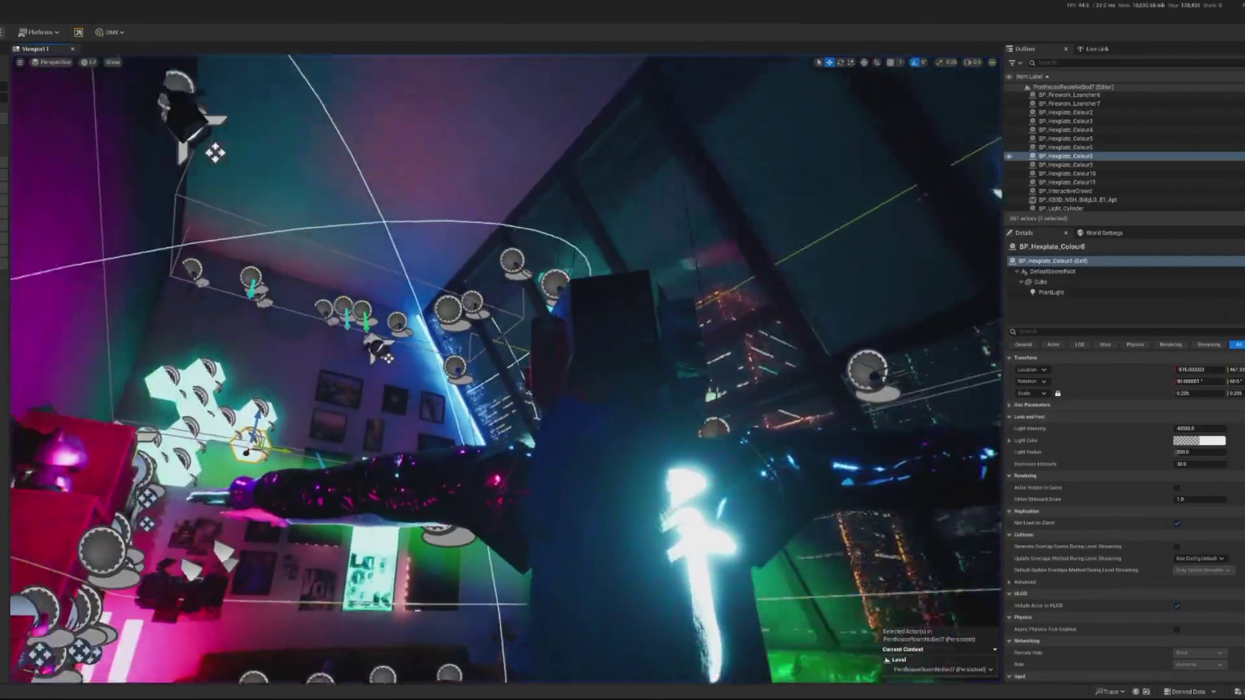
{"action": "key", "text": "f"}
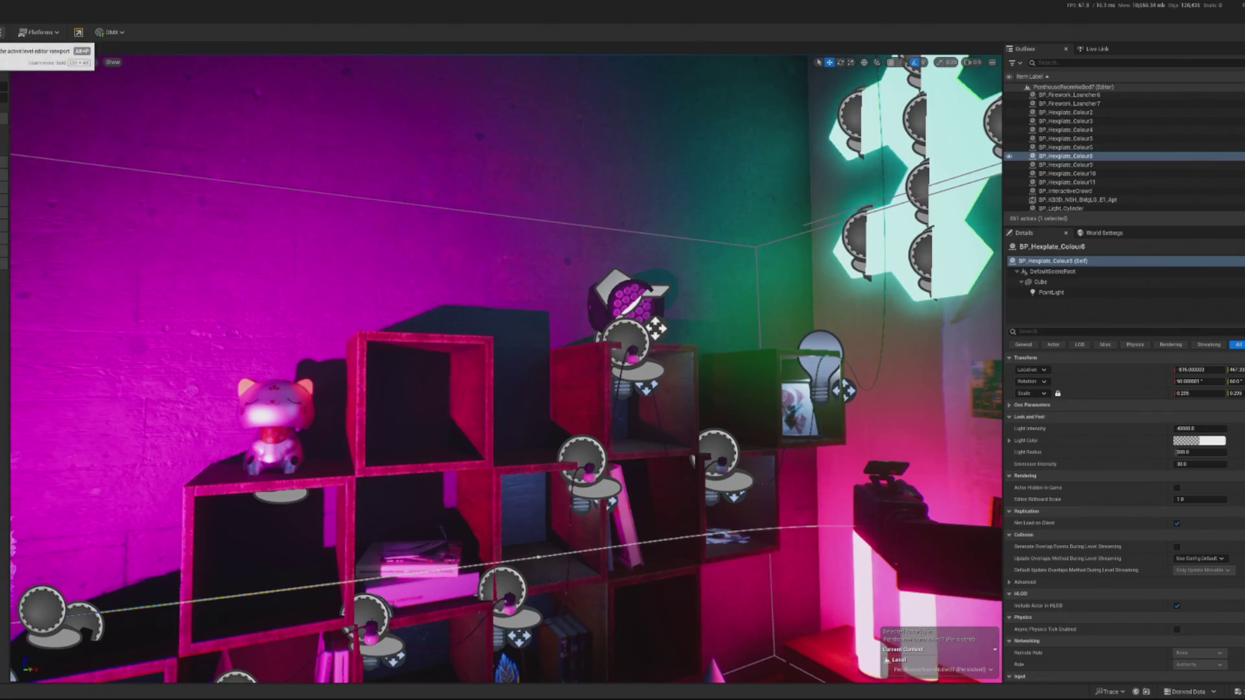
Step: Run a Play In Editor preview, stop it with Esc, and select spotlight BP_Spotlight_AR7
{"action": "left_click", "coordinate": [2, 32]}
{"action": "left_click", "coordinate": [52, 123]}
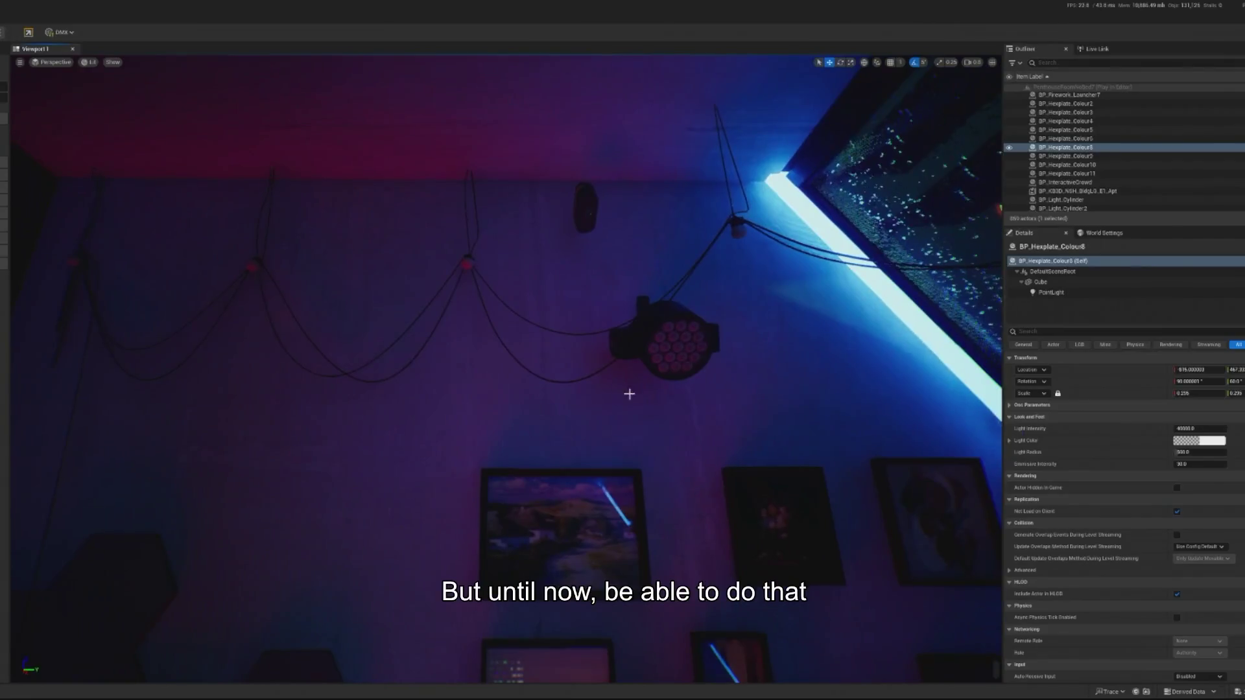
{"action": "key", "text": "Escape"}
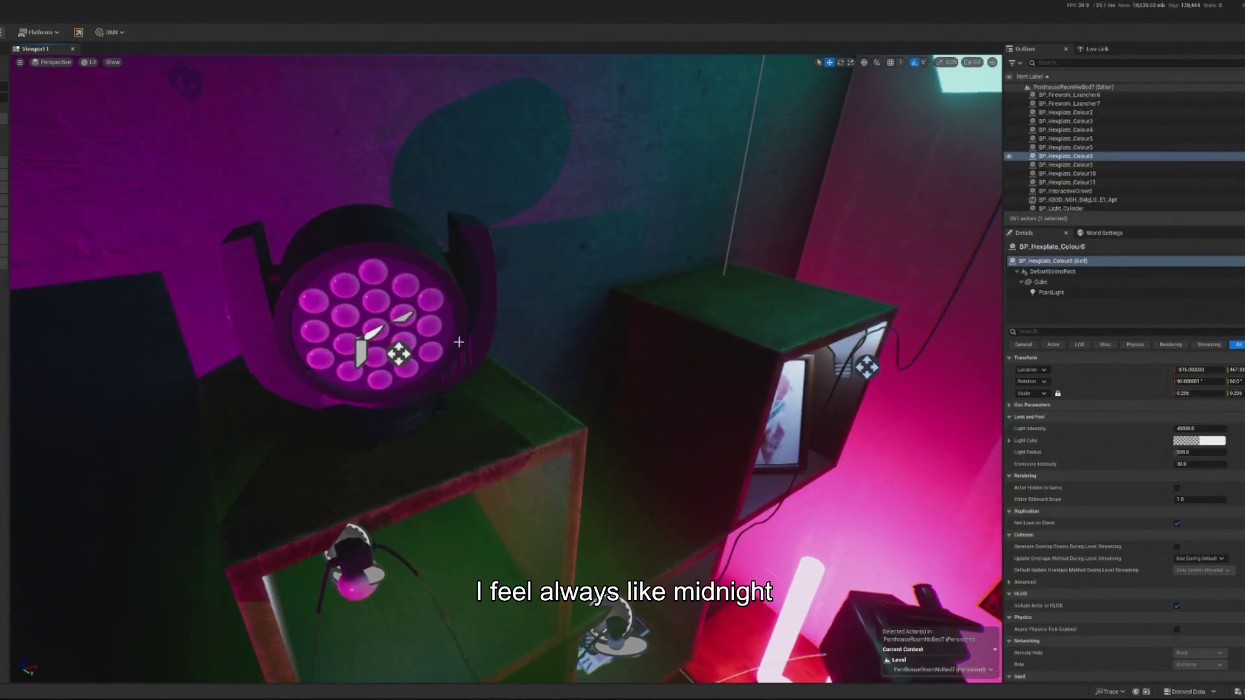
{"action": "left_click", "coordinate": [361, 350]}
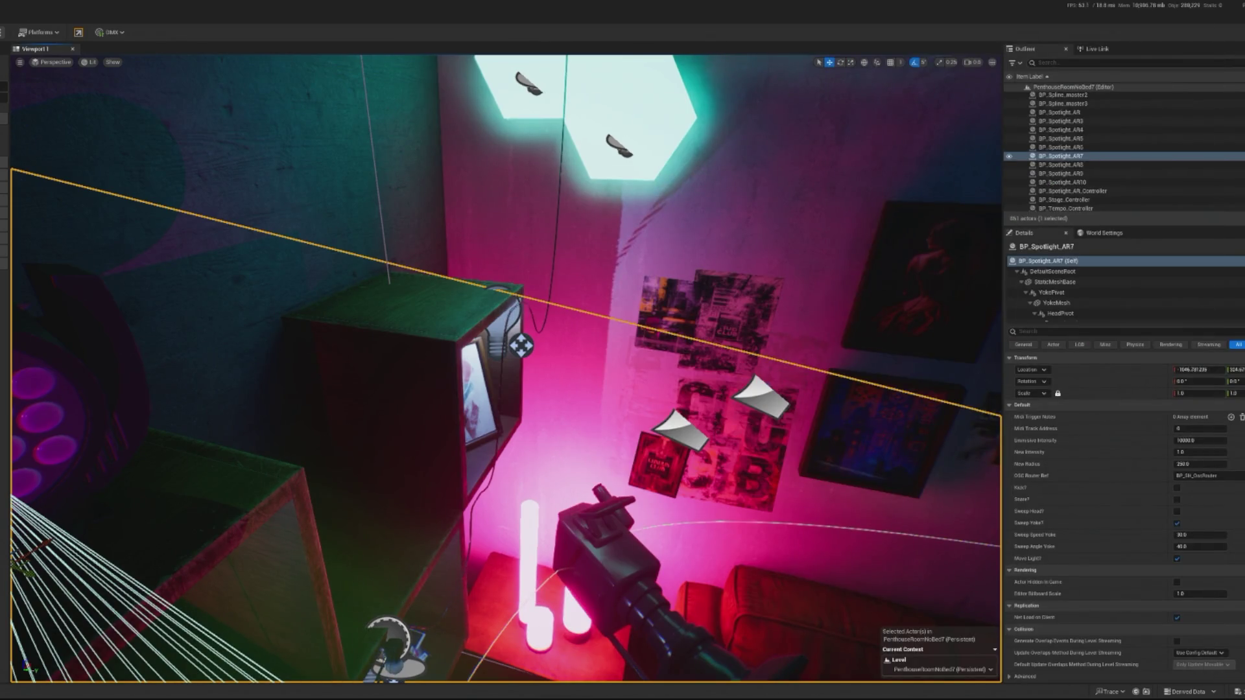
{"action": "key", "text": "alt+p"}
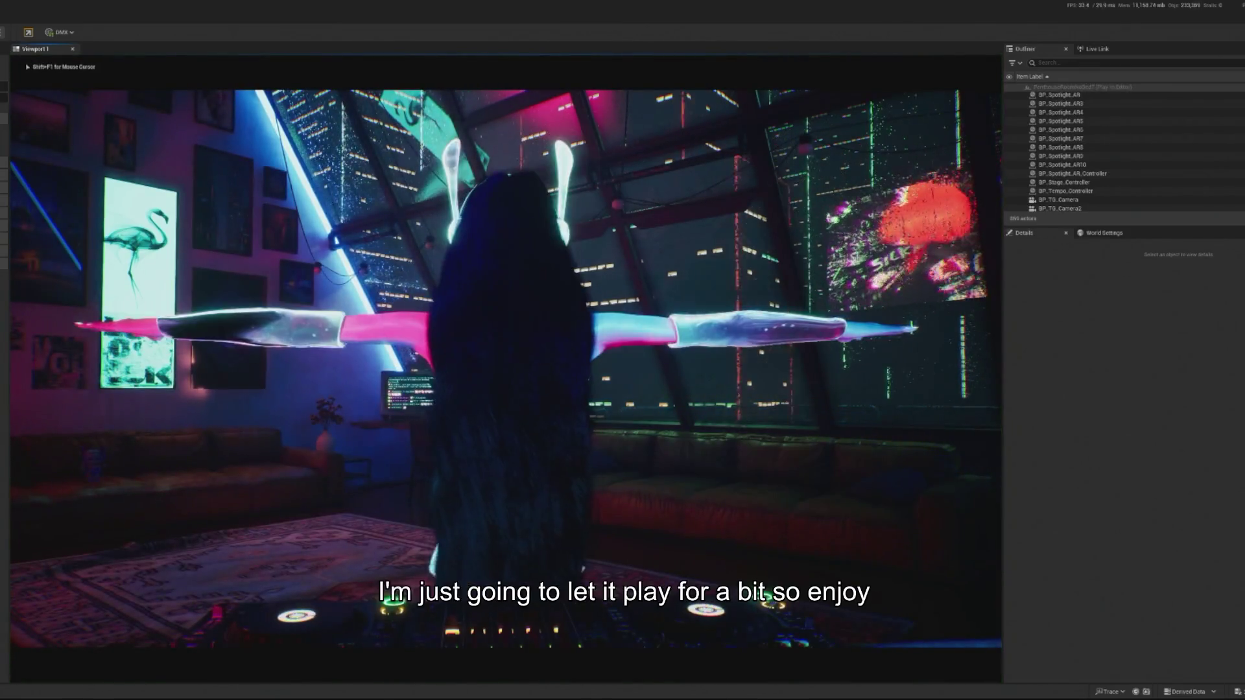
{"action": "key", "text": "shift+F1"}
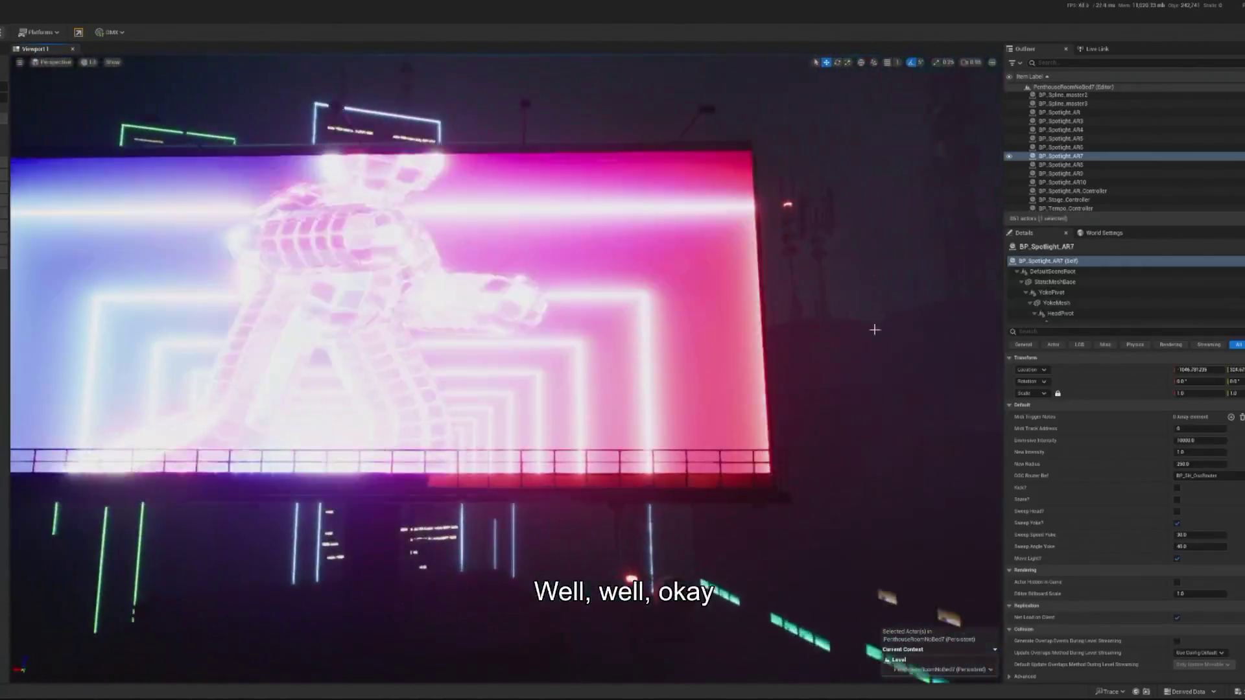
Step: Select the rooftop billboard and open its M_Billboard material in the Material Editor
{"action": "left_click", "coordinate": [389, 292]}
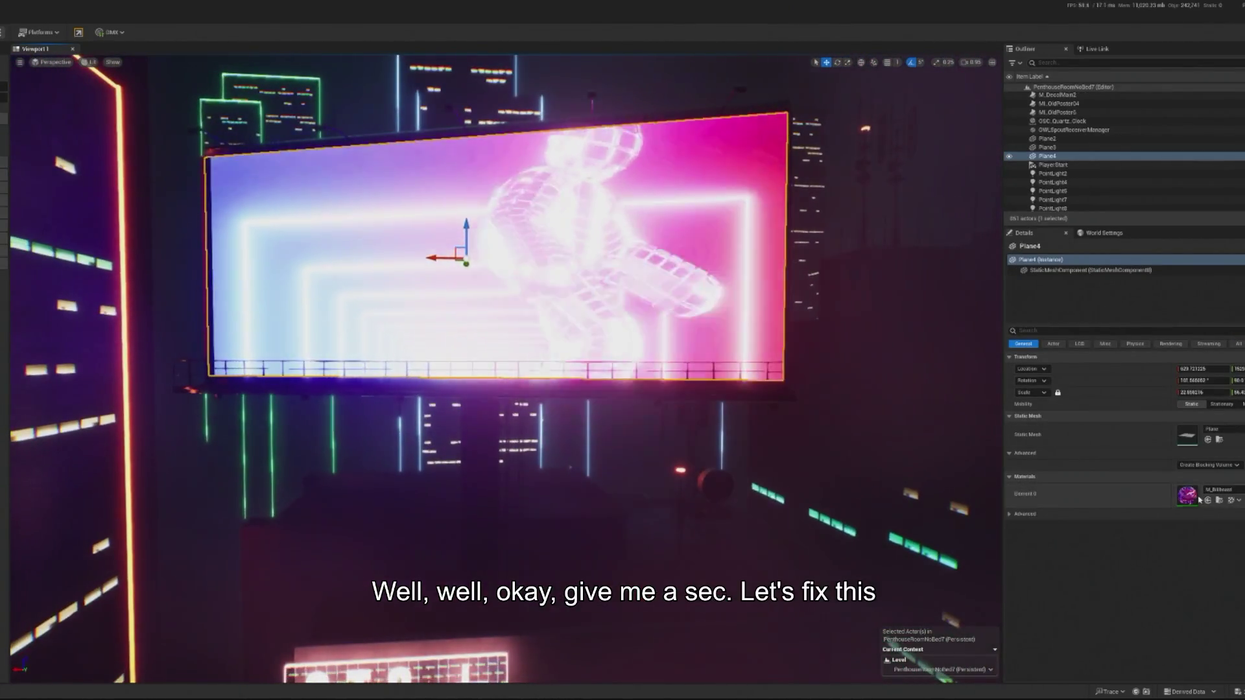
{"action": "double_click", "coordinate": [1188, 496]}
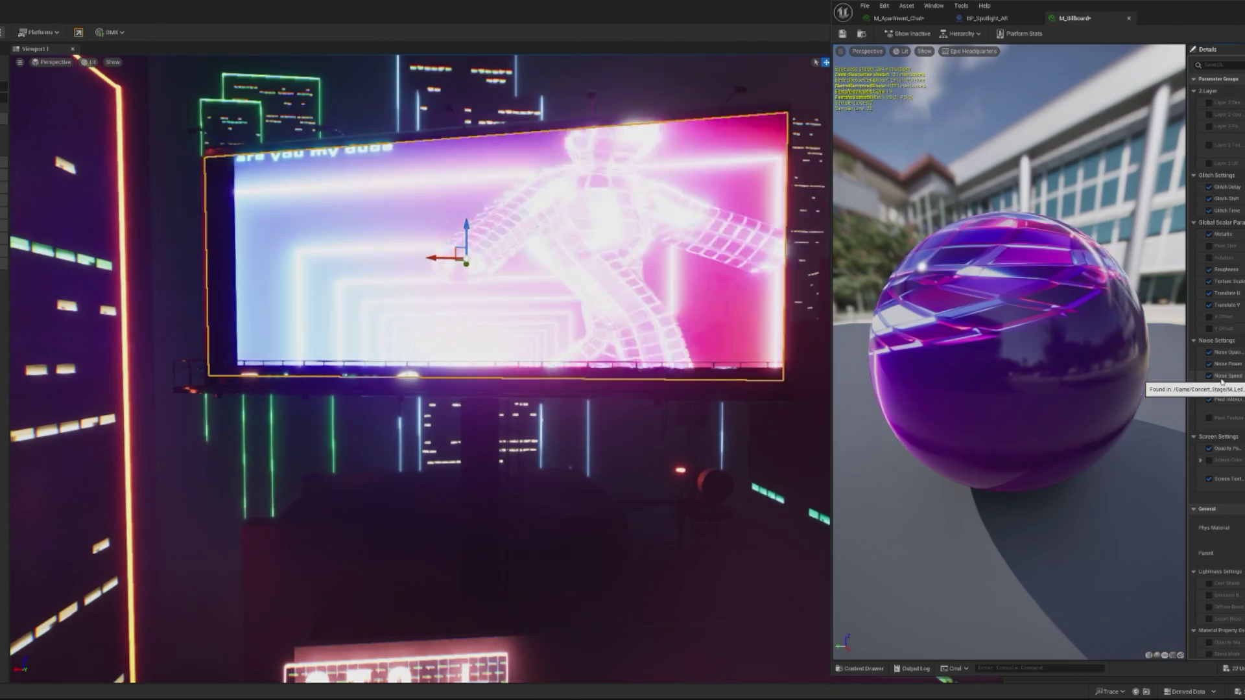
{"action": "key", "text": "ctrl+z"}
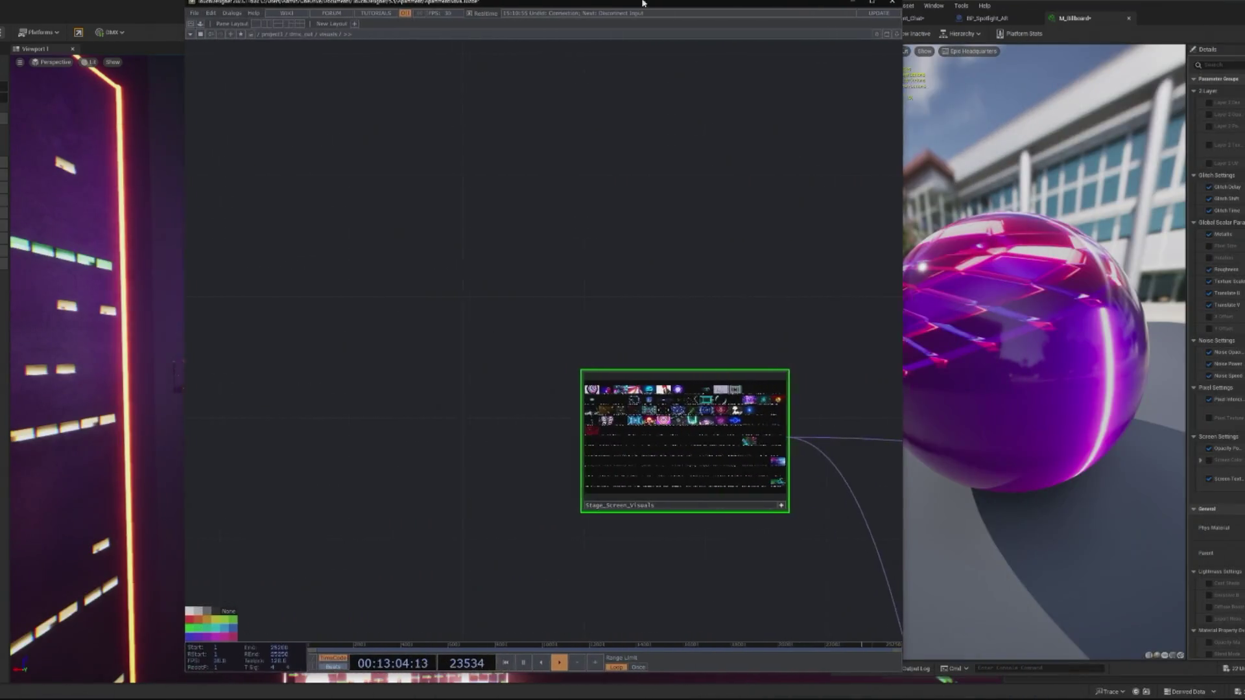
Step: Select fit17, compare it with bypass on and off, and show its Fit parameters
{"action": "scroll", "coordinate": [801, 310], "scroll_direction": "up", "scroll_amount": 5}
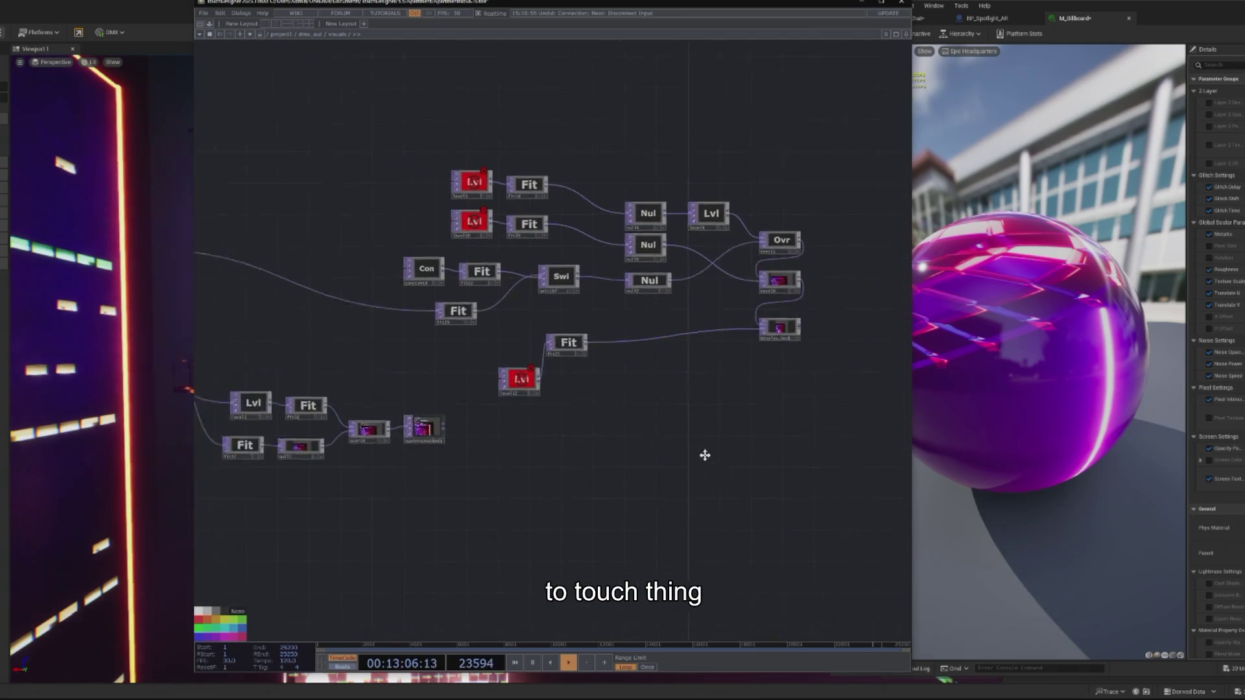
{"action": "scroll", "coordinate": [506, 410], "scroll_direction": "up", "scroll_amount": 5}
{"action": "scroll", "coordinate": [506, 410], "scroll_direction": "up", "scroll_amount": 5}
{"action": "scroll", "coordinate": [628, 492], "scroll_direction": "down", "scroll_amount": 3}
{"action": "left_click", "coordinate": [295, 386]}
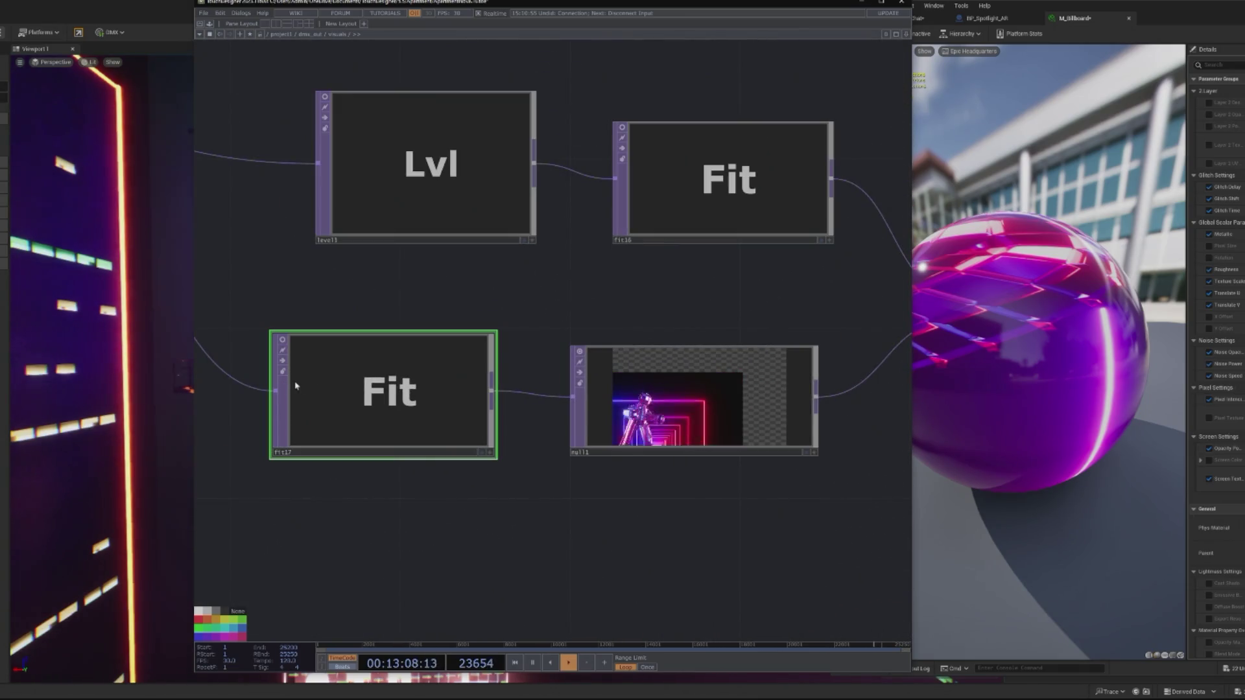
{"action": "left_click", "coordinate": [283, 362]}
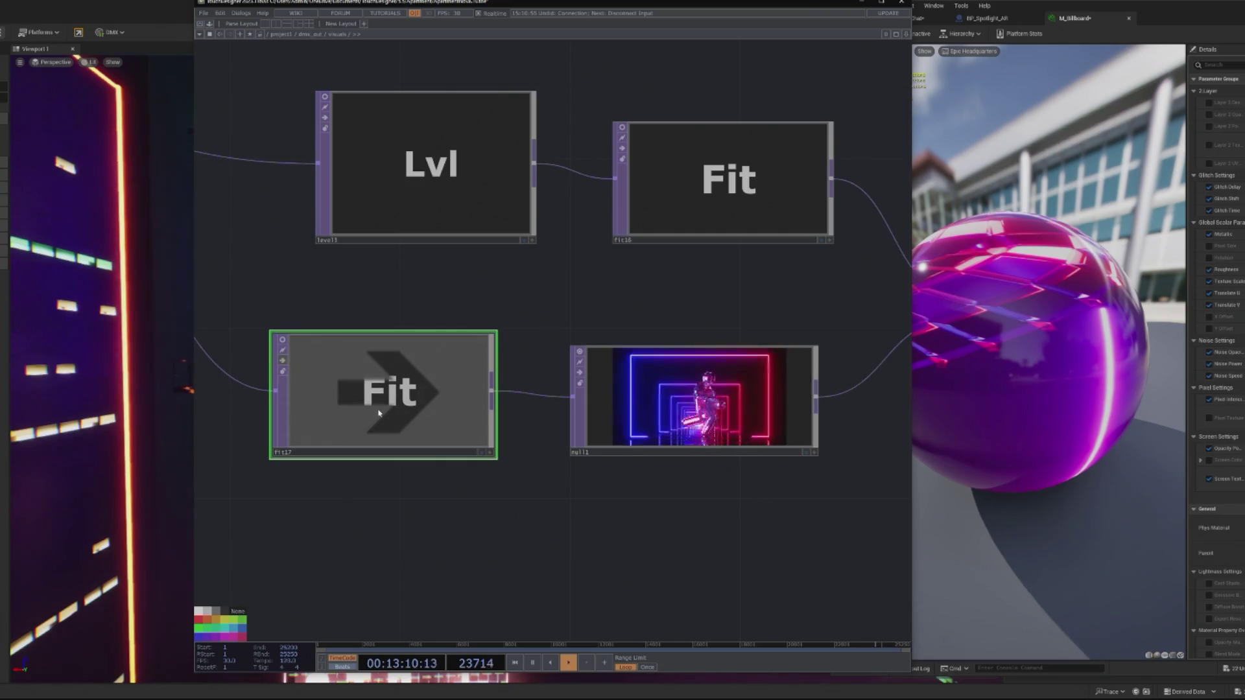
{"action": "left_click", "coordinate": [283, 364]}
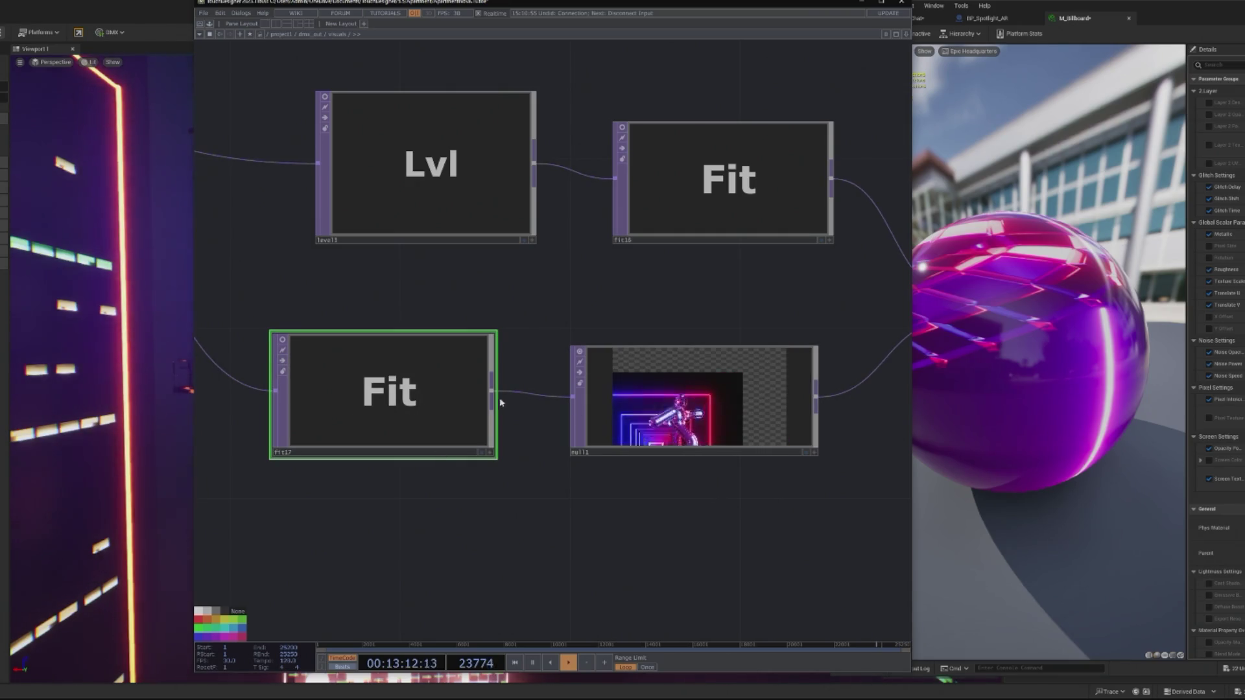
{"action": "key", "text": "p"}
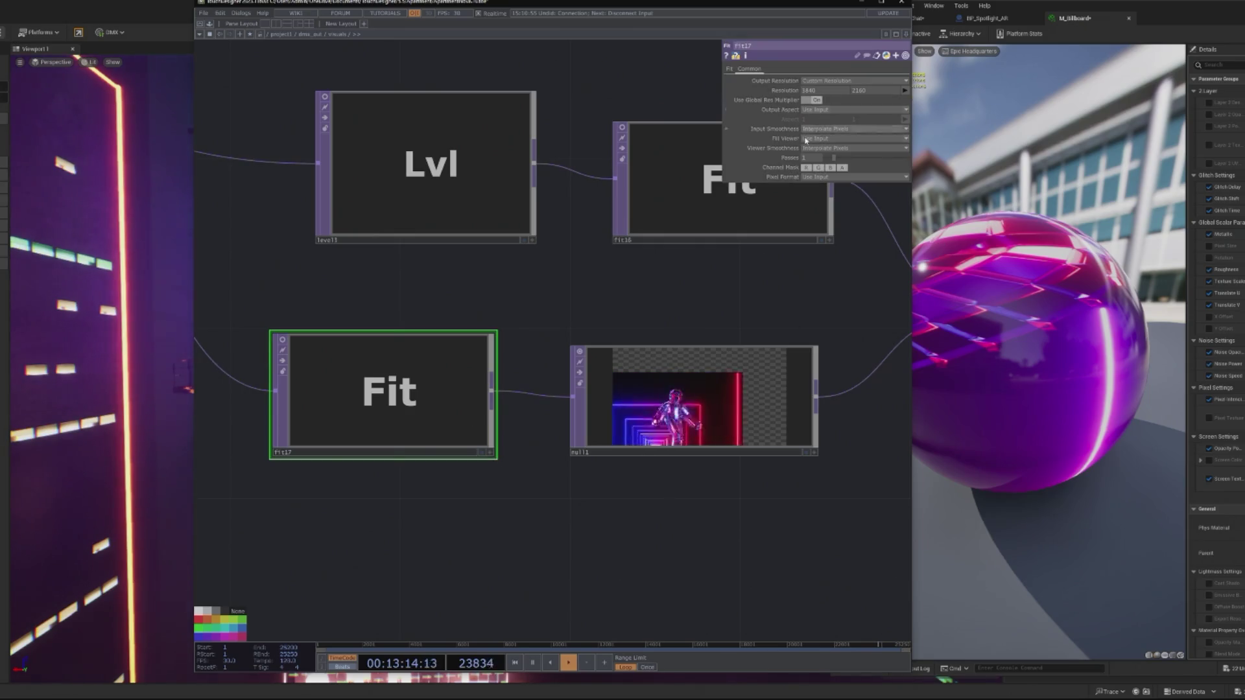
{"action": "left_click", "coordinate": [728, 69]}
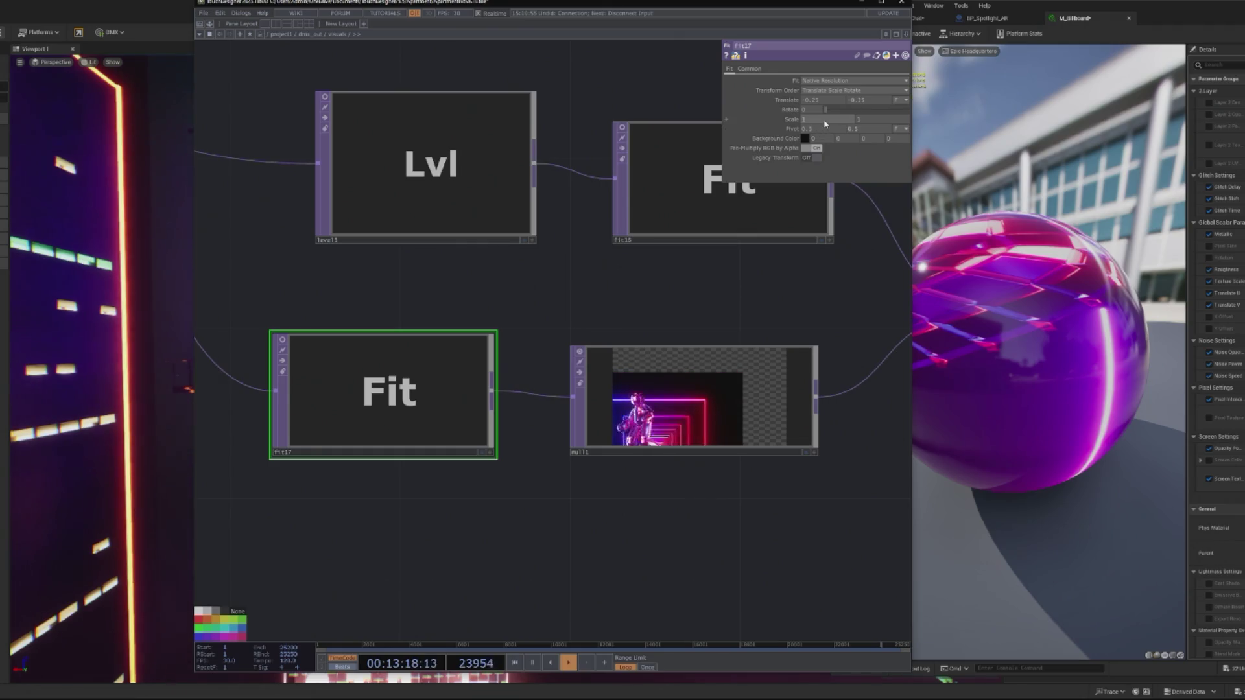
Step: Lower fit17's Scale to 0.432 to shrink the image in the output preview
{"action": "left_click_drag", "start_coordinate": [824, 131], "coordinate": [822, 103]}
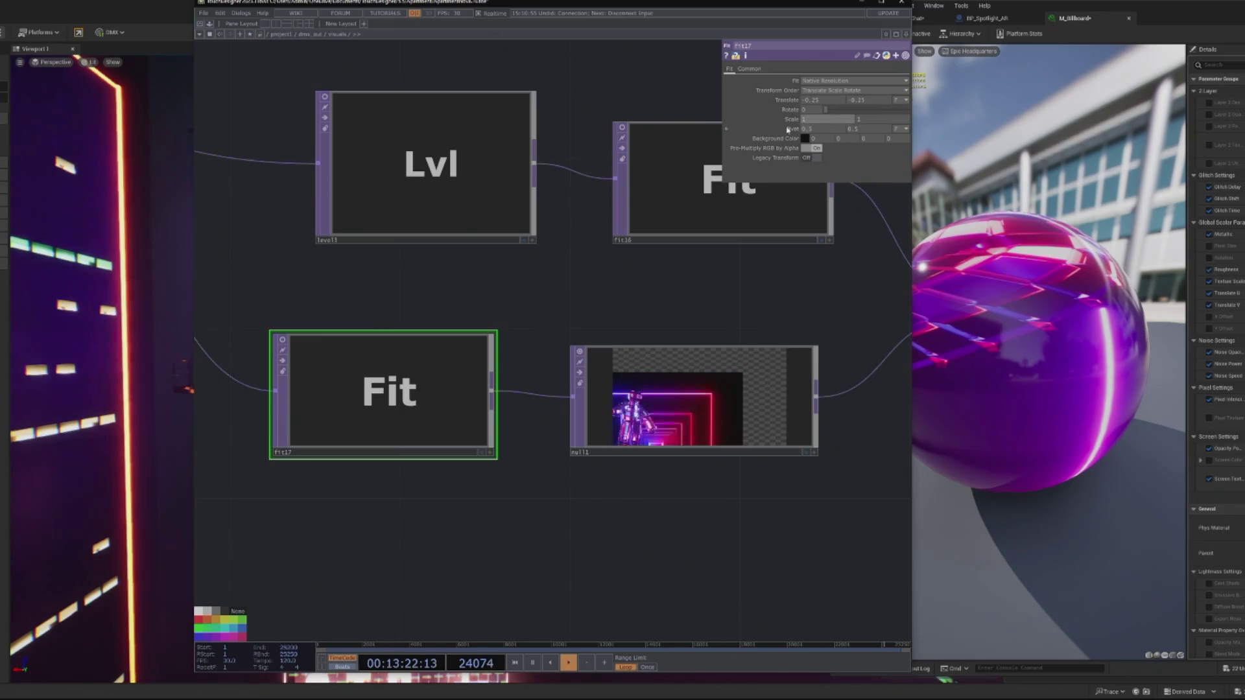
{"action": "left_click", "coordinate": [773, 121]}
{"action": "scroll", "coordinate": [667, 436], "scroll_direction": "down", "scroll_amount": 5}
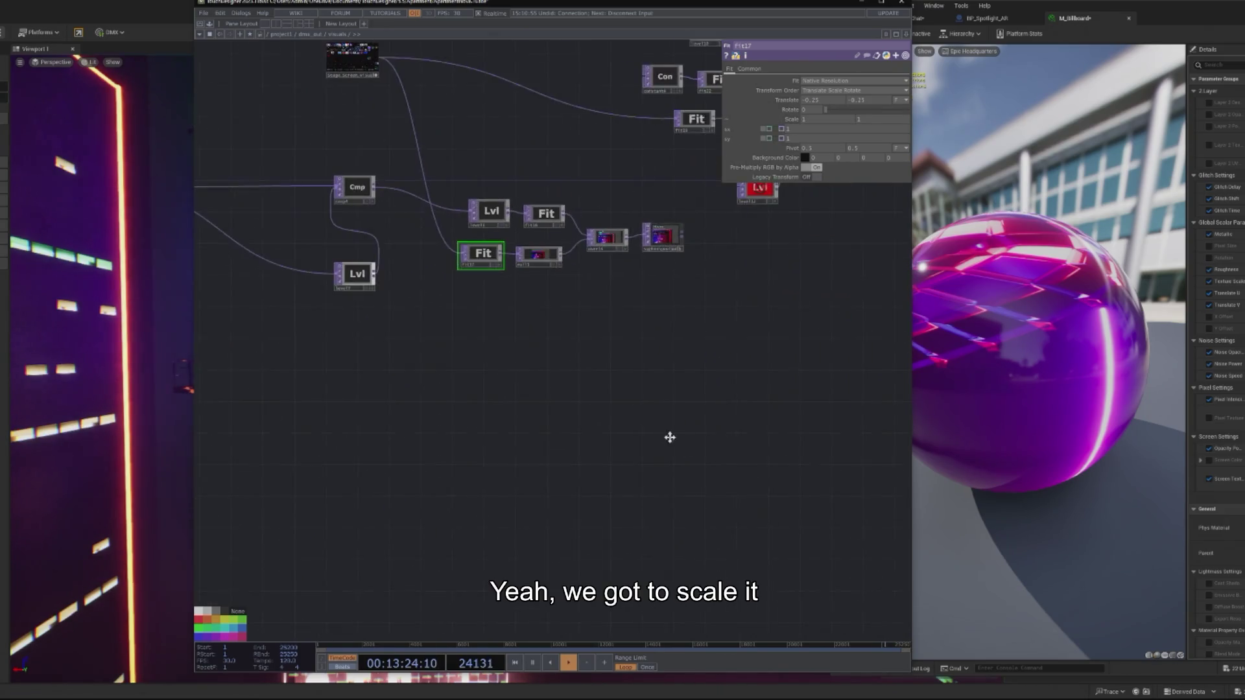
{"action": "scroll", "coordinate": [644, 281], "scroll_direction": "up", "scroll_amount": 3}
{"action": "scroll", "coordinate": [609, 275], "scroll_direction": "up", "scroll_amount": 5}
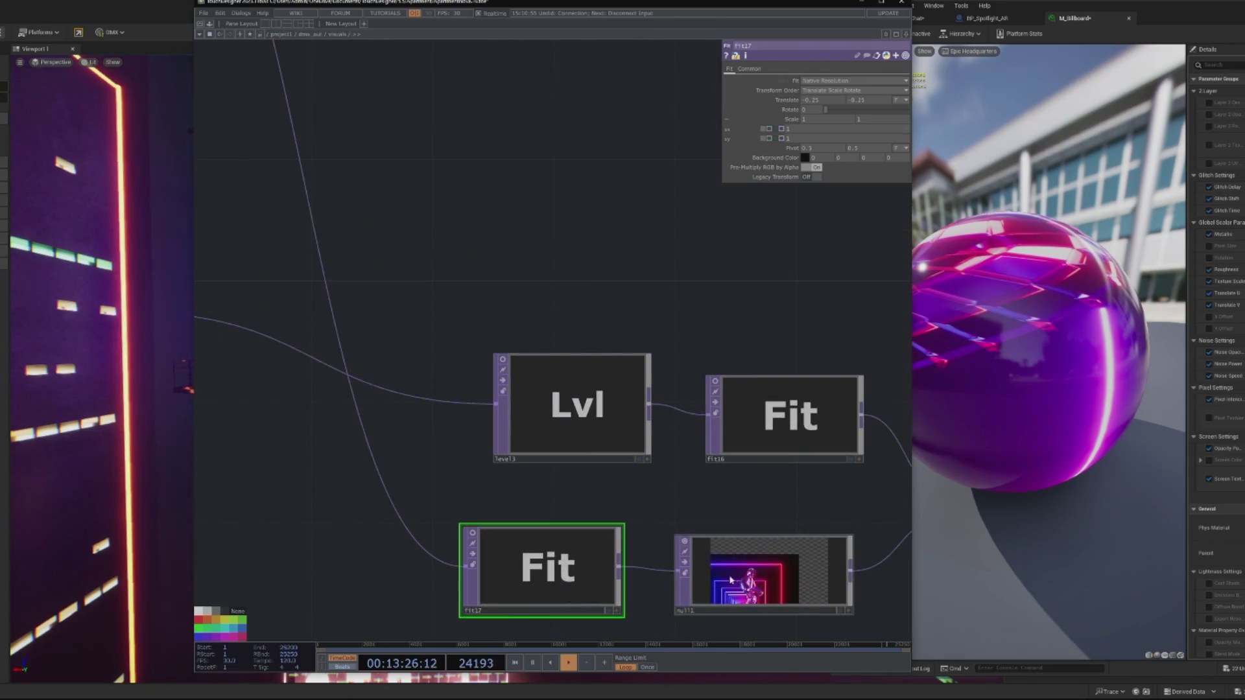
{"action": "left_click", "coordinate": [731, 579]}
{"action": "left_click", "coordinate": [549, 579]}
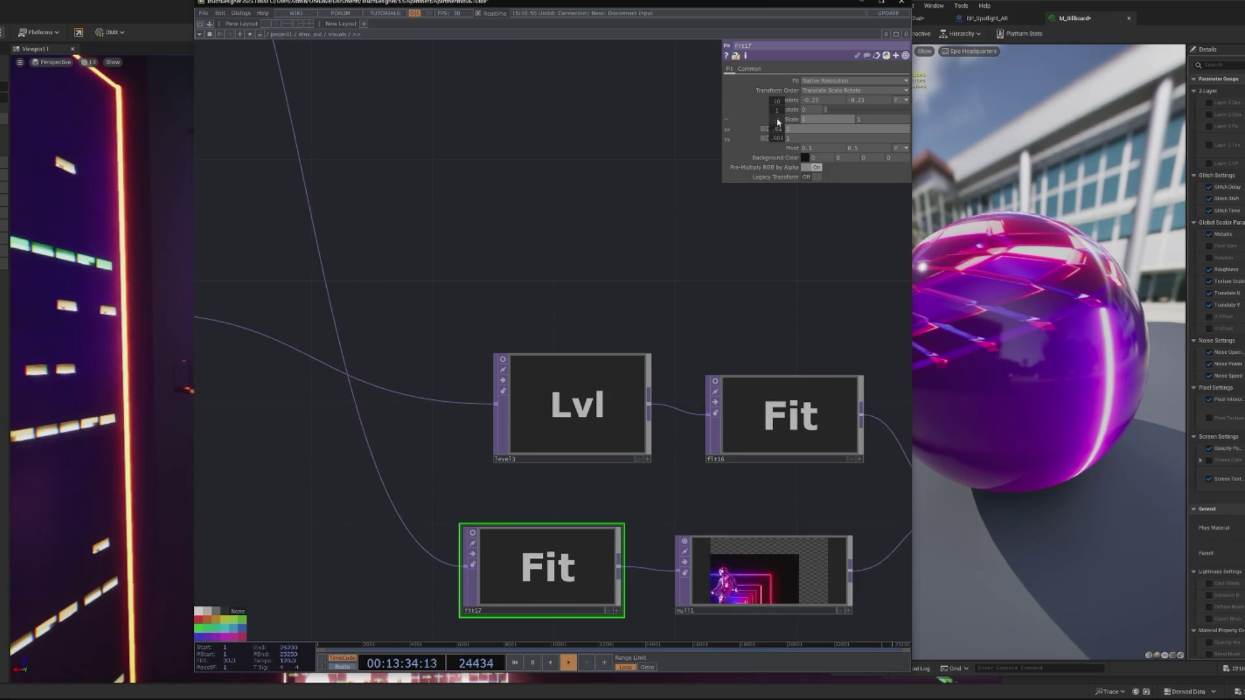
{"action": "left_click_drag", "start_coordinate": [777, 119], "coordinate": [774, 108]}
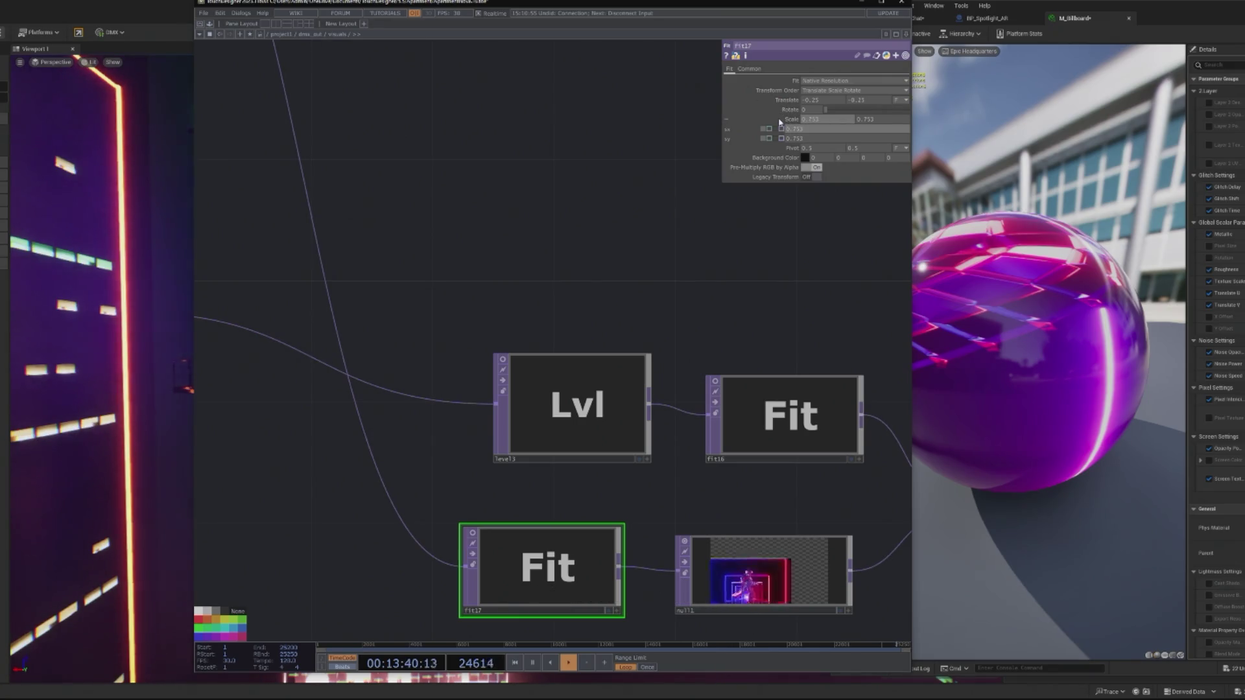
{"action": "left_click_drag", "start_coordinate": [780, 122], "coordinate": [779, 125]}
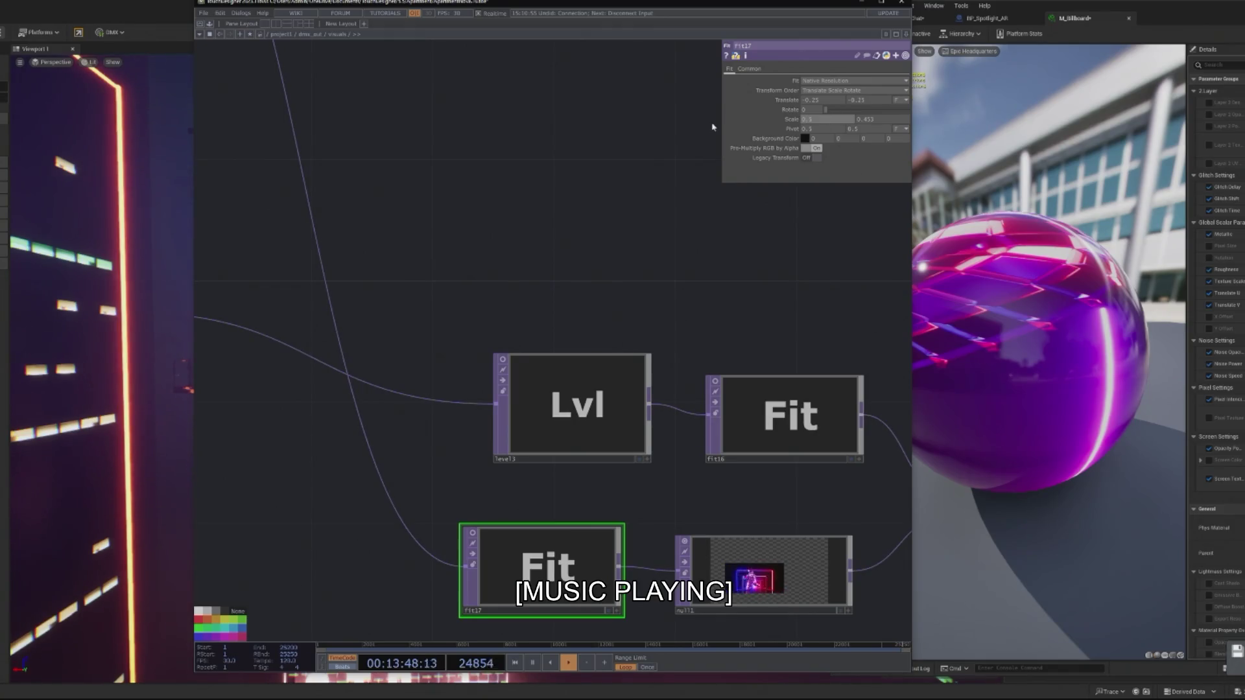
Step: Enter 0.3 as fit17's Scale, then minimise TouchDesigner to reveal the Unreal billboard
{"action": "type", "text": "0.3"}
{"action": "key", "text": "Return"}
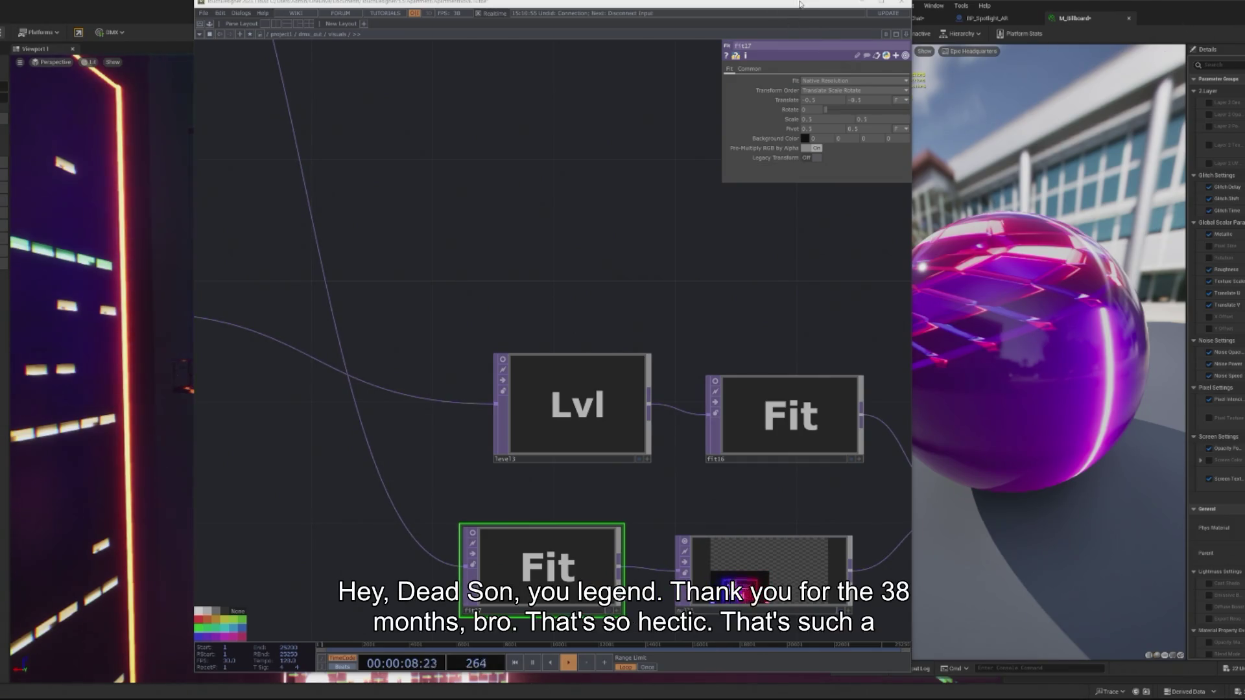
{"action": "left_click", "coordinate": [862, 3]}
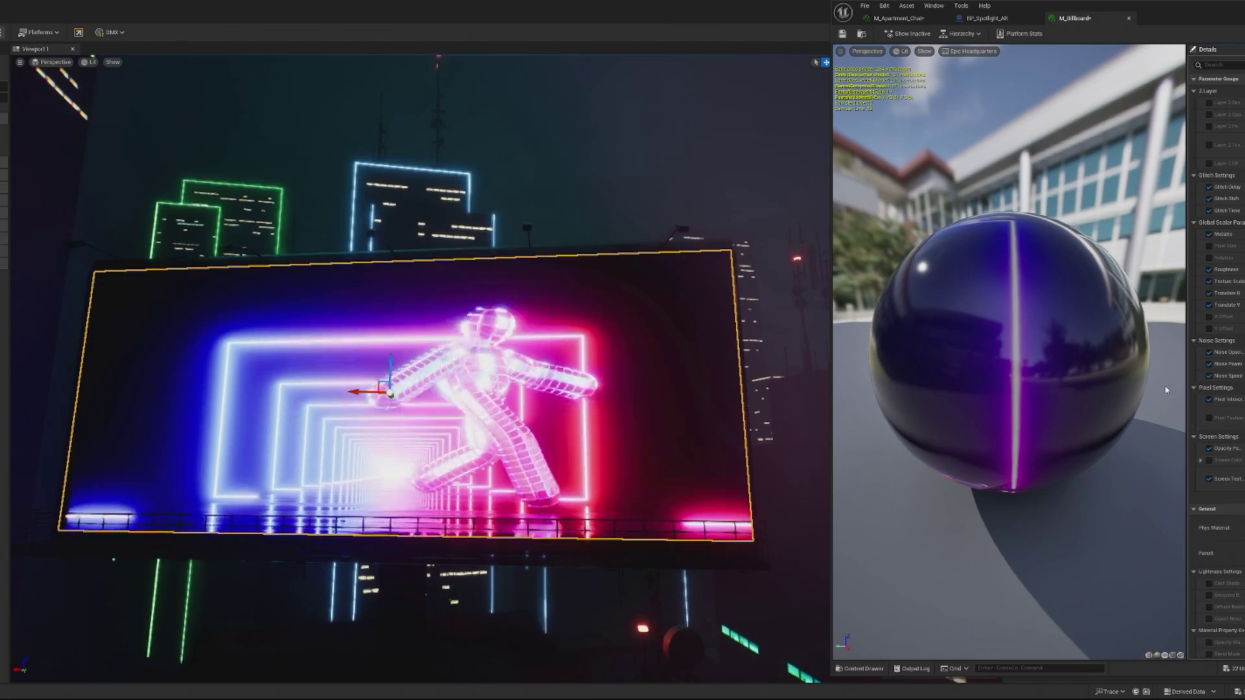
{"action": "scroll", "coordinate": [415, 370], "scroll_direction": "up", "scroll_amount": 10}
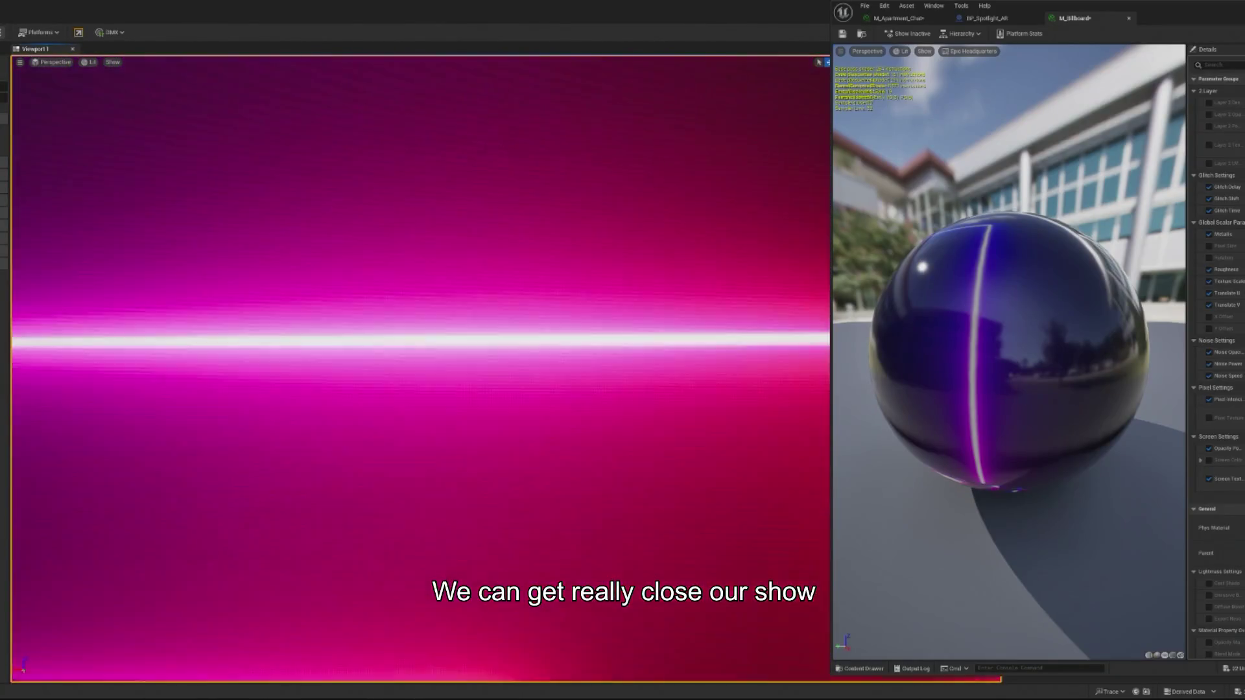
{"action": "key", "text": "f"}
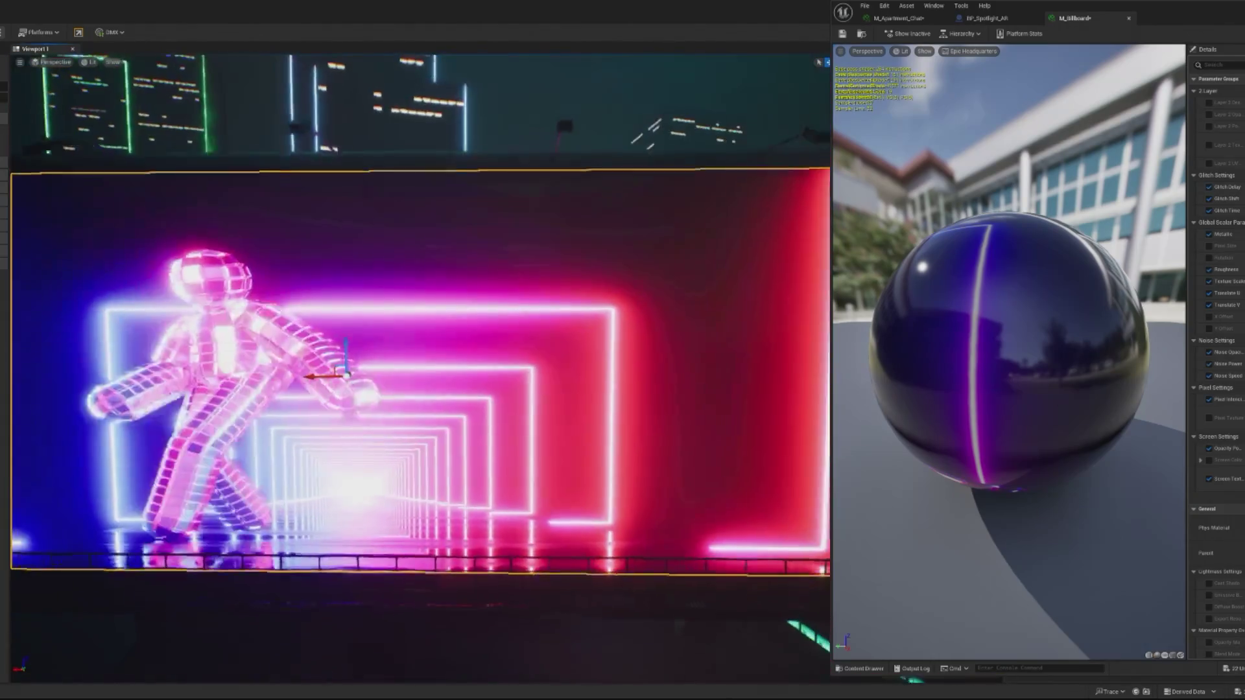
{"action": "scroll", "coordinate": [415, 370], "scroll_direction": "up", "scroll_amount": 2}
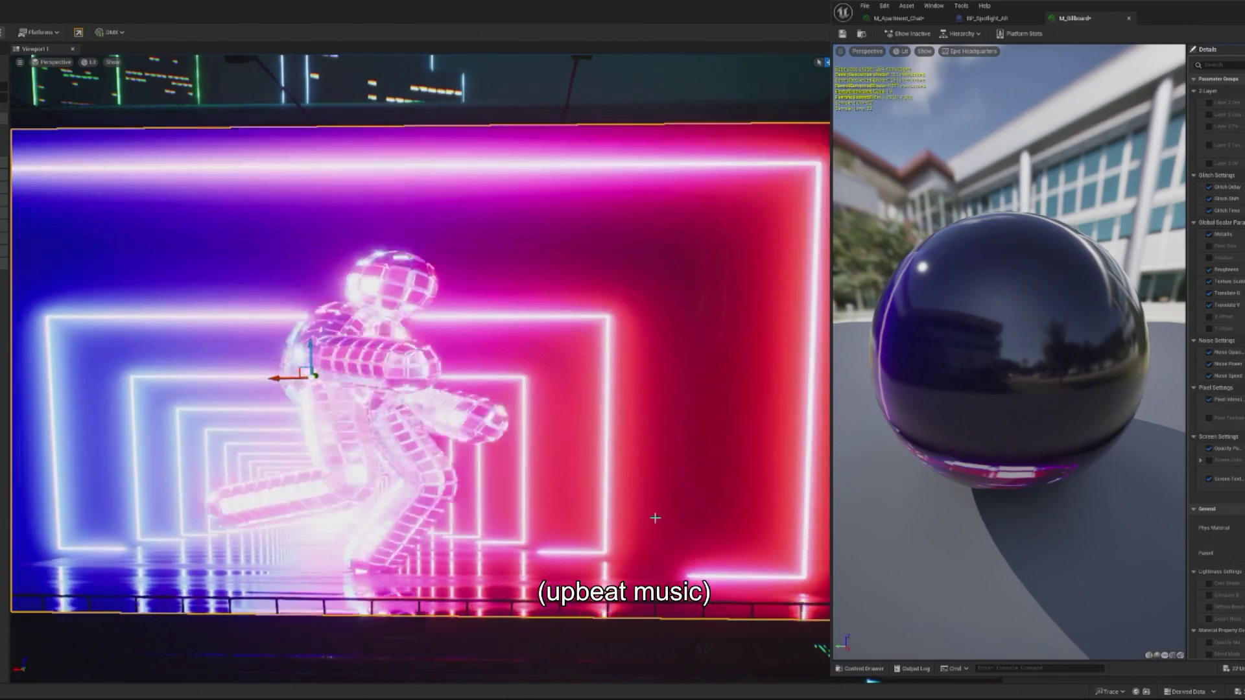
{"action": "scroll", "coordinate": [656, 517], "scroll_direction": "up", "scroll_amount": 3}
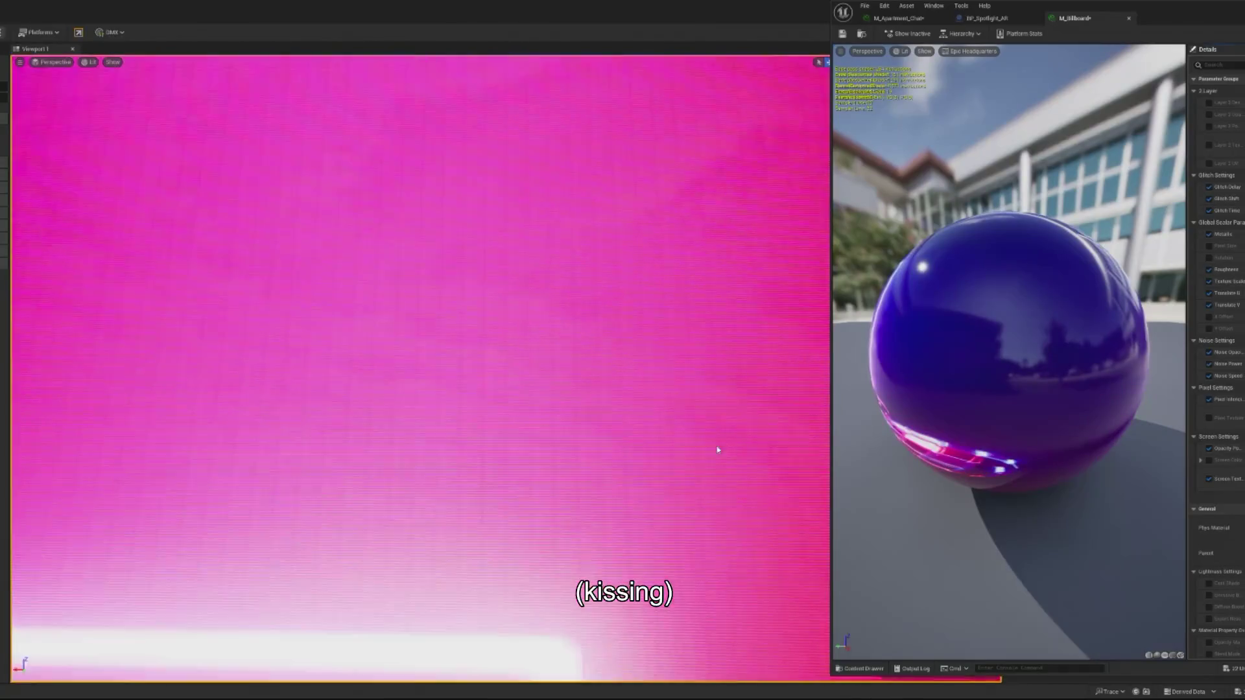
{"action": "scroll", "coordinate": [733, 480], "scroll_direction": "down", "scroll_amount": 3}
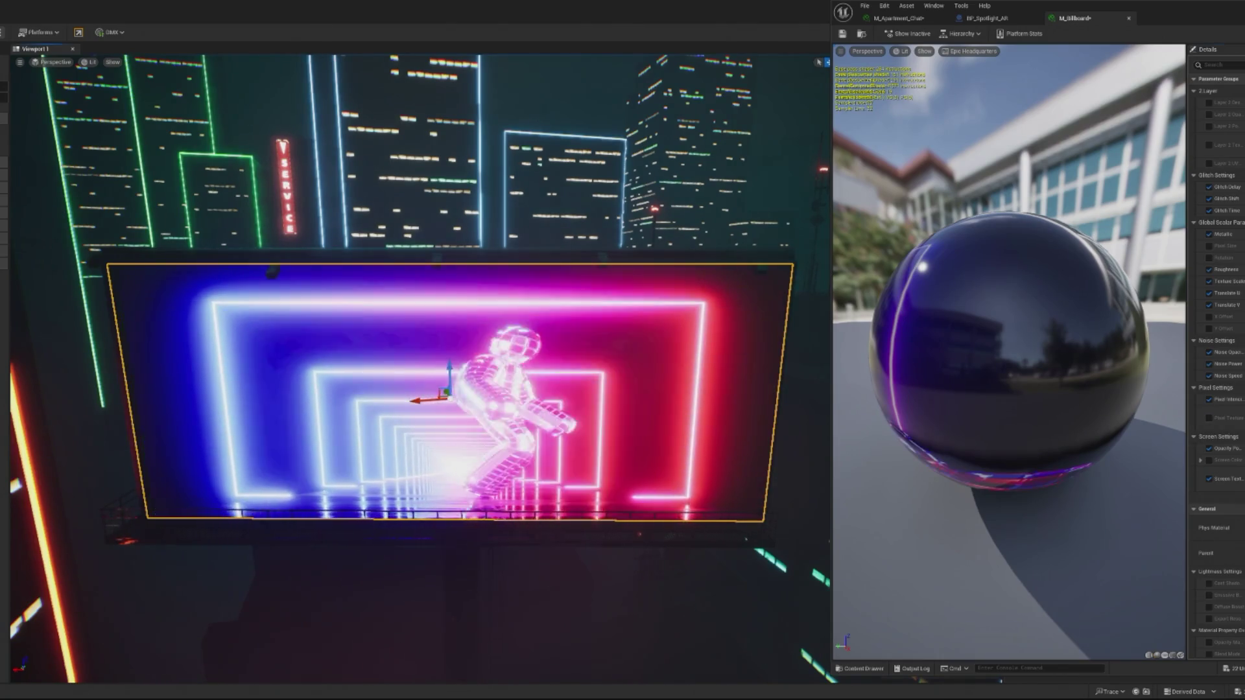
{"action": "scroll", "coordinate": [420, 368], "scroll_direction": "up", "scroll_amount": 10}
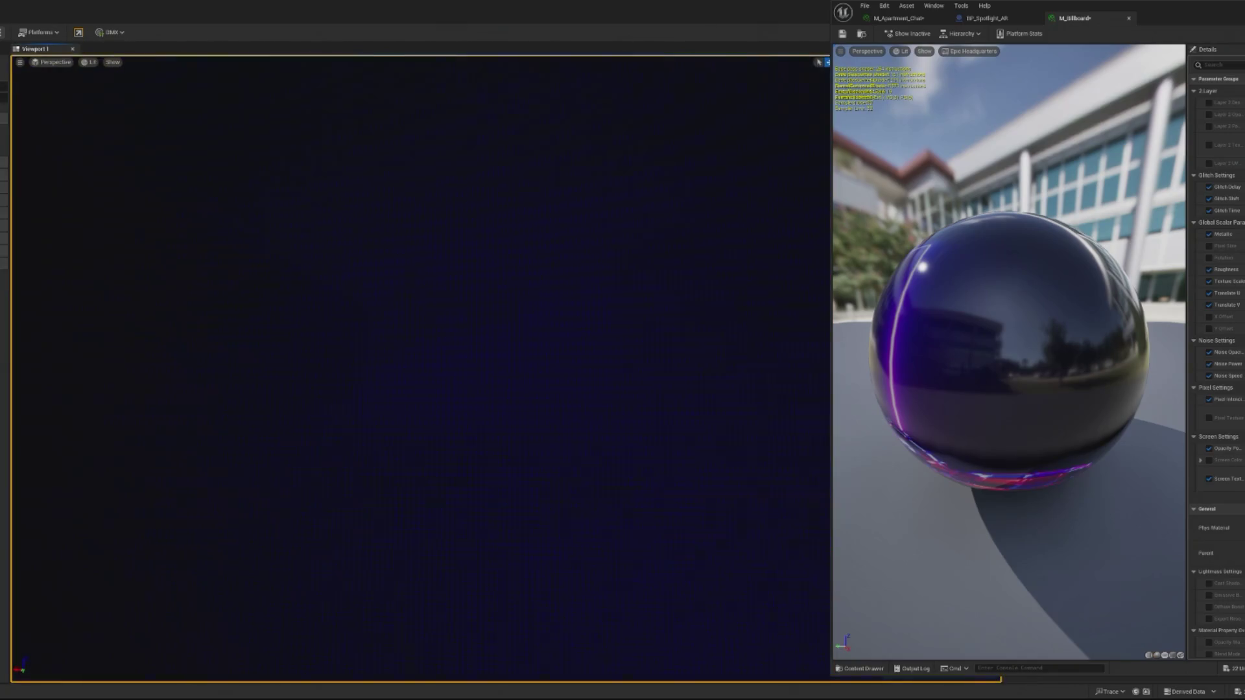
{"action": "scroll", "coordinate": [733, 467], "scroll_direction": "down", "scroll_amount": 10}
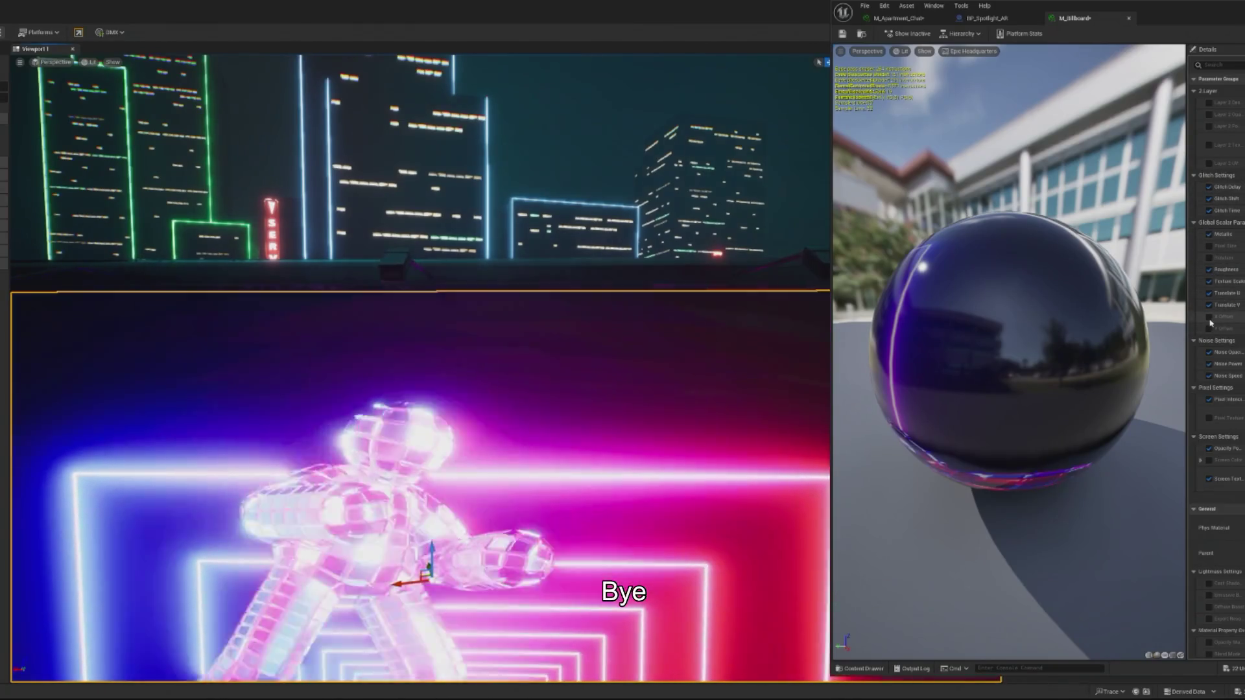
{"action": "left_click", "coordinate": [1210, 317]}
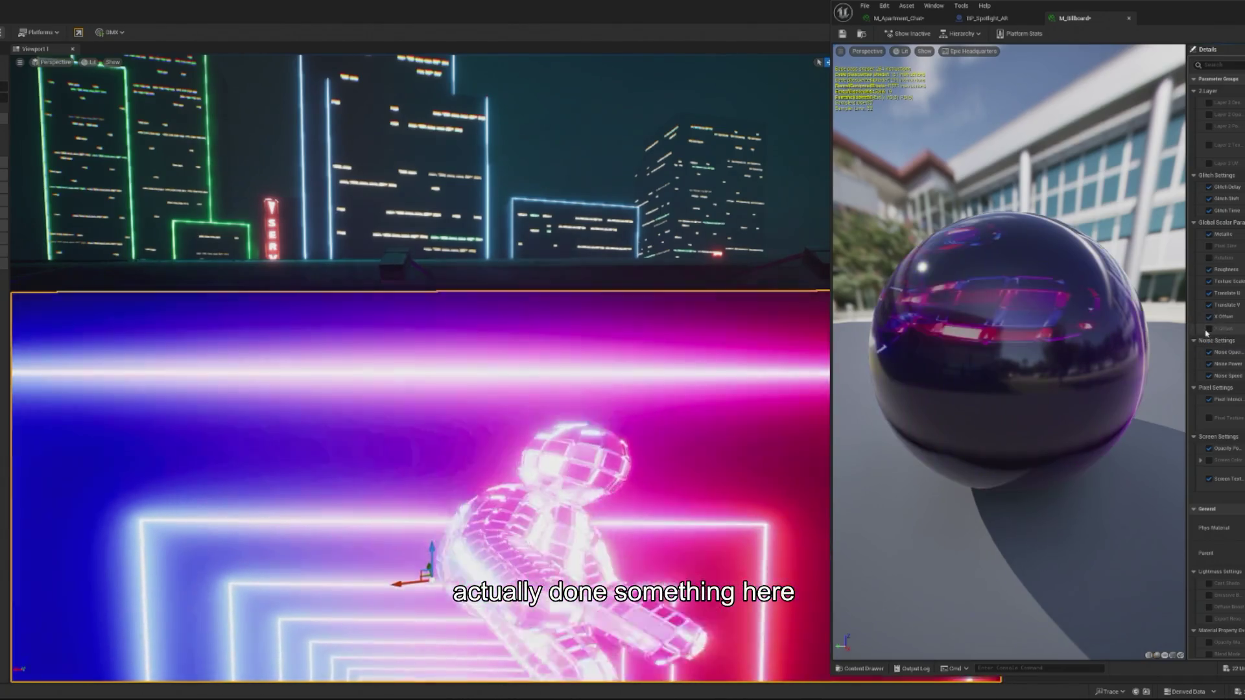
Step: Enable M_Billboard's Y Offset and Pixel Size parameters, then close the material editor
{"action": "left_click", "coordinate": [1209, 329]}
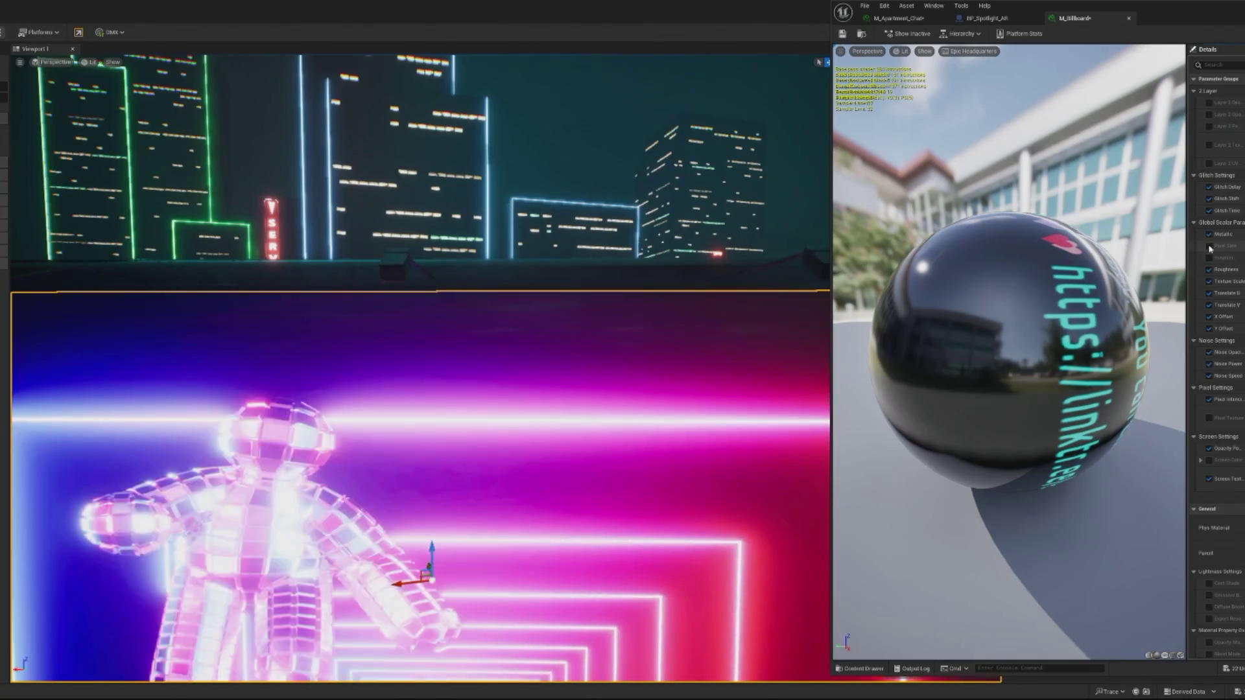
{"action": "left_click", "coordinate": [1209, 246]}
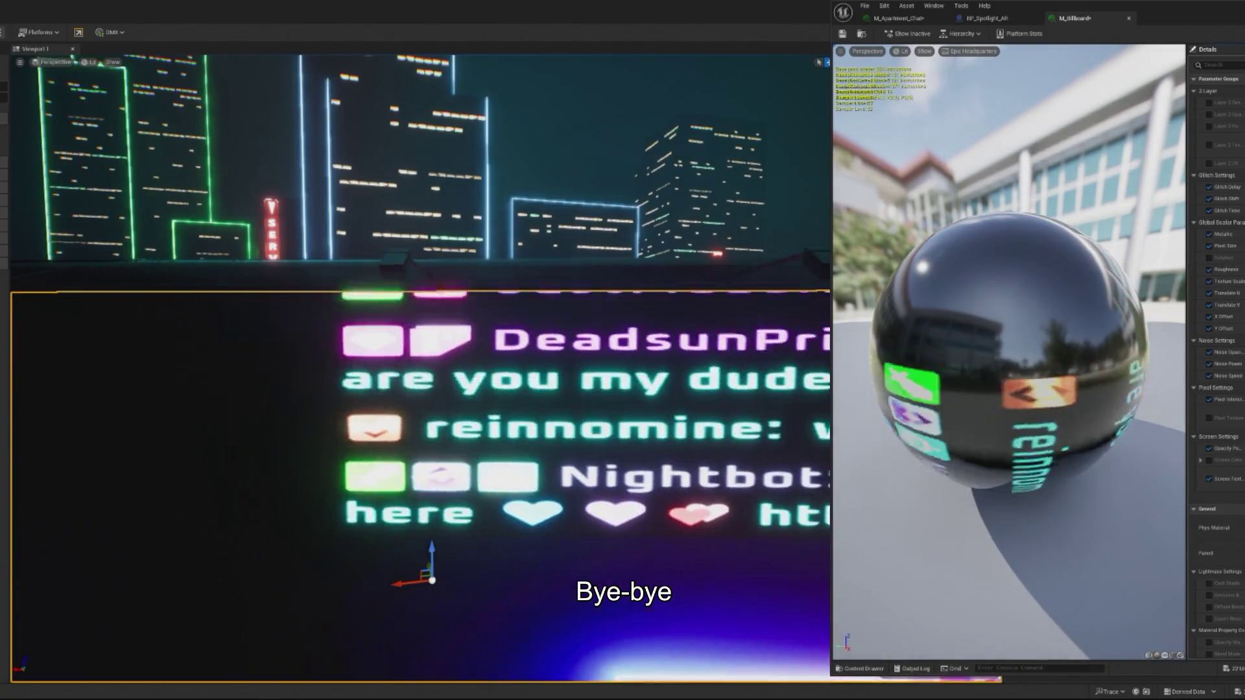
{"action": "left_click_drag", "start_coordinate": [753, 273], "coordinate": [752, 225]}
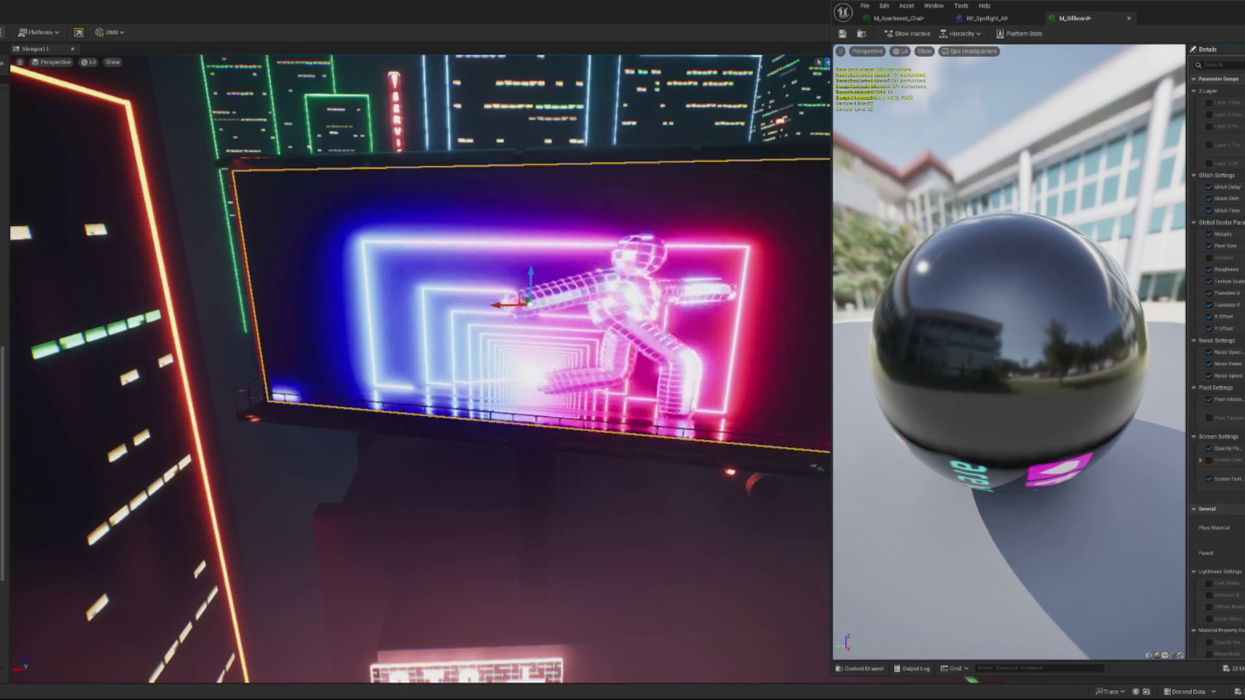
{"action": "key", "text": "alt+Tab"}
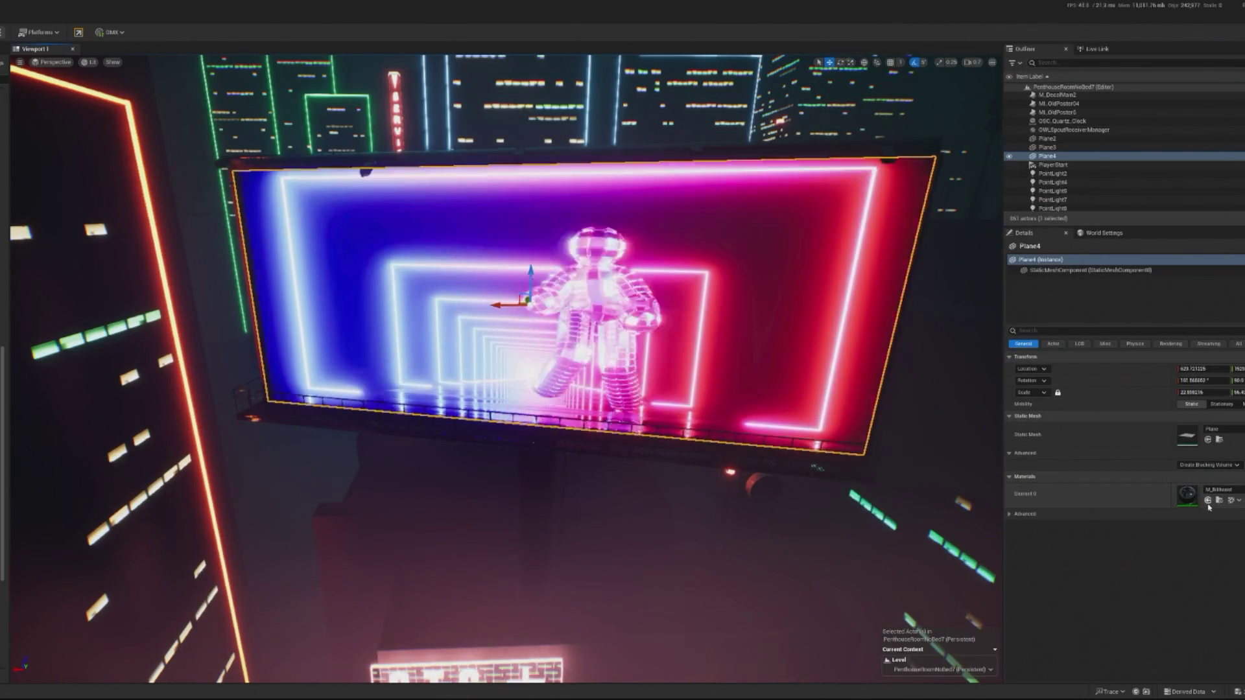
Step: Set Plane4's Element 0 to an M_Led_Concert material, try another, then revert it
{"action": "left_click", "coordinate": [1208, 503]}
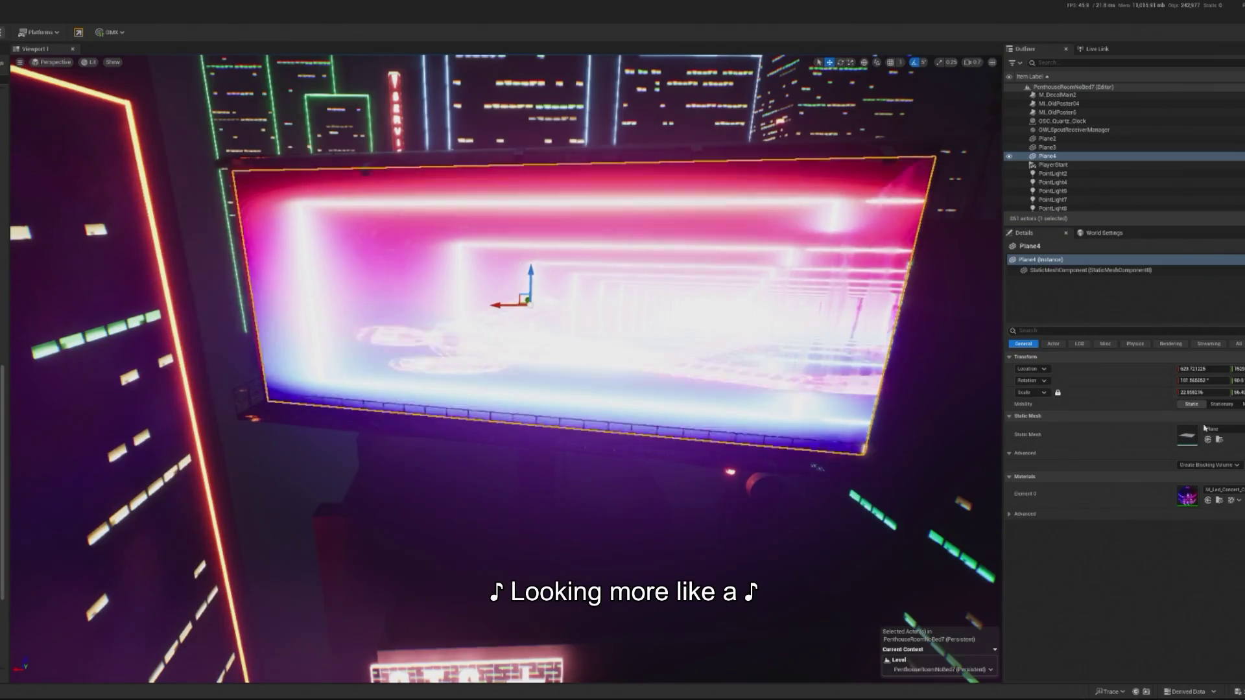
{"action": "left_click", "coordinate": [1210, 500]}
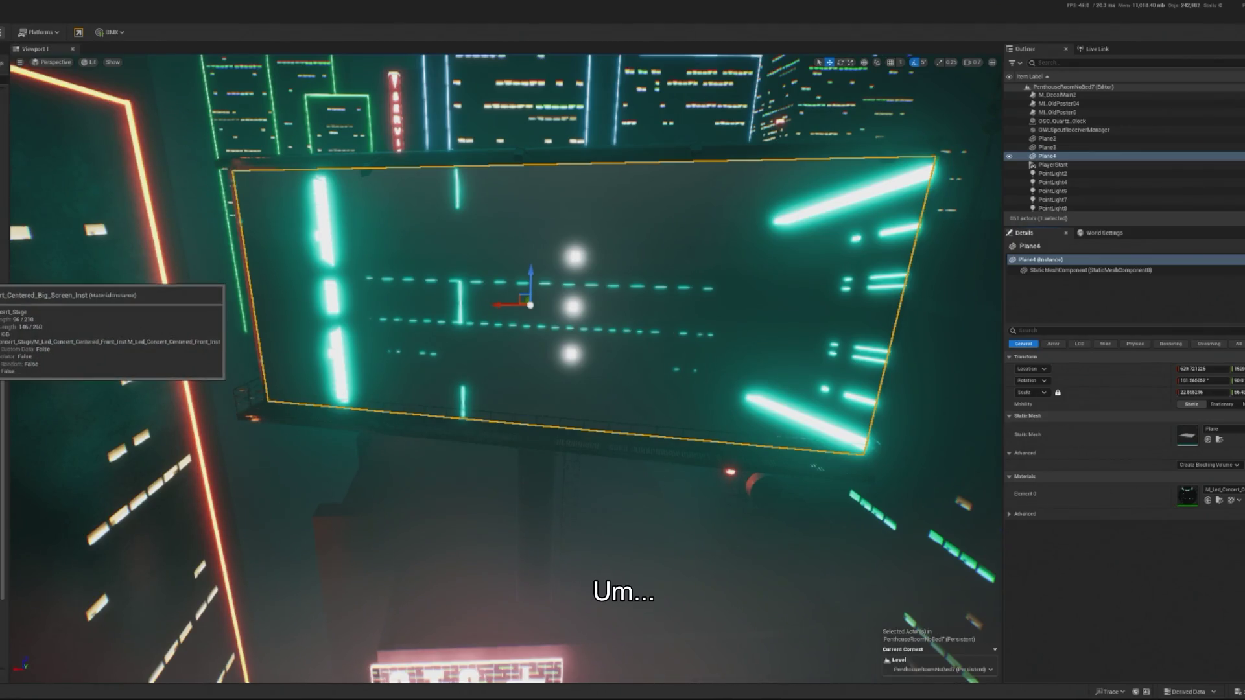
{"action": "key", "text": "ctrl+z"}
Step: Fly the camera into the penthouse living room and start a play preview with Alt+P
{"action": "mouse_move", "coordinate": [797, 493]}
{"action": "left_mouse_down"}
{"action": "mouse_move", "coordinate": [797, 431]}
{"action": "mouse_move", "coordinate": [836, 512]}
{"action": "mouse_move", "coordinate": [863, 528]}
{"action": "mouse_move", "coordinate": [831, 531]}
{"action": "mouse_move", "coordinate": [772, 493]}
{"action": "mouse_move", "coordinate": [400, 400]}
{"action": "mouse_move", "coordinate": [337, 370]}
{"action": "left_mouse_up"}
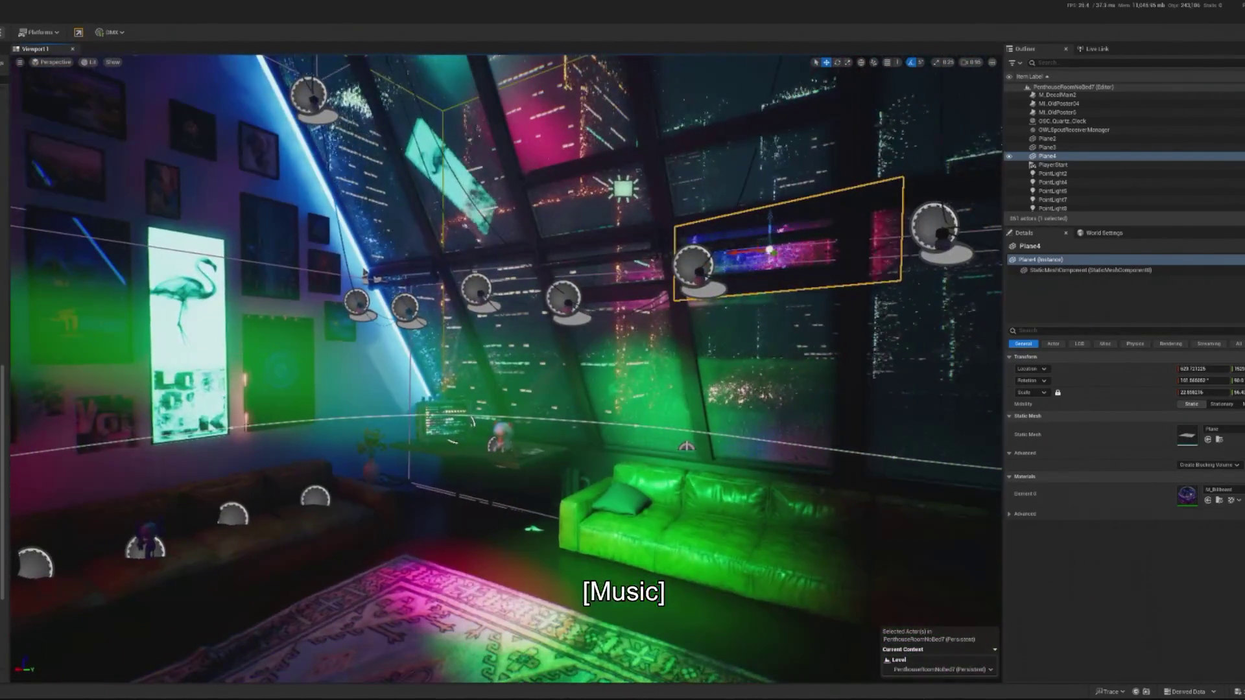
{"action": "key", "text": "alt+p"}
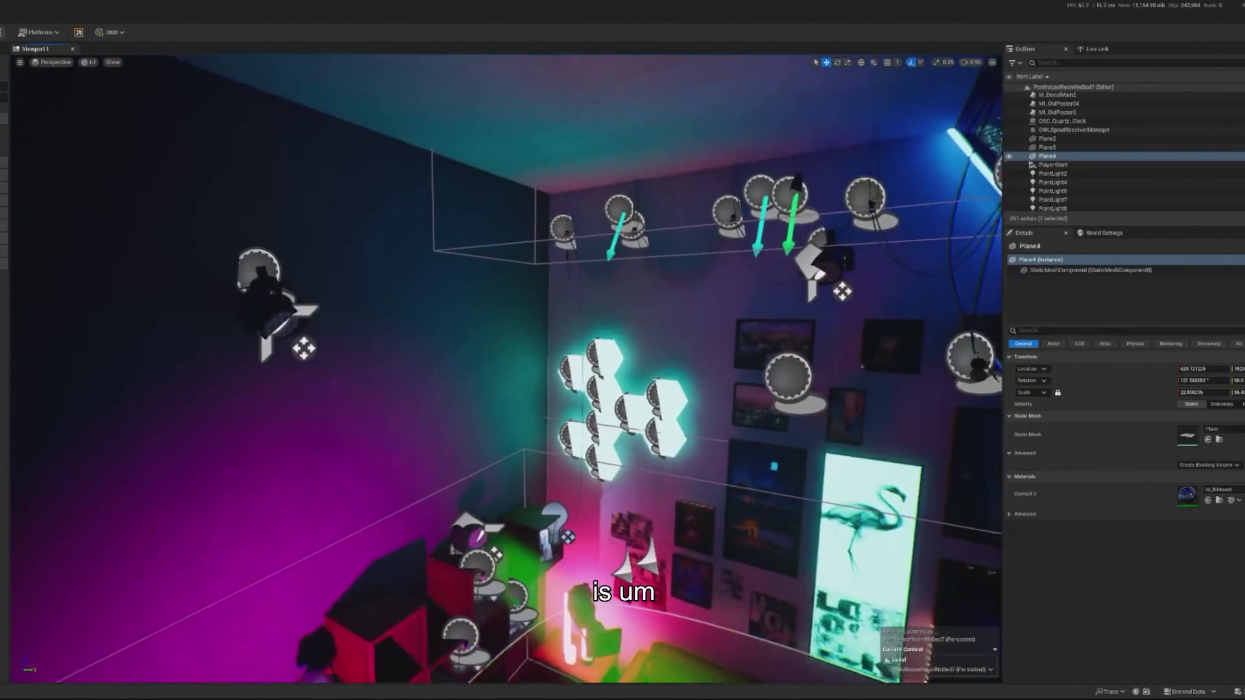
Step: Select a plate in the corner hexagon wall cluster beside the flamingo poster
{"action": "left_click", "coordinate": [675, 376]}
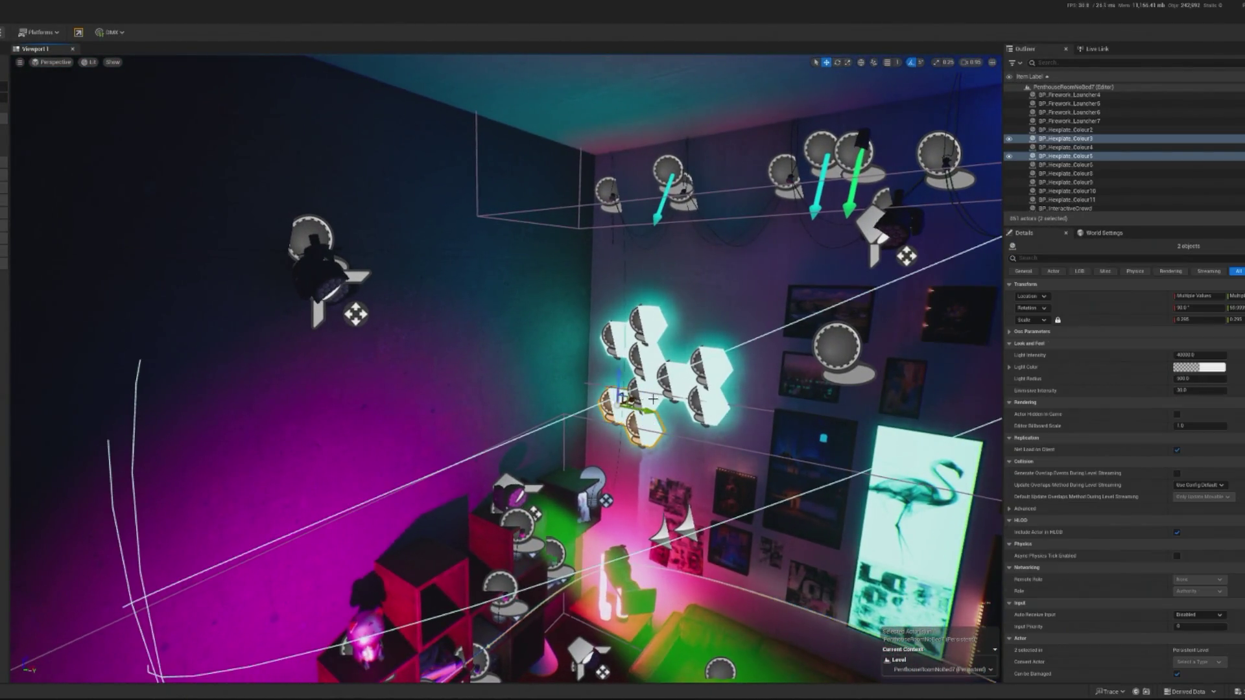
Step: Select the seven hexagon plates of the cluster and duplicate them with Ctrl+D
{"action": "left_click", "coordinate": [616, 402], "text": "ctrl"}
{"action": "left_click", "coordinate": [645, 422], "text": "ctrl"}
{"action": "left_click", "coordinate": [644, 356], "text": "ctrl"}
{"action": "left_click", "coordinate": [623, 334], "text": "ctrl"}
{"action": "left_click", "coordinate": [649, 317], "text": "ctrl"}
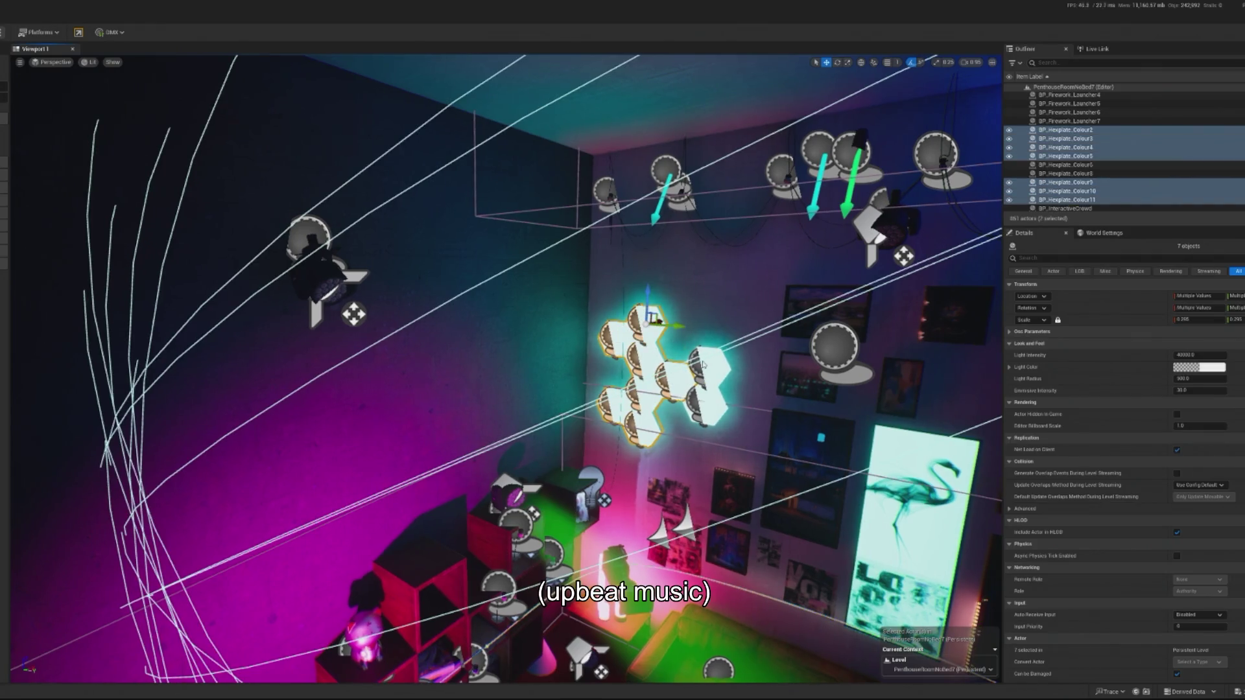
{"action": "left_click", "coordinate": [711, 366], "text": "ctrl"}
{"action": "left_click", "coordinate": [710, 405], "text": "ctrl"}
{"action": "key", "text": "ctrl+d"}
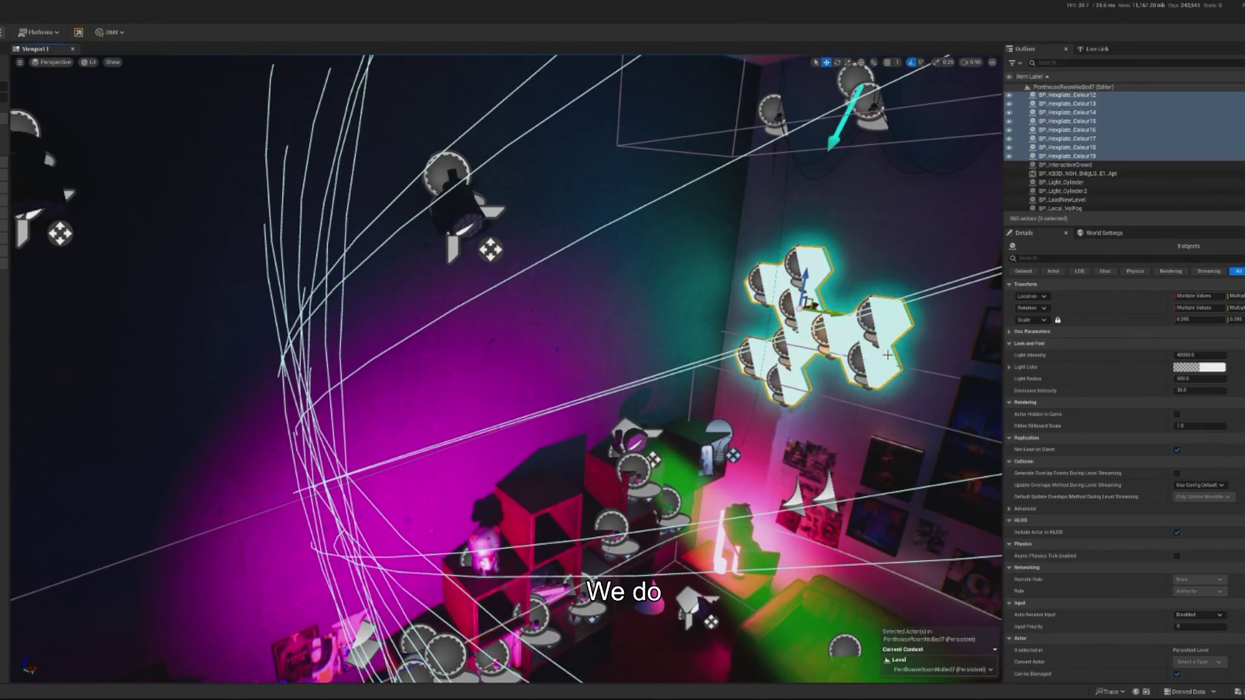
Step: Move the duplicated cluster left and up onto the empty wall
{"action": "mouse_move", "coordinate": [866, 355]}
{"action": "left_mouse_down"}
{"action": "mouse_move", "coordinate": [886, 326]}
{"action": "mouse_move", "coordinate": [598, 336]}
{"action": "left_mouse_up"}
{"action": "key", "text": "e"}
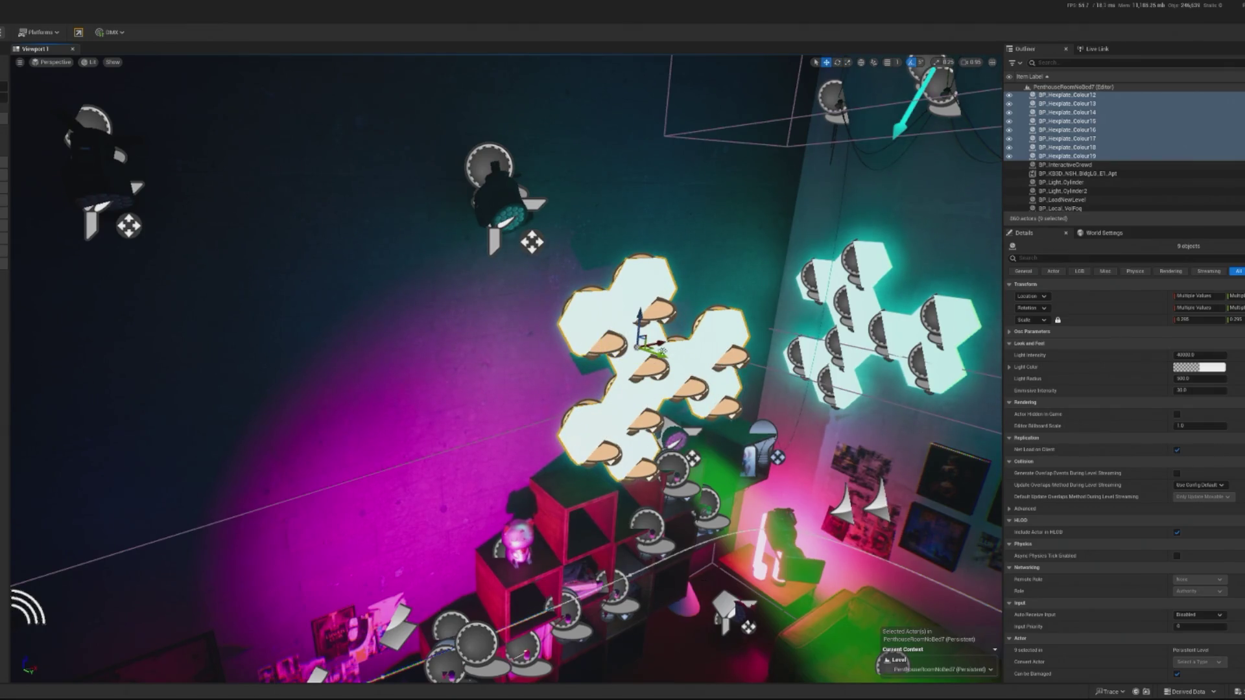
{"action": "left_click_drag", "start_coordinate": [649, 354], "coordinate": [661, 354]}
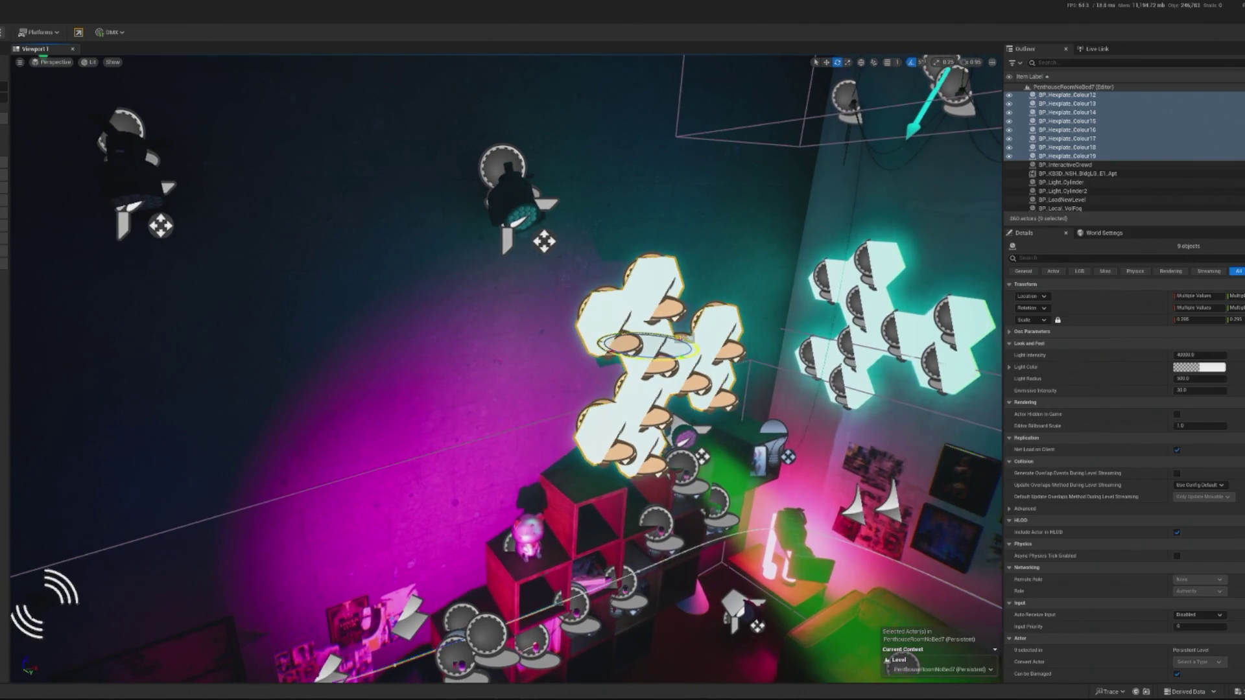
{"action": "left_click_drag", "start_coordinate": [651, 338], "coordinate": [584, 315]}
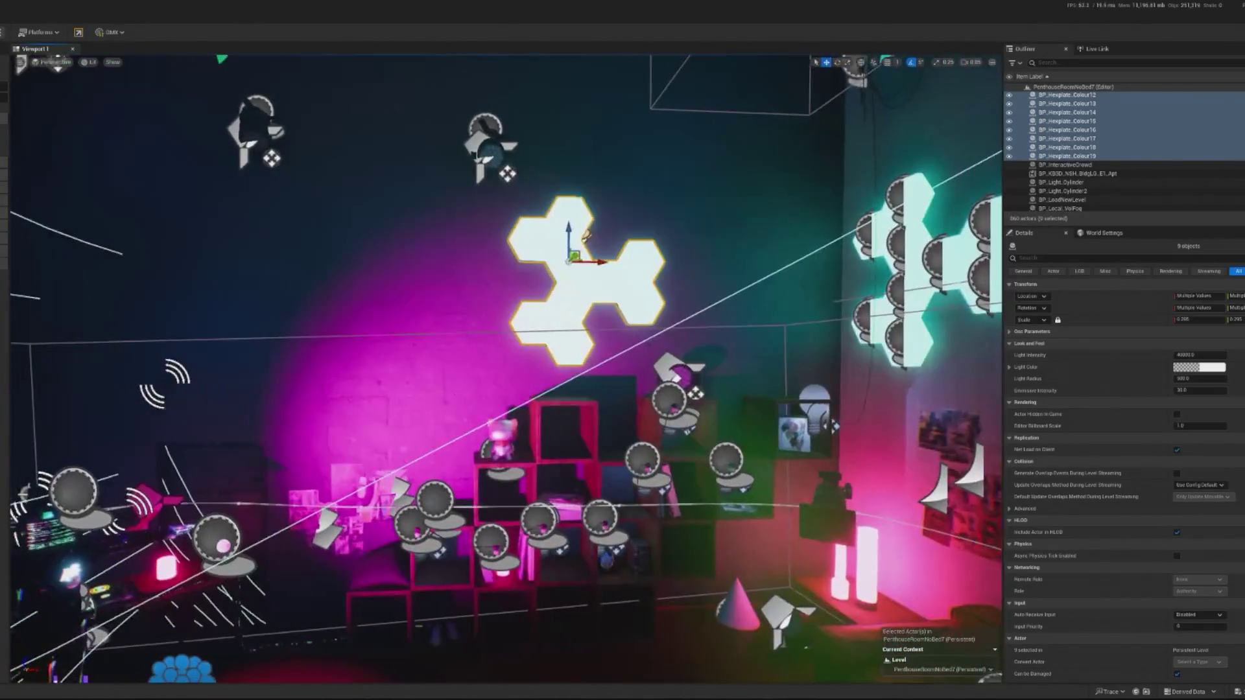
Step: Pull plate BP_Hexplate_Colour17 out to the right of the copied cluster
{"action": "left_click", "coordinate": [640, 292]}
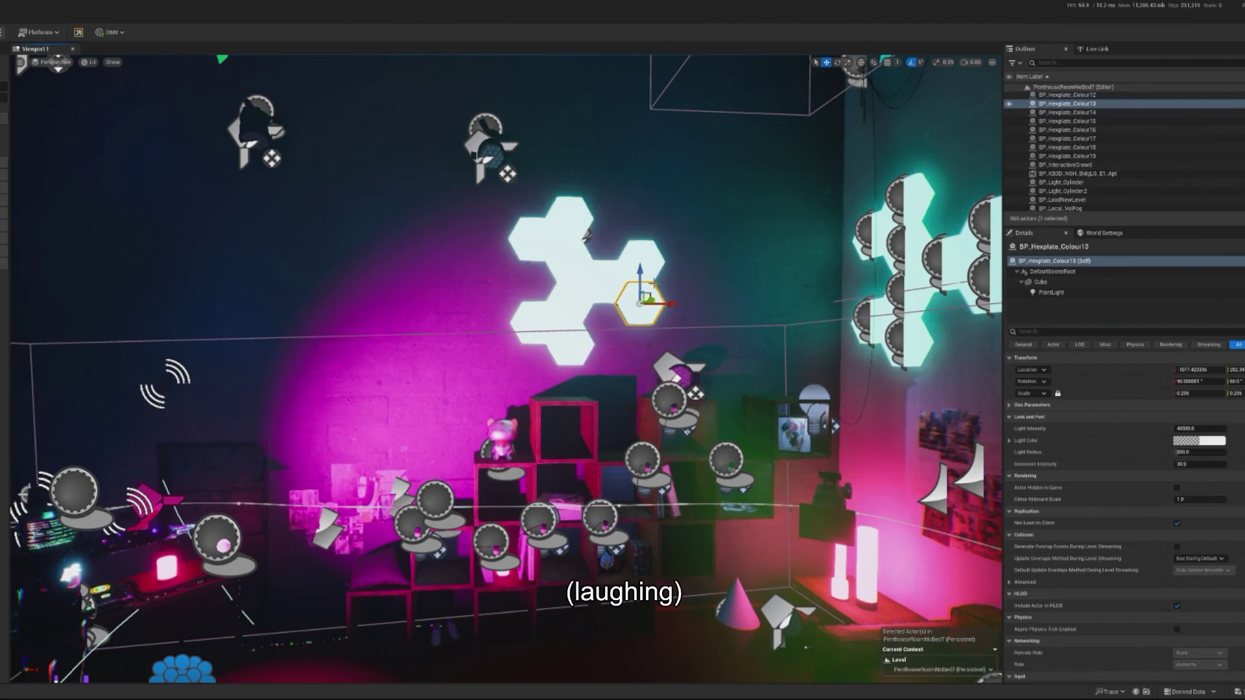
{"action": "left_click", "coordinate": [640, 302]}
{"action": "mouse_move", "coordinate": [640, 301]}
{"action": "left_mouse_down"}
{"action": "mouse_move", "coordinate": [655, 260]}
{"action": "mouse_move", "coordinate": [675, 256]}
{"action": "left_mouse_up"}
{"action": "key", "text": "f"}
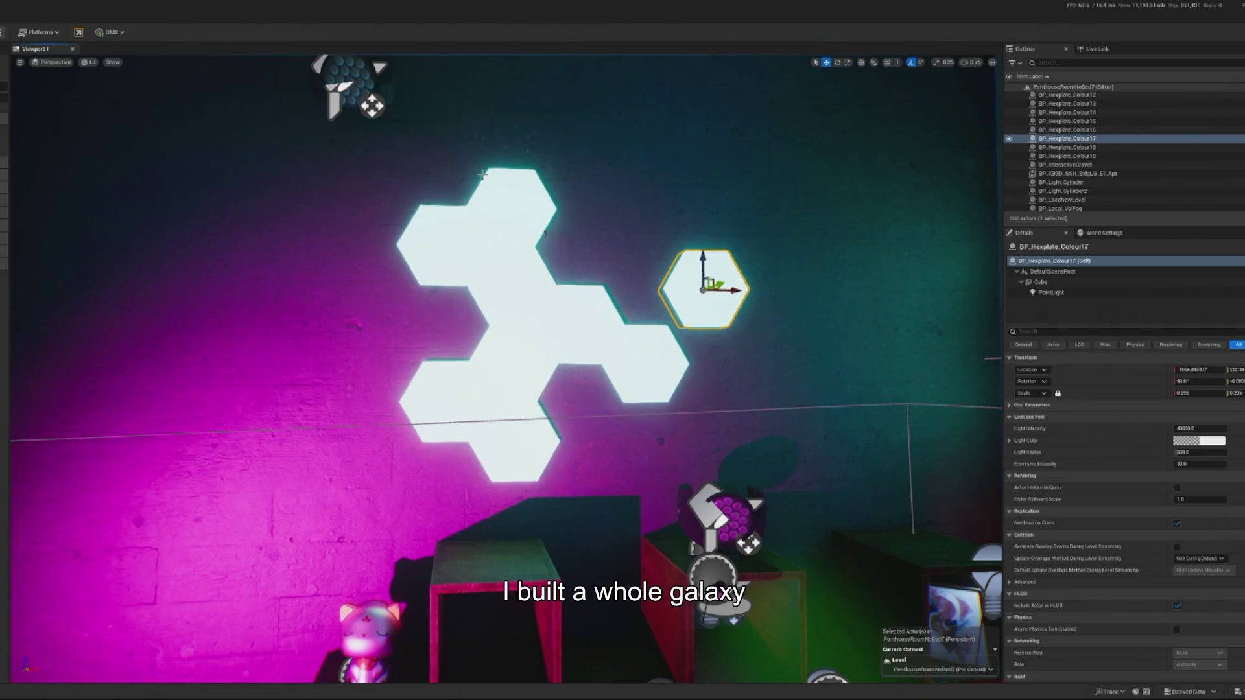
Step: Focus on the lone plate, try moving it down, then undo
{"action": "key", "text": "f"}
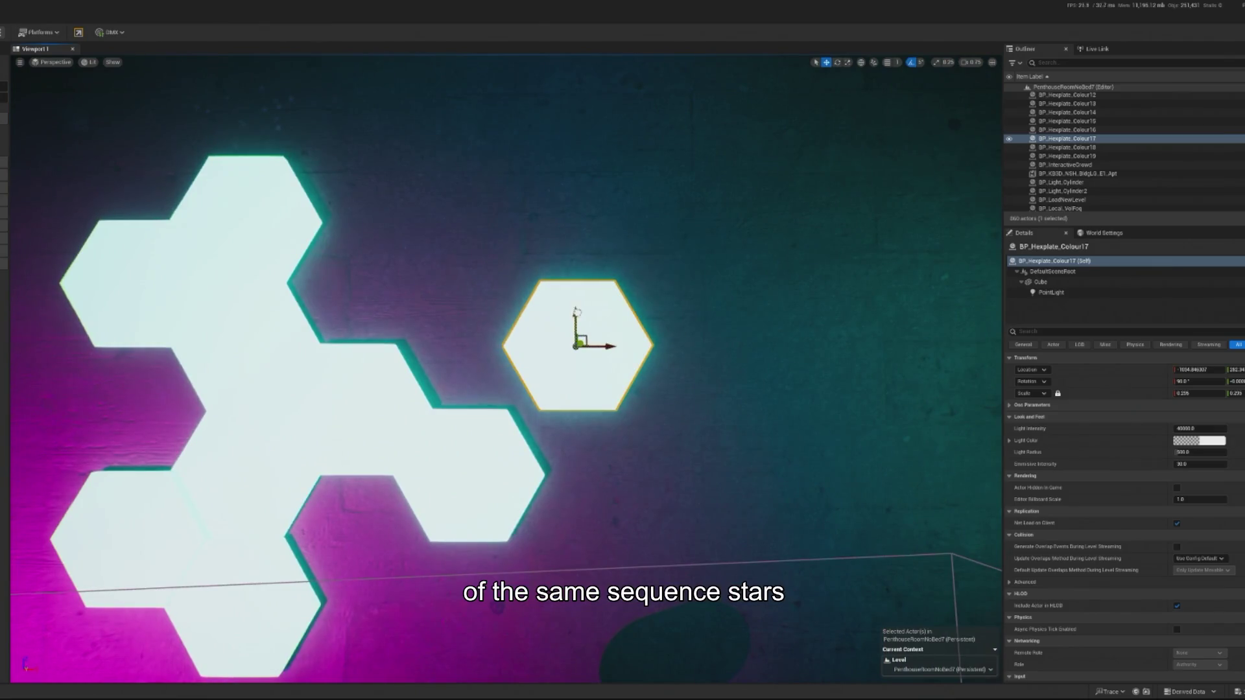
{"action": "left_click_drag", "start_coordinate": [576, 312], "coordinate": [576, 366]}
{"action": "key", "text": "ctrl+z"}
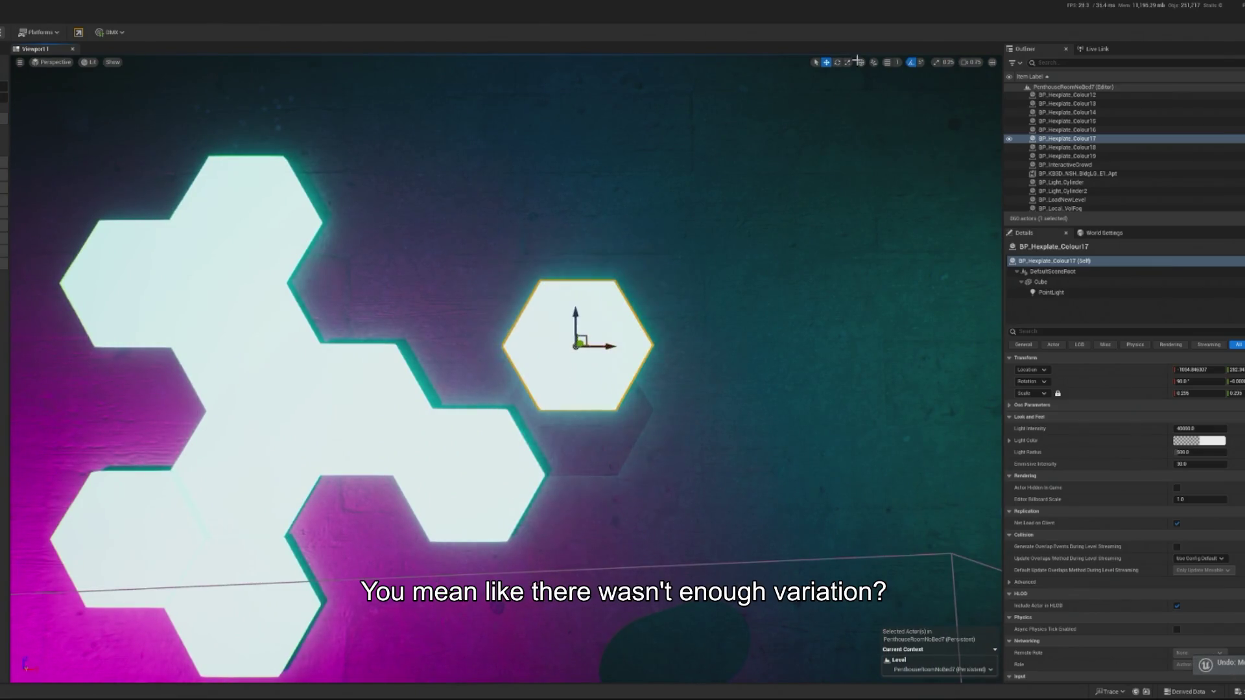
Step: Choose a coarser grid snap step and enable grid snapping, undoing the last plate move
{"action": "left_click", "coordinate": [898, 63]}
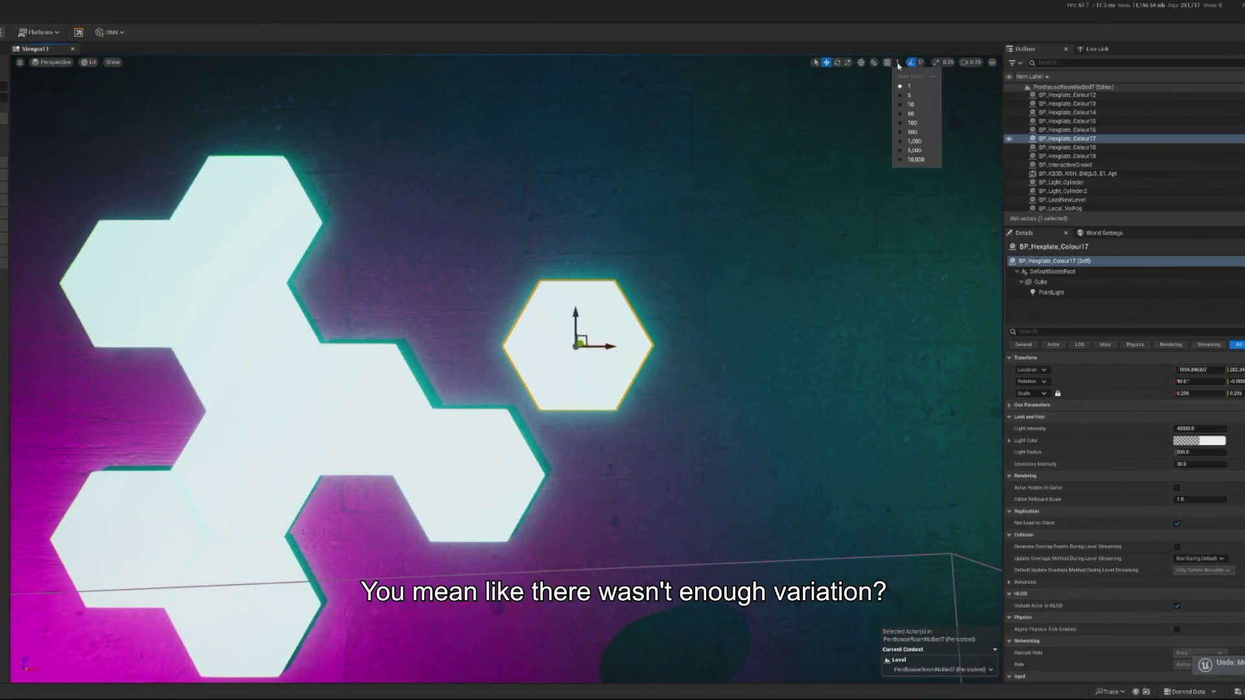
{"action": "left_click", "coordinate": [911, 95]}
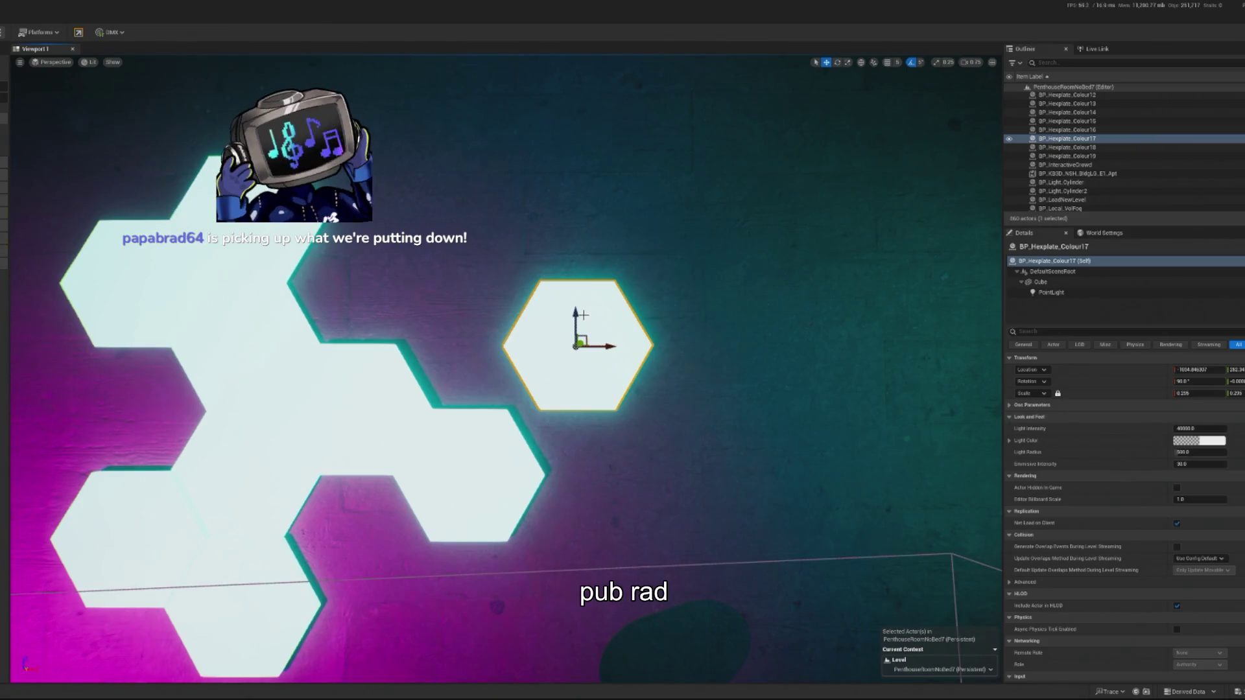
{"action": "left_click", "coordinate": [900, 63]}
{"action": "key", "text": "ctrl+z"}
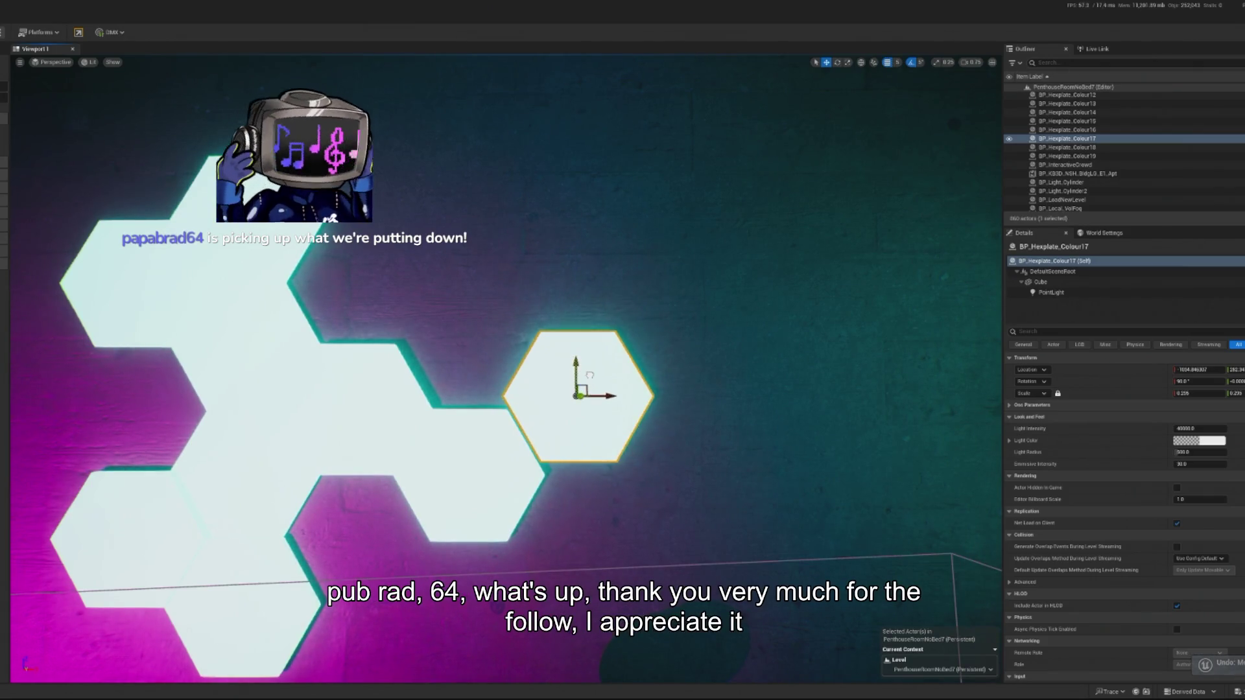
Step: Reselect the lone hexagon plate, then select the wall mesh behind it
{"action": "left_click", "coordinate": [581, 468]}
{"action": "left_click", "coordinate": [619, 412]}
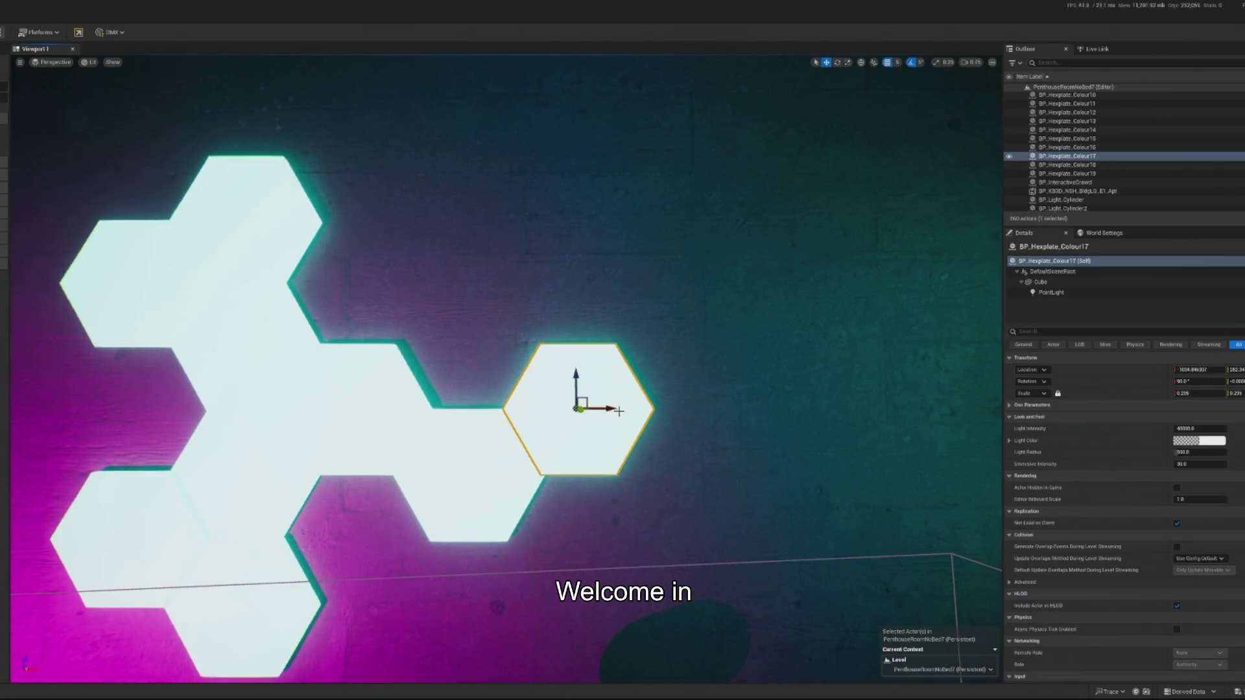
{"action": "scroll", "coordinate": [619, 412], "scroll_direction": "down", "scroll_amount": 5}
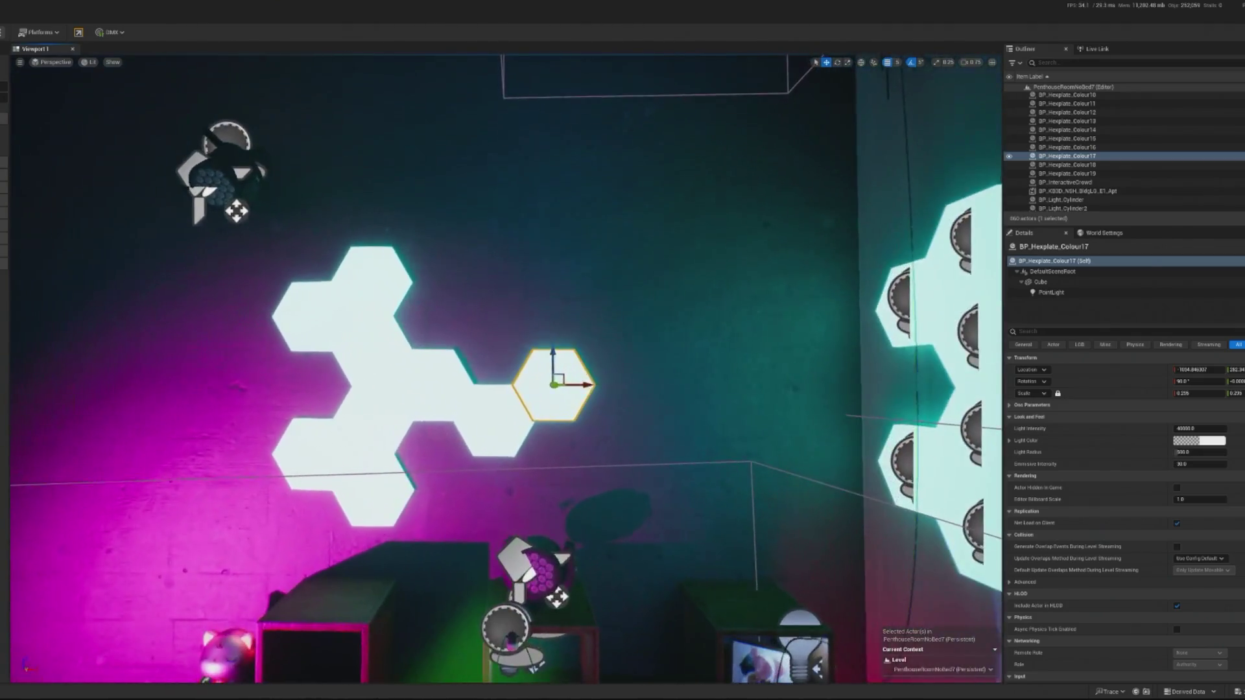
{"action": "left_click", "coordinate": [713, 583]}
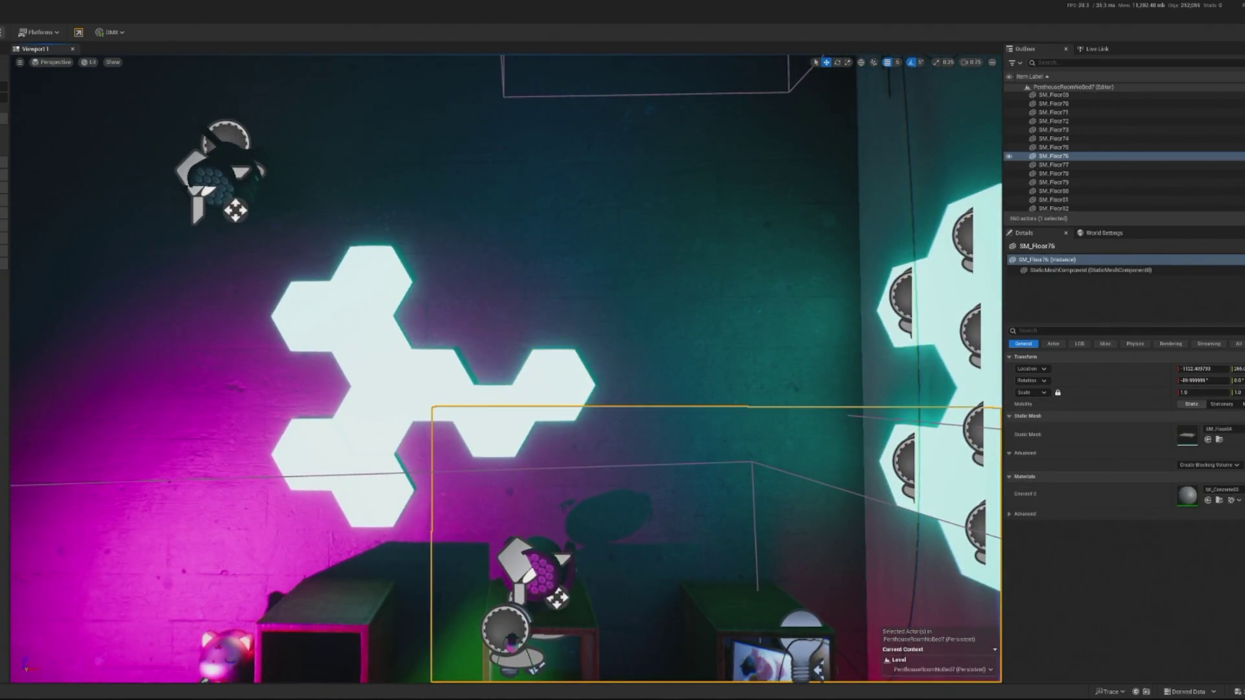
Step: Alt-drag a copy of three plates to the right and nudge it back toward the cluster
{"action": "left_click", "coordinate": [500, 431]}
{"action": "left_click_drag", "start_coordinate": [589, 388], "coordinate": [802, 364], "text": "alt"}
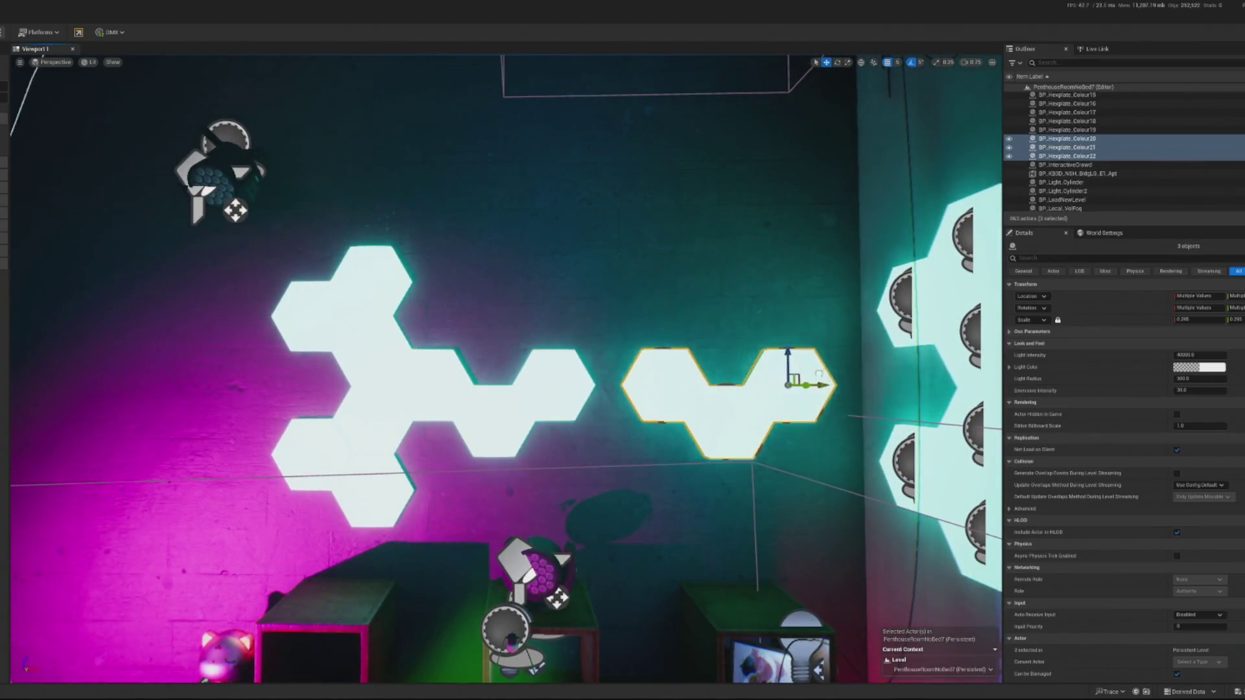
{"action": "mouse_move", "coordinate": [762, 326]}
{"action": "left_mouse_down"}
{"action": "mouse_move", "coordinate": [762, 311]}
{"action": "mouse_move", "coordinate": [761, 352]}
{"action": "left_mouse_up"}
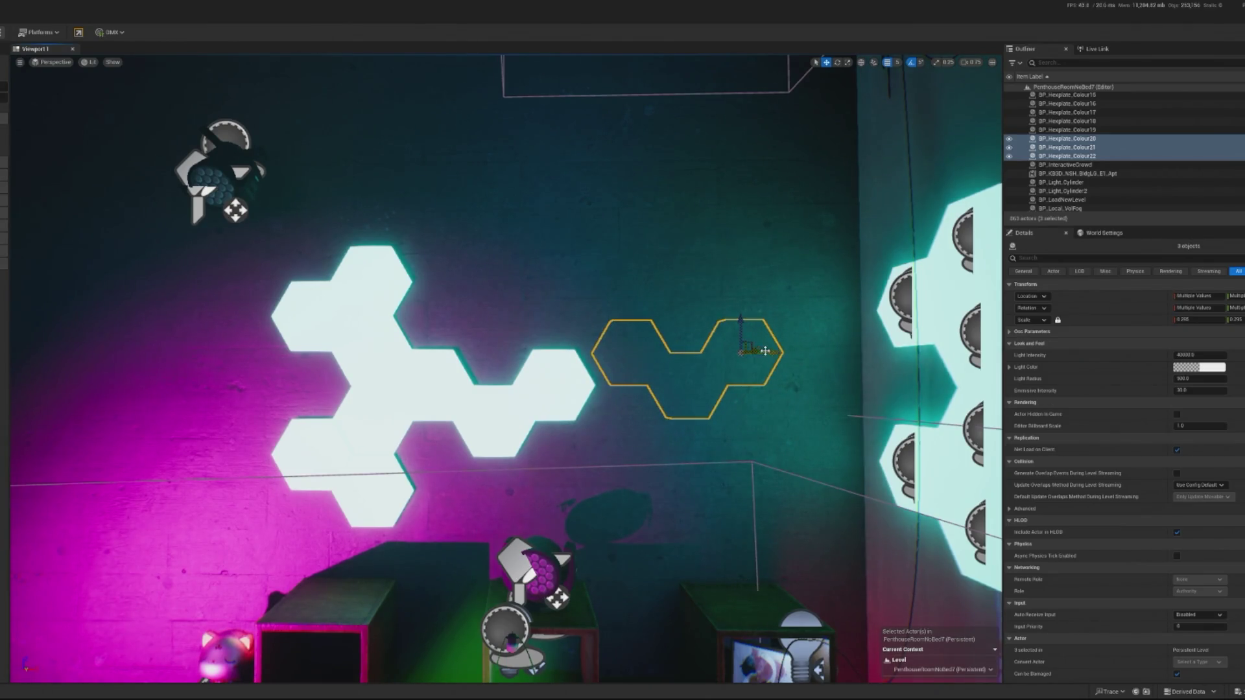
{"action": "key", "text": "ctrl+z"}
{"action": "left_click_drag", "start_coordinate": [804, 349], "coordinate": [783, 349]}
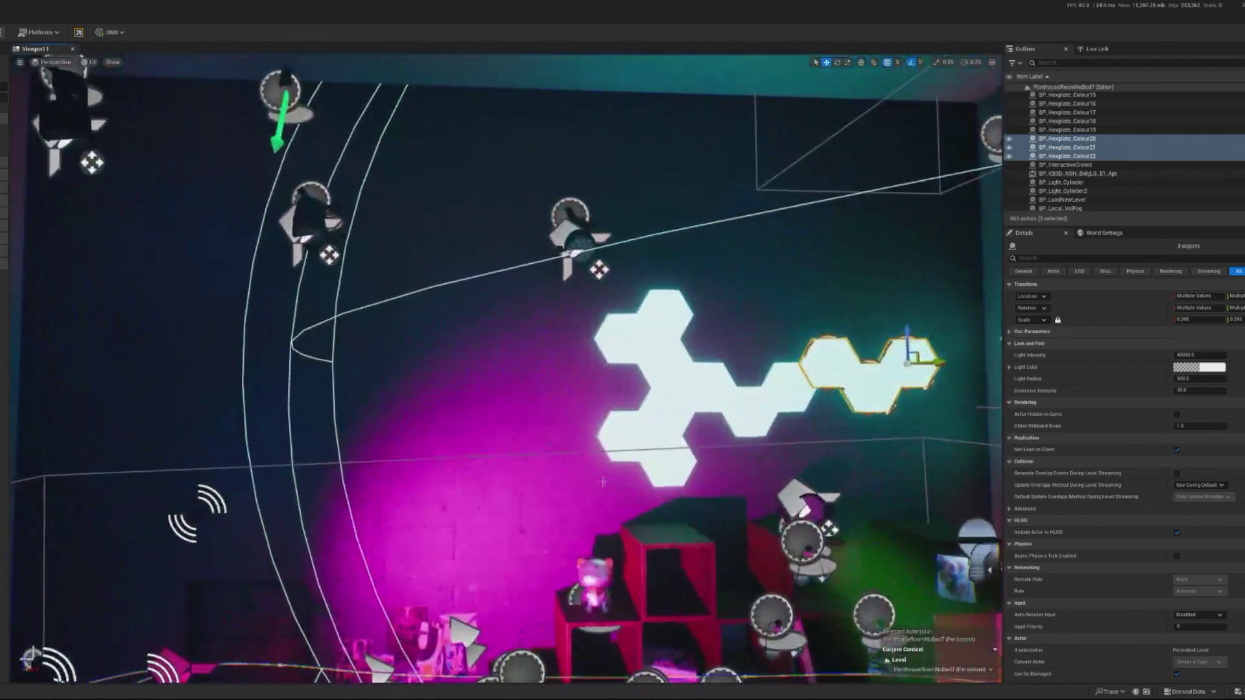
Step: Delete three extra plates from the lower-left of the cluster
{"action": "left_click", "coordinate": [973, 79]}
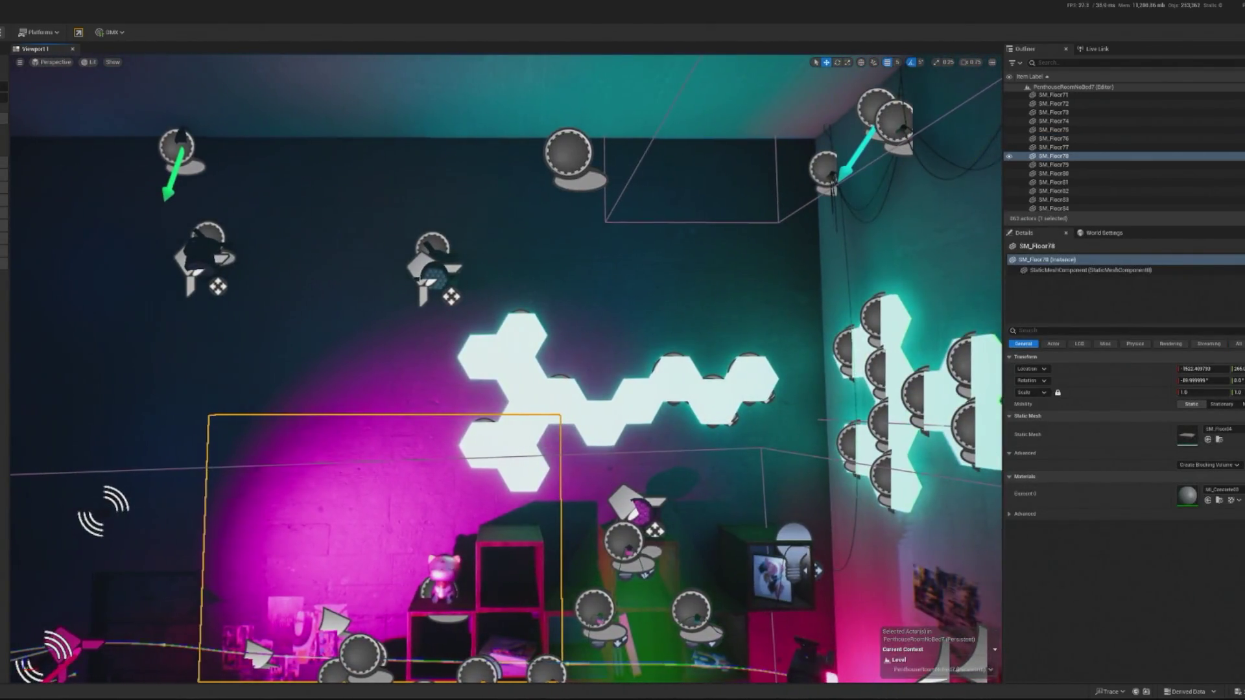
{"action": "left_click", "coordinate": [516, 436]}
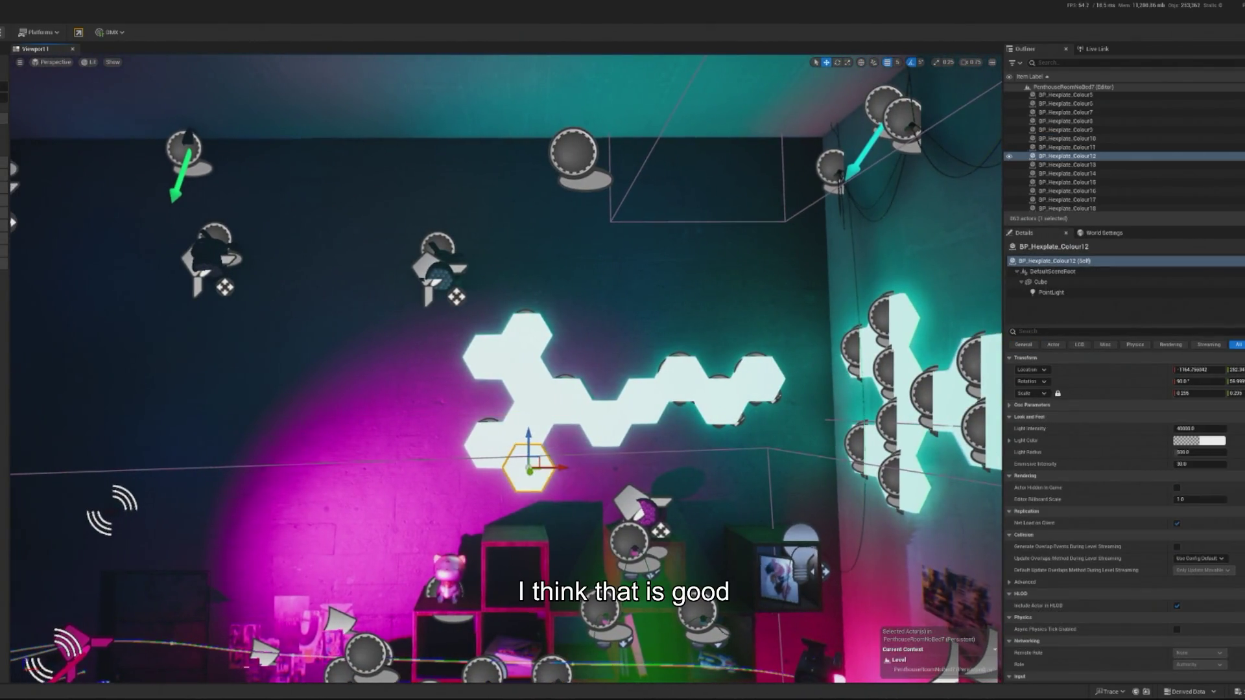
{"action": "left_click", "coordinate": [495, 441], "text": "ctrl"}
{"action": "left_click", "coordinate": [522, 430], "text": "ctrl"}
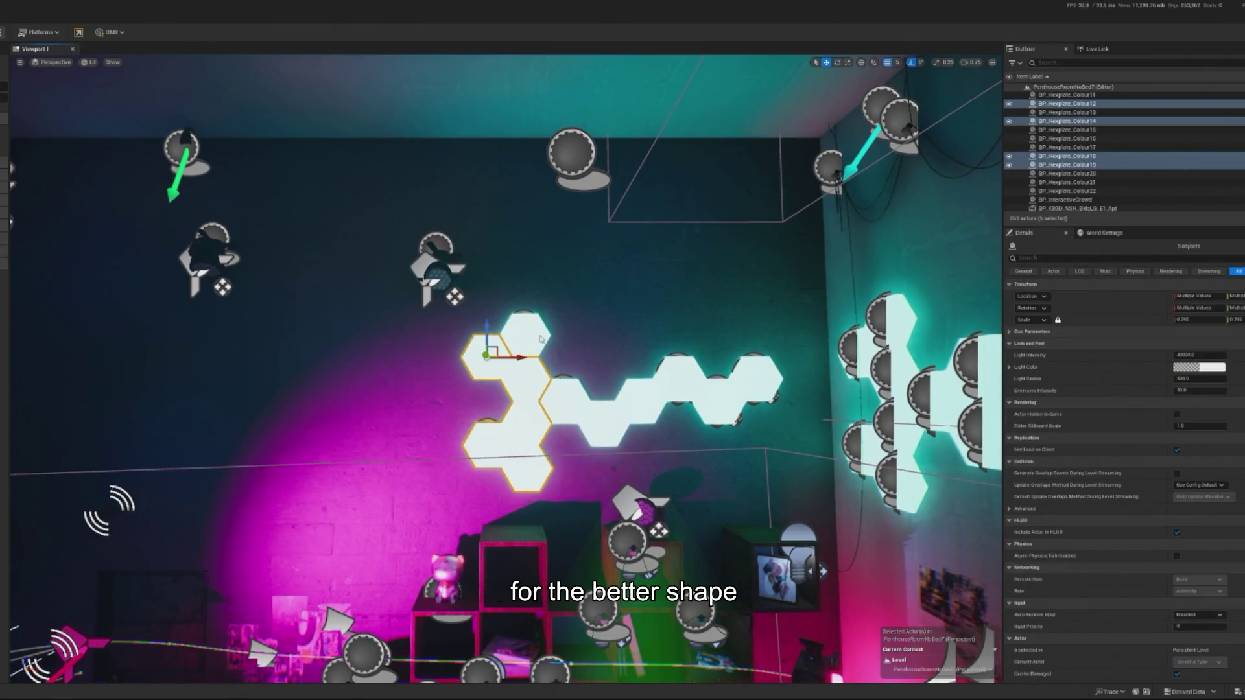
{"action": "key", "text": "Delete"}
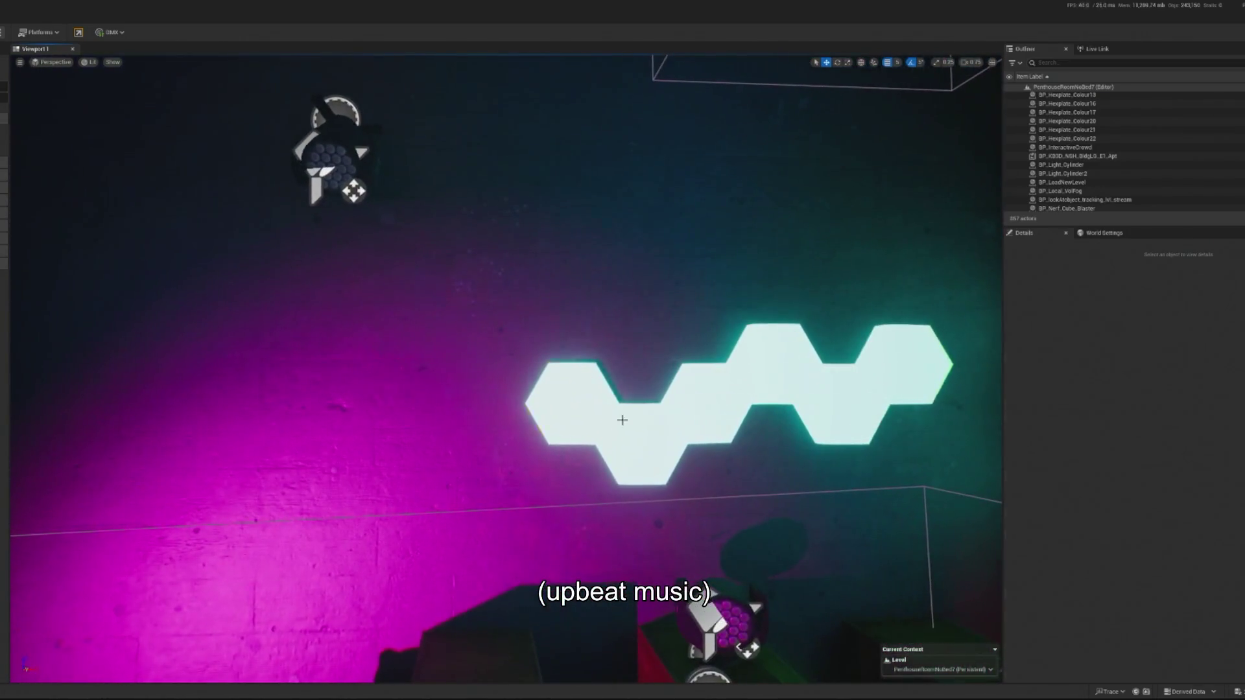
Step: Duplicate the zigzag plates and slide the copy left to extend the row
{"action": "left_click", "coordinate": [570, 392]}
{"action": "left_click", "coordinate": [779, 363], "text": "ctrl"}
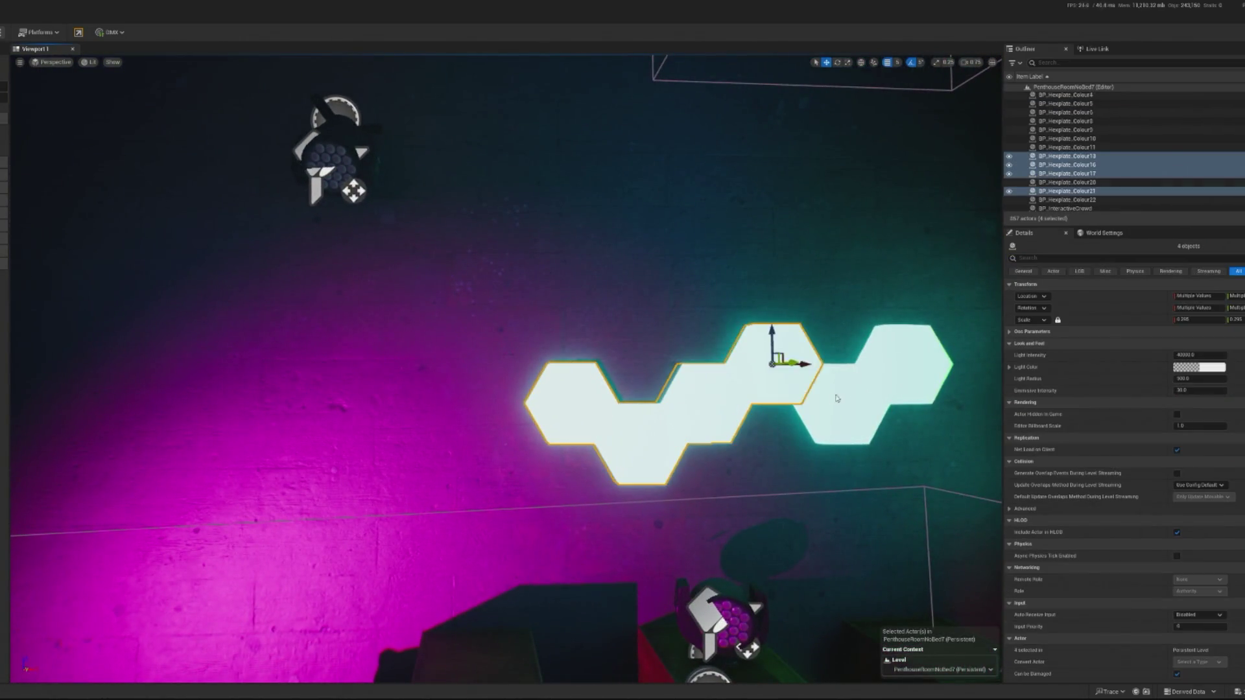
{"action": "key", "text": "f"}
{"action": "key", "text": "ctrl+d"}
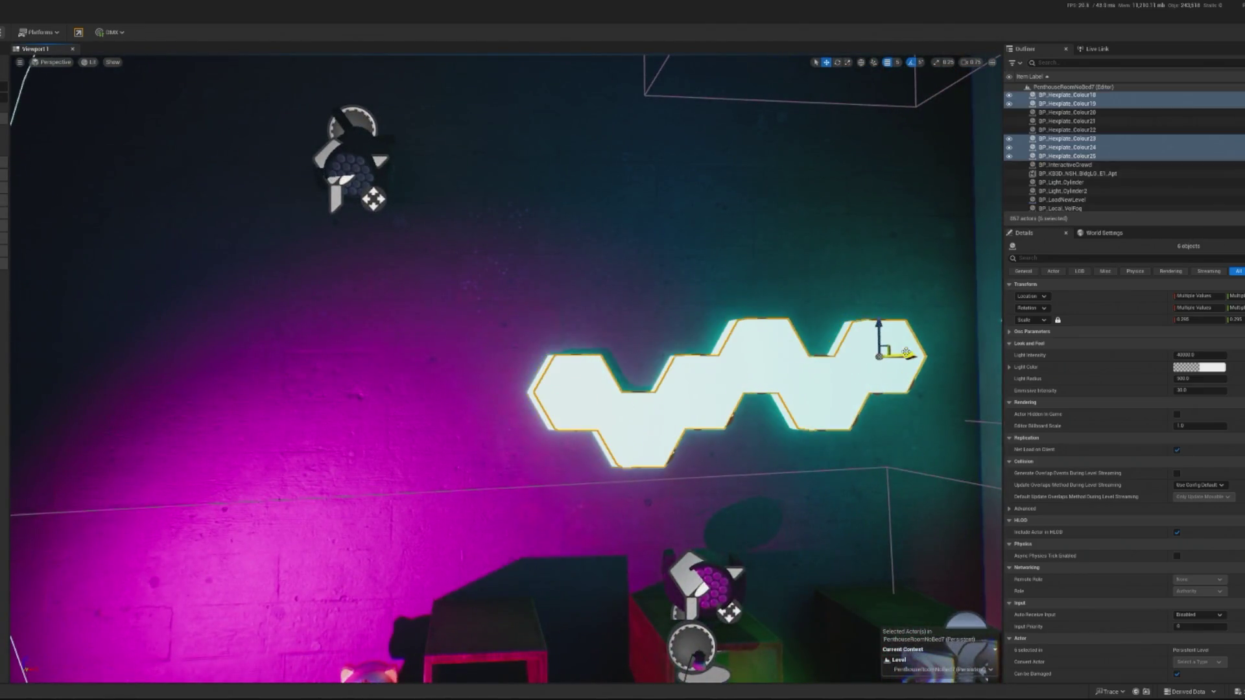
{"action": "left_click_drag", "start_coordinate": [914, 359], "coordinate": [537, 373]}
{"action": "scroll", "coordinate": [537, 374], "scroll_direction": "down", "scroll_amount": 10}
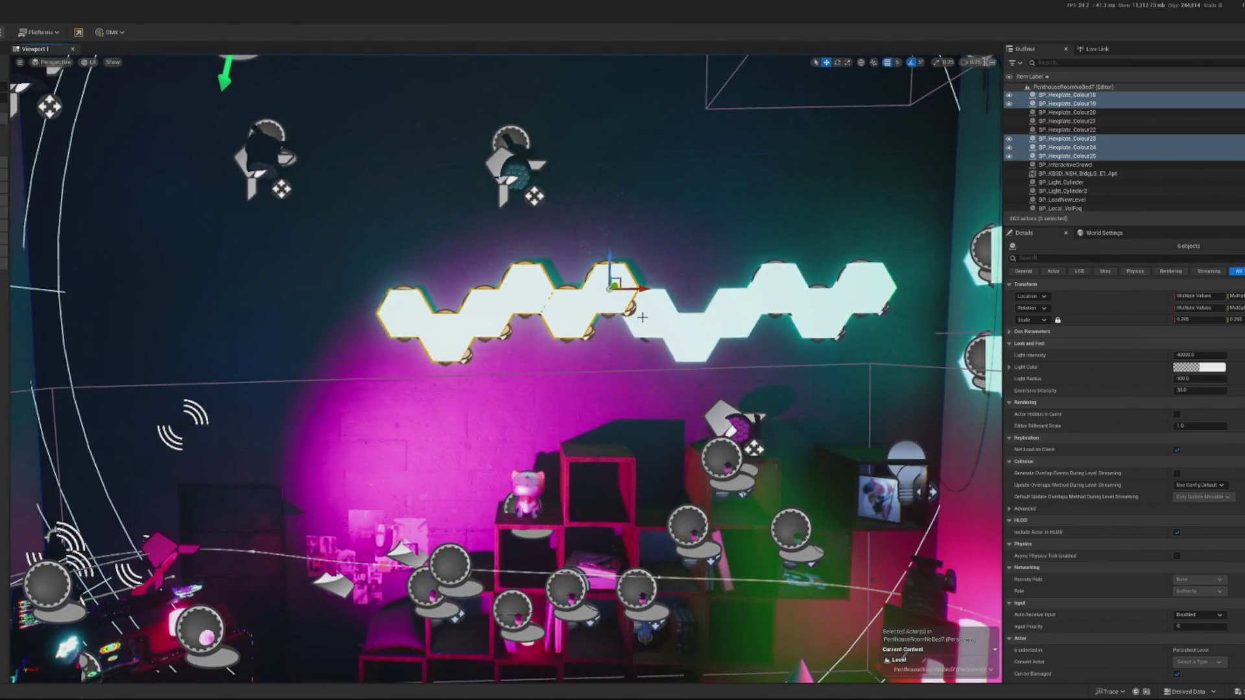
Step: Select all twelve zigzag plates, try copying the row further left, then undo it
{"action": "left_click", "coordinate": [628, 301]}
{"action": "left_click", "coordinate": [529, 376]}
{"action": "left_click", "coordinate": [411, 311]}
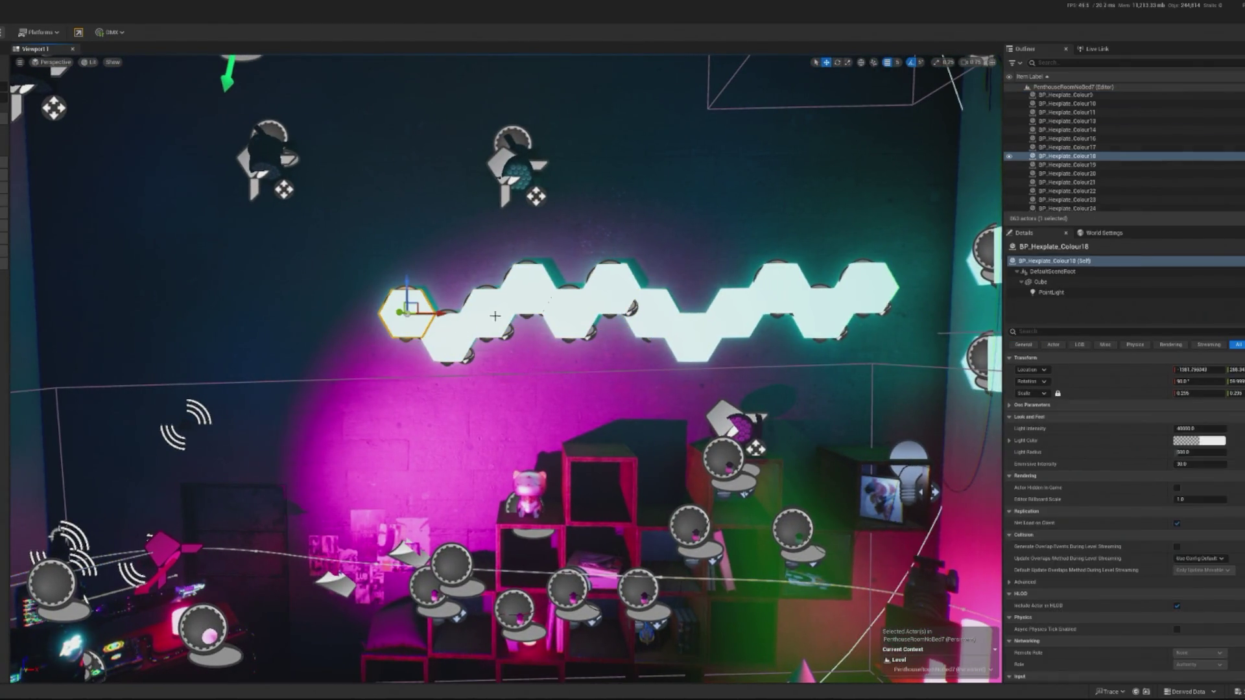
{"action": "left_click", "coordinate": [454, 334], "text": "ctrl"}
{"action": "left_click", "coordinate": [479, 311], "text": "ctrl"}
{"action": "left_click", "coordinate": [529, 289], "text": "ctrl"}
{"action": "left_click", "coordinate": [653, 321], "text": "ctrl"}
{"action": "left_click", "coordinate": [700, 328], "text": "ctrl"}
{"action": "left_click", "coordinate": [739, 311], "text": "ctrl"}
{"action": "left_click", "coordinate": [782, 285], "text": "ctrl"}
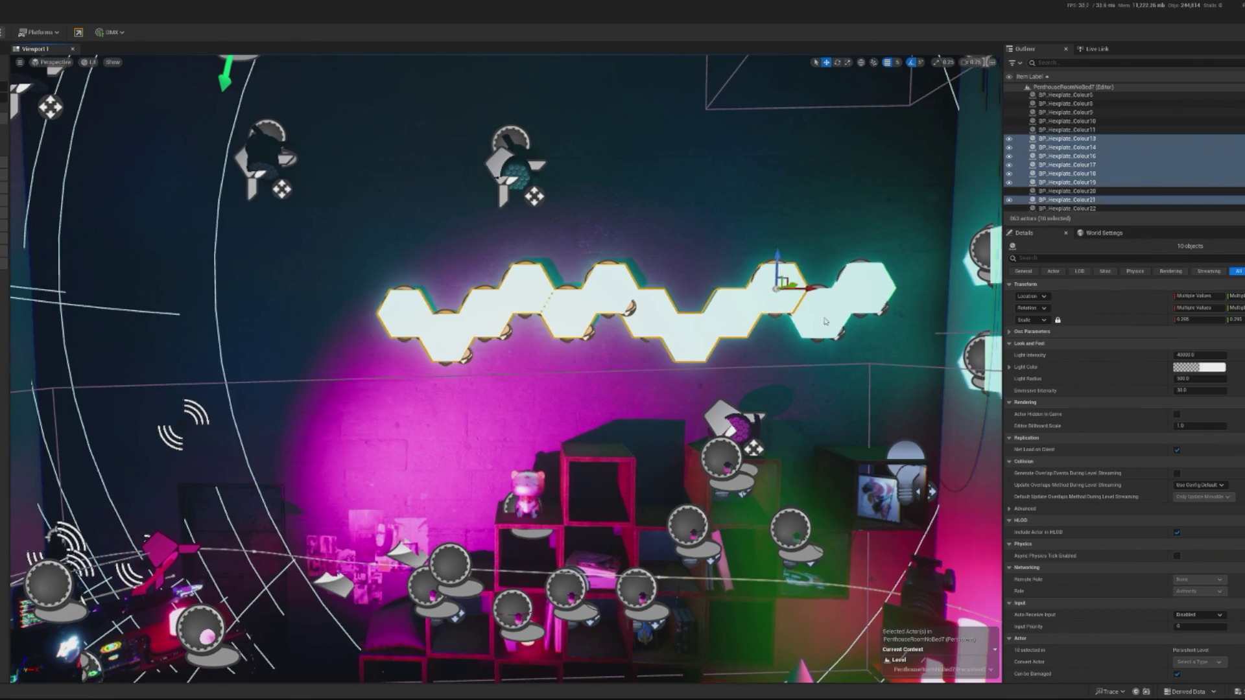
{"action": "left_click", "coordinate": [818, 317], "text": "ctrl"}
{"action": "left_click", "coordinate": [863, 292], "text": "ctrl"}
{"action": "mouse_move", "coordinate": [760, 292]}
{"action": "left_mouse_down", "text": "alt"}
{"action": "mouse_move", "coordinate": [257, 299]}
{"action": "mouse_move", "coordinate": [325, 300]}
{"action": "left_mouse_up", "text": "alt"}
{"action": "key", "text": "ctrl+z"}
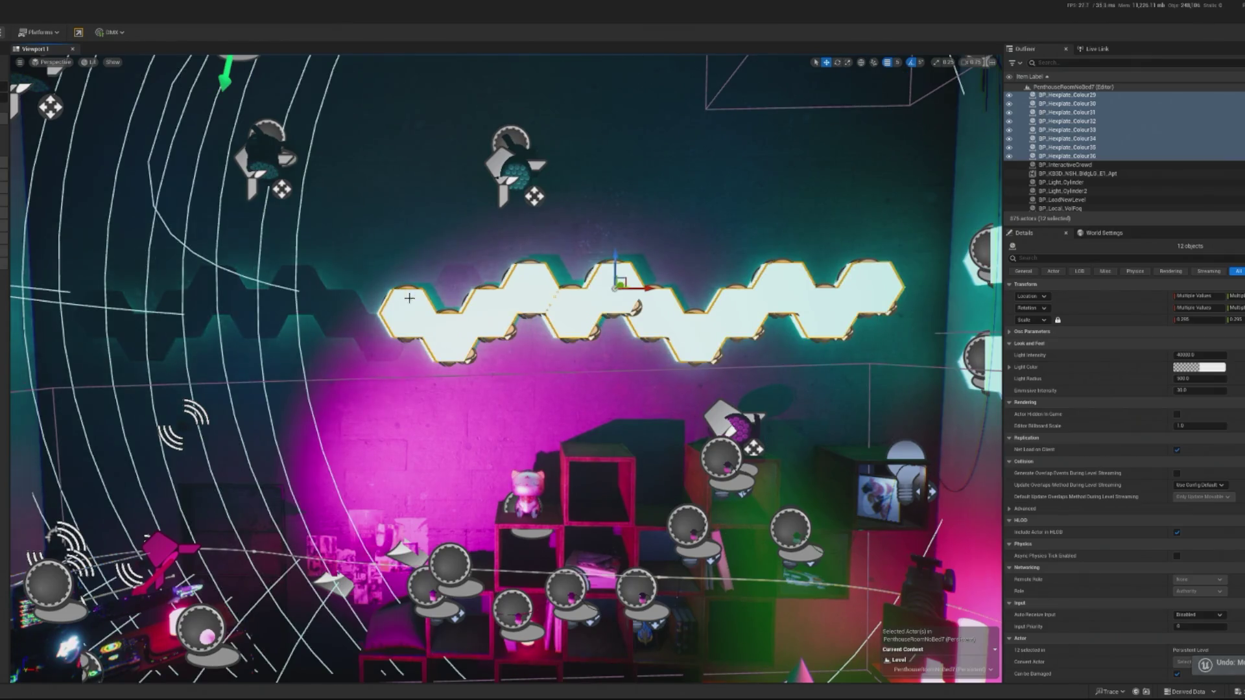
Step: Clear the plate selection and filter the Outliner by 'control'
{"action": "left_click", "coordinate": [464, 443]}
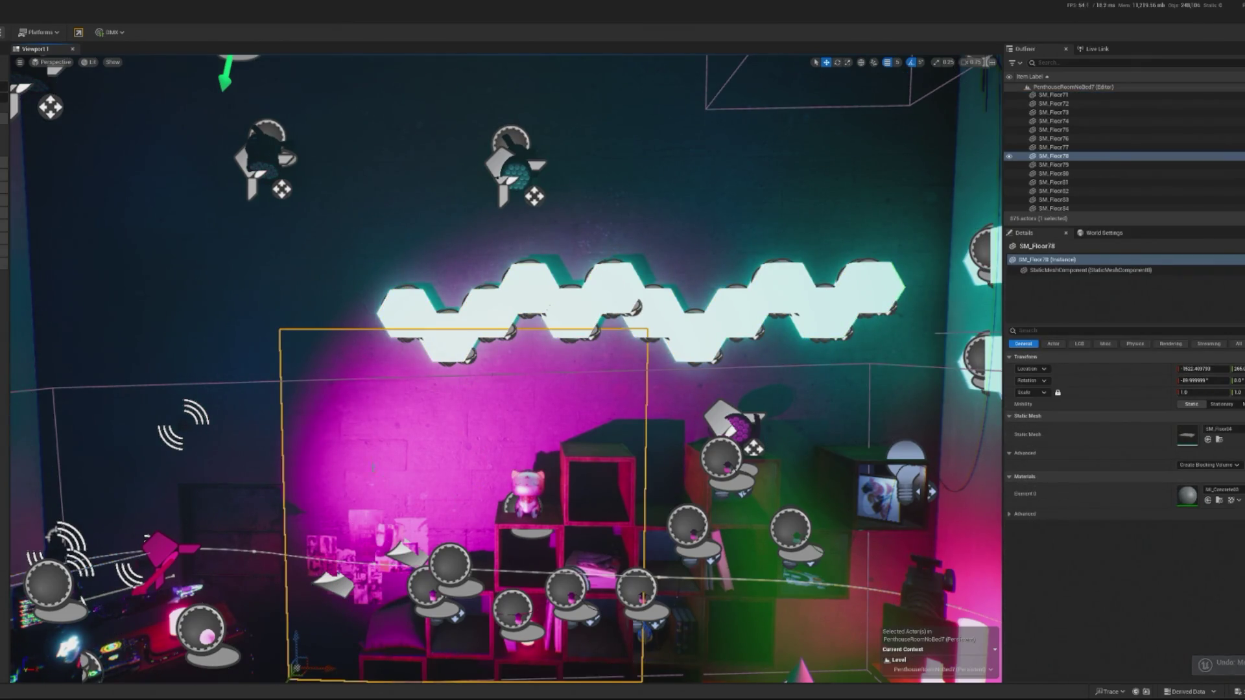
{"action": "left_click", "coordinate": [525, 494]}
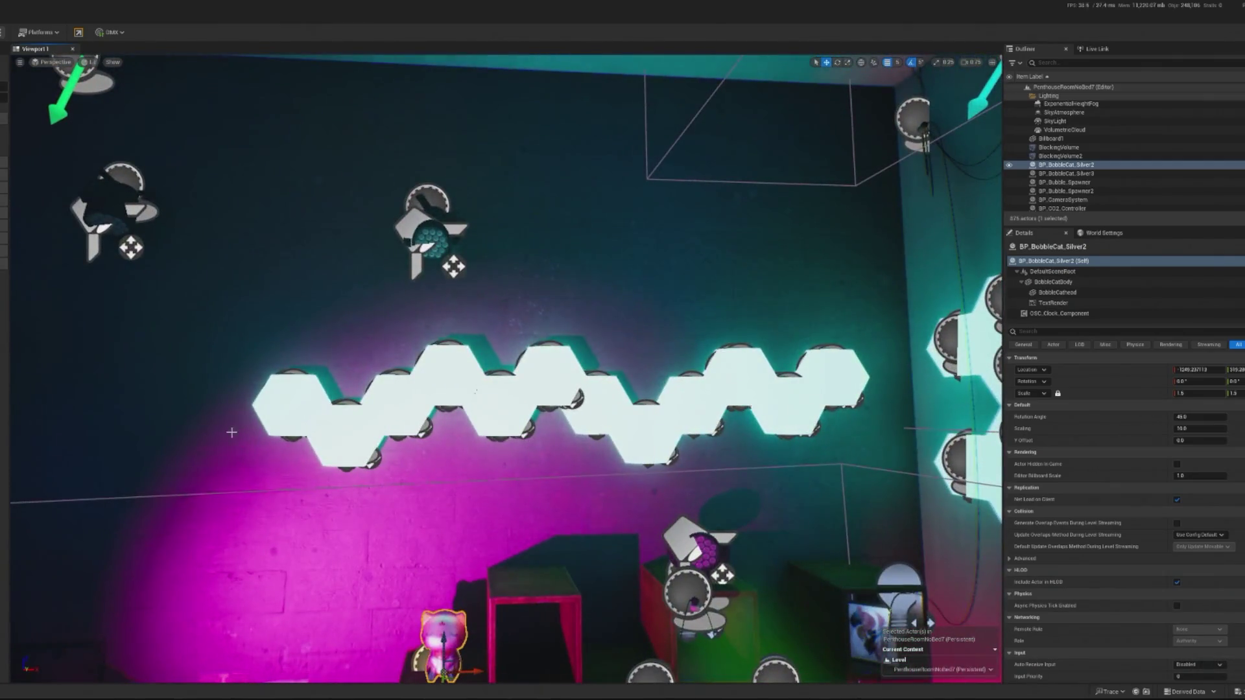
{"action": "scroll", "coordinate": [238, 412], "scroll_direction": "down", "scroll_amount": 5}
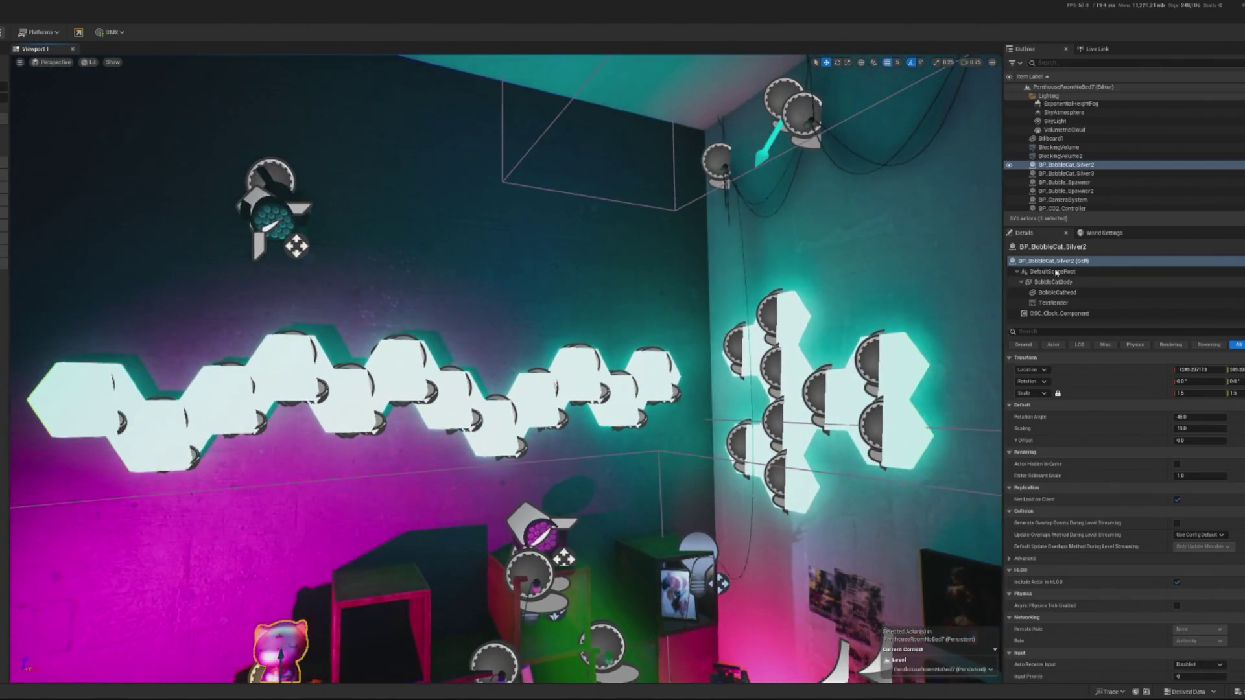
{"action": "type", "text": "control"}
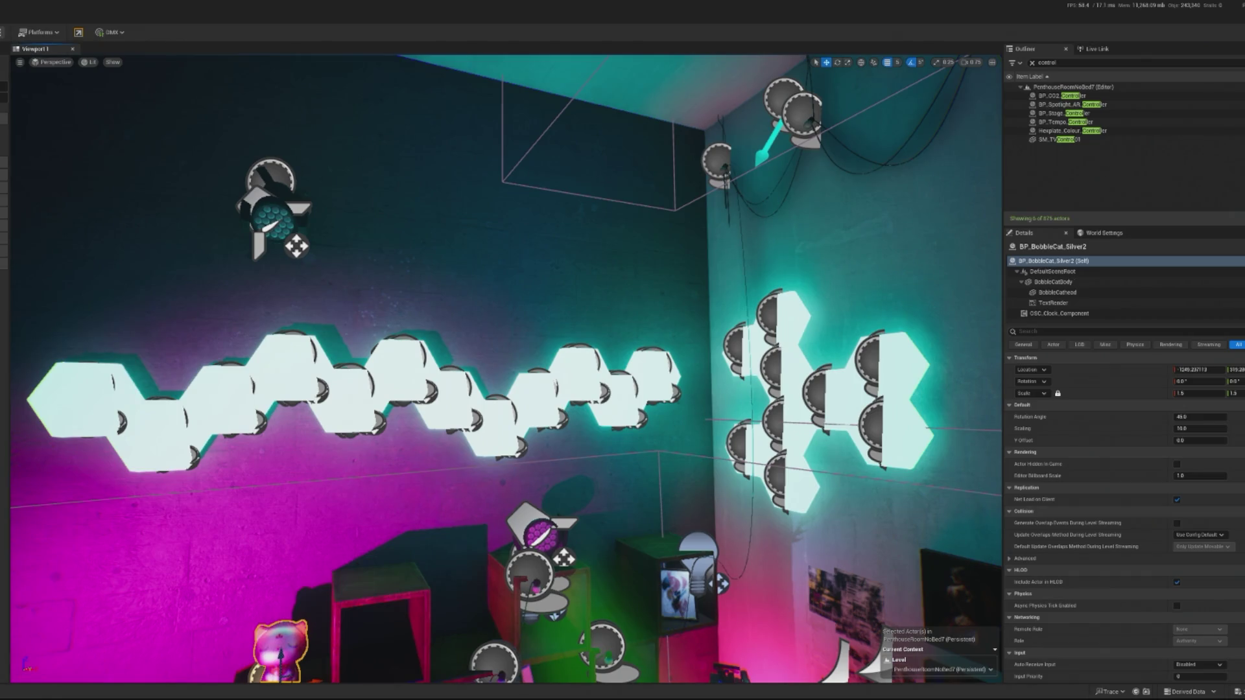
{"action": "key", "text": "alt+p"}
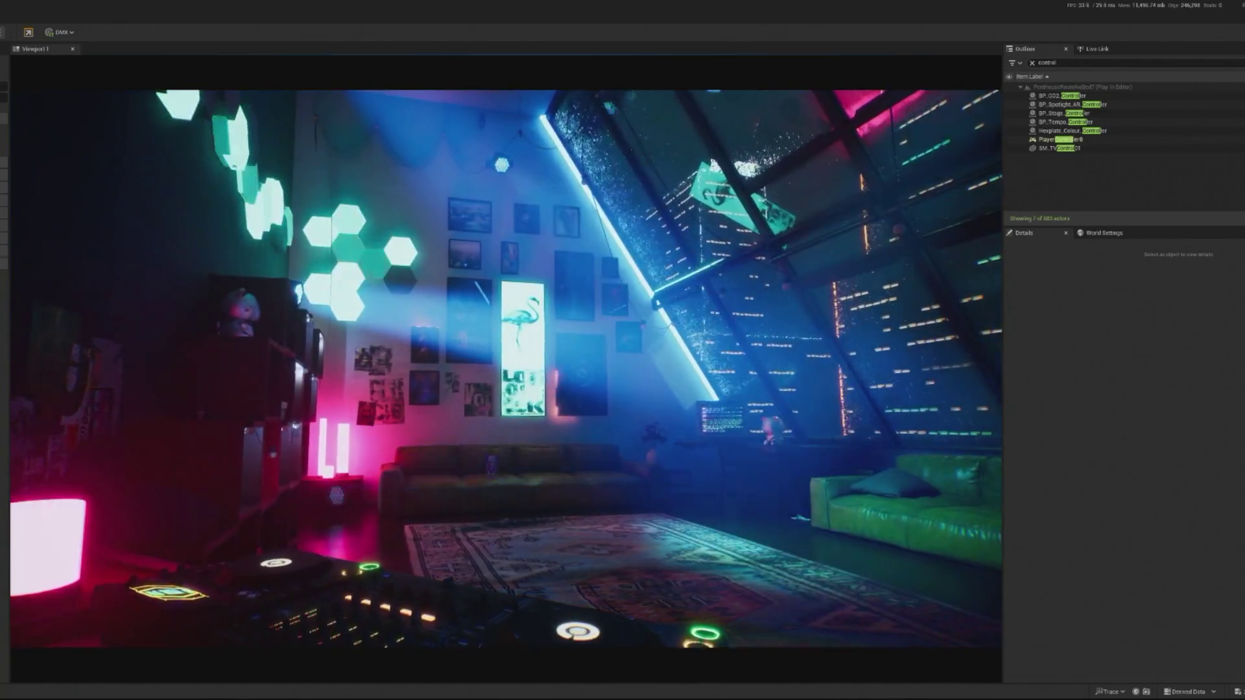
{"action": "key", "text": "Escape"}
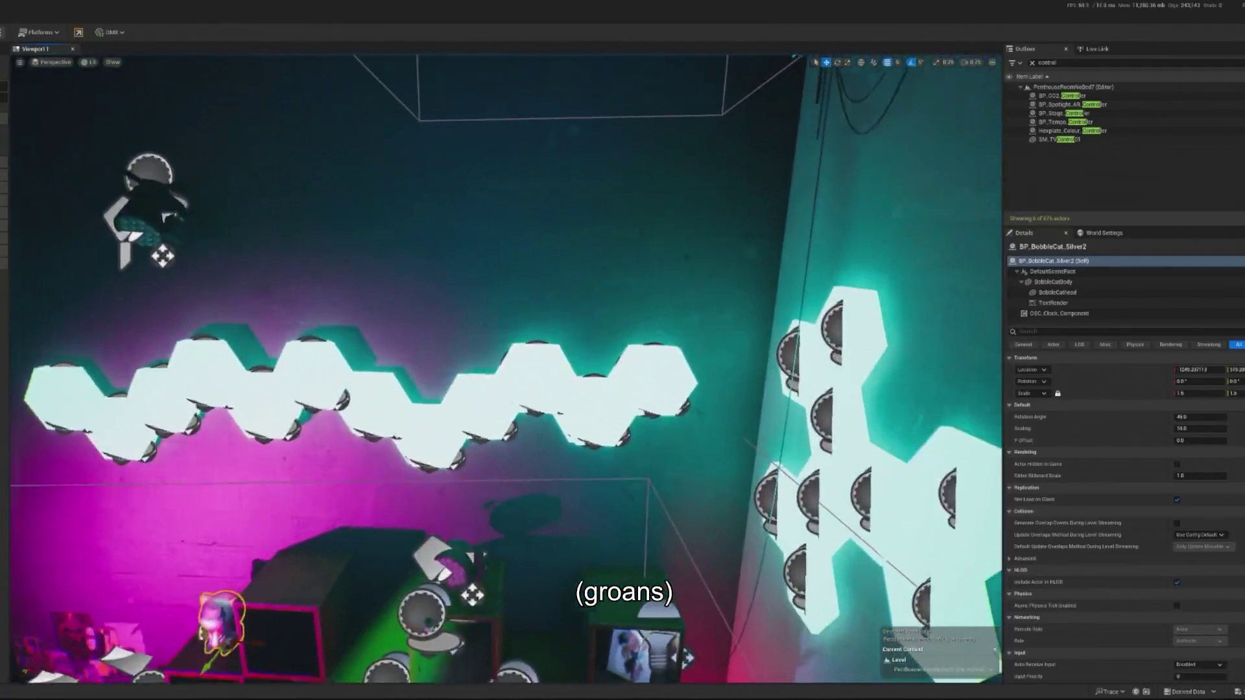
{"action": "left_click", "coordinate": [501, 332]}
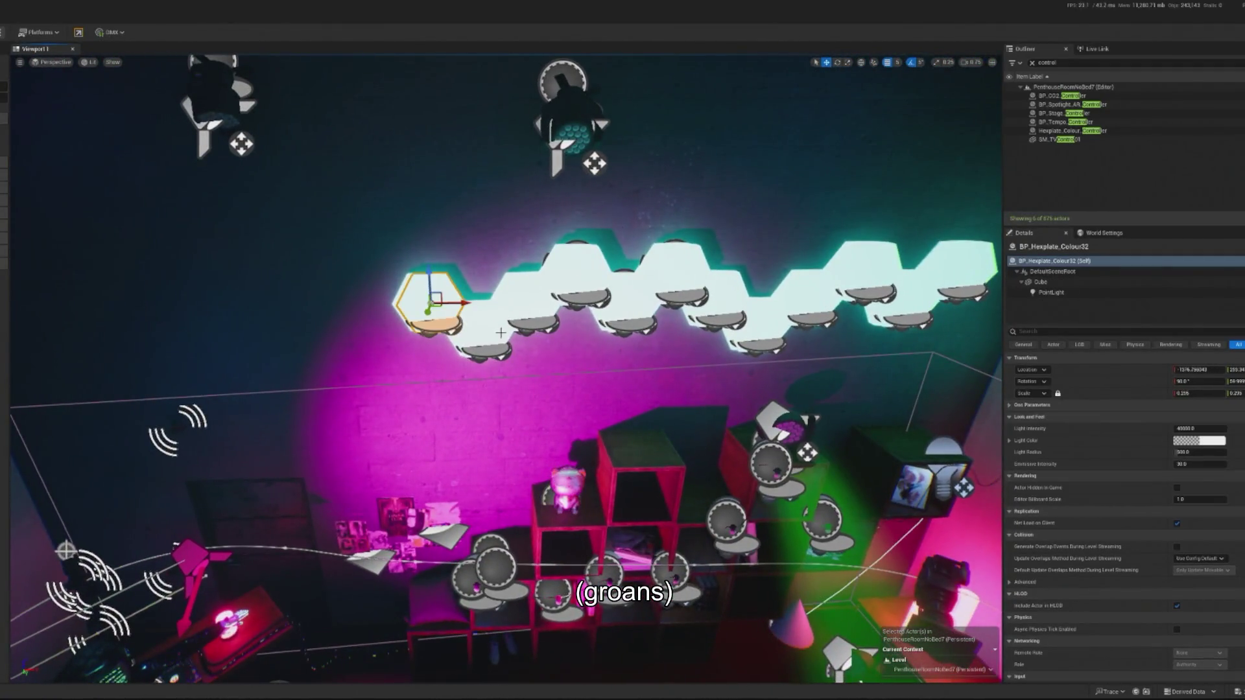
Step: Copy four hexplates onto the row's left end and slide four plates left along the wall
{"action": "left_click", "coordinate": [501, 332], "text": "ctrl"}
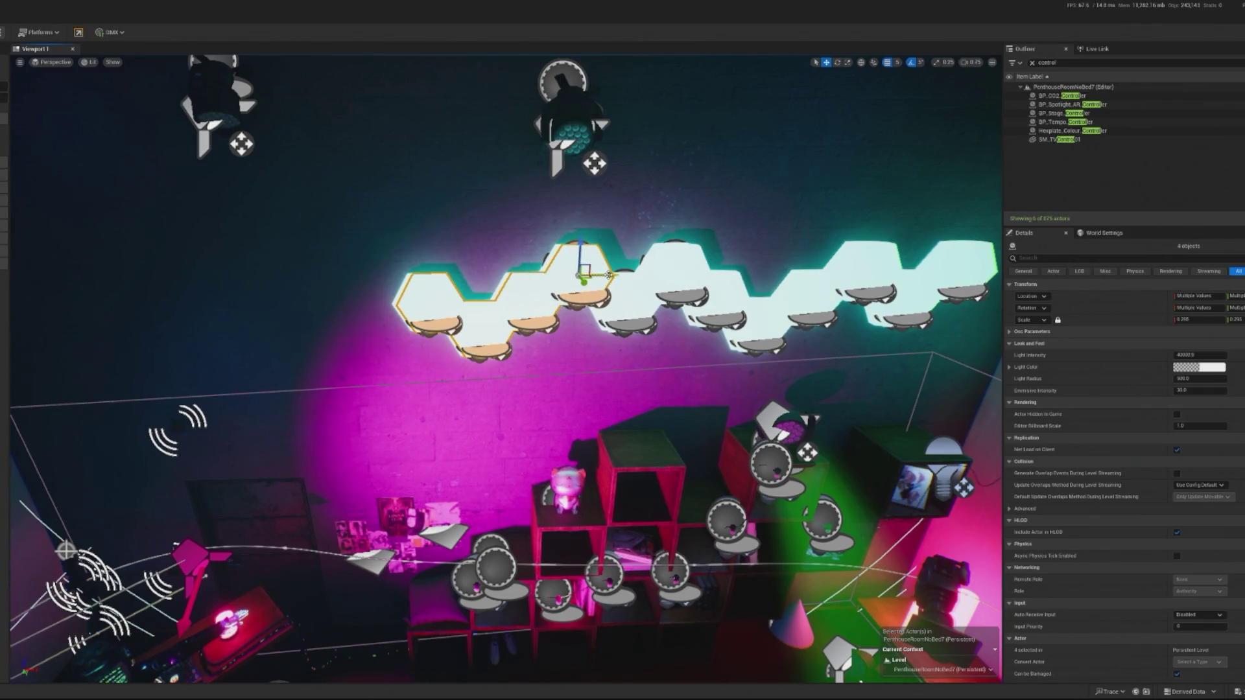
{"action": "left_click_drag", "start_coordinate": [583, 273], "coordinate": [374, 278]}
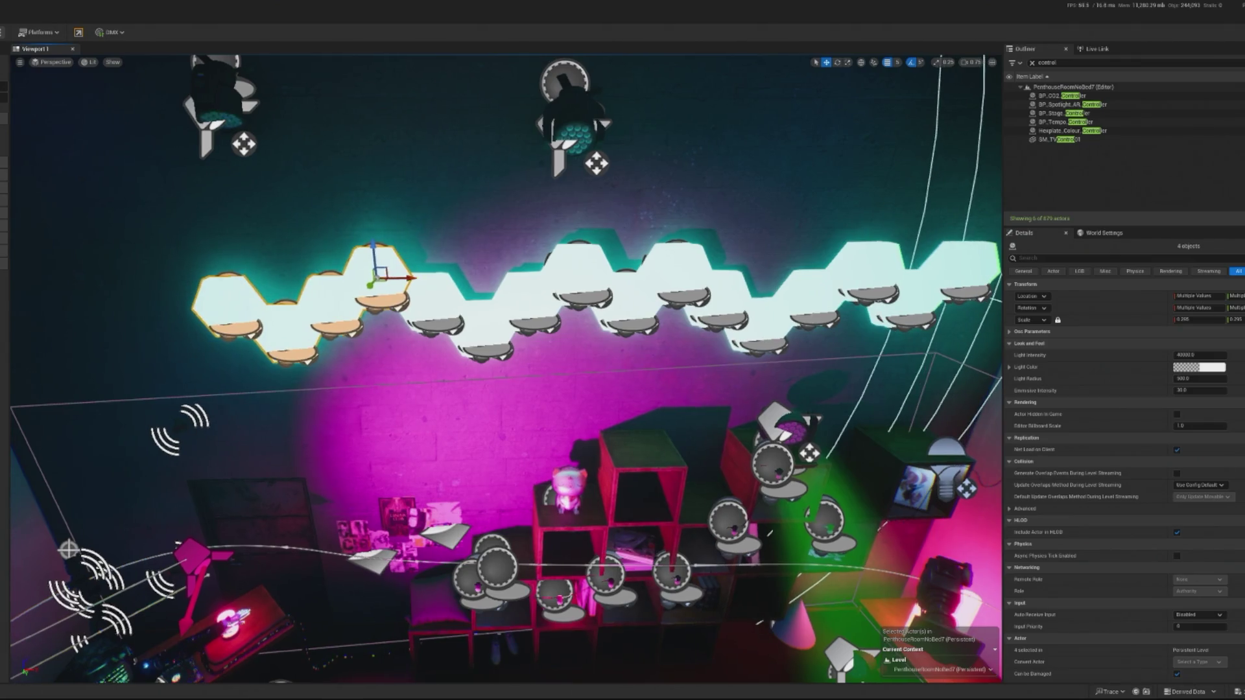
{"action": "left_click", "coordinate": [221, 295]}
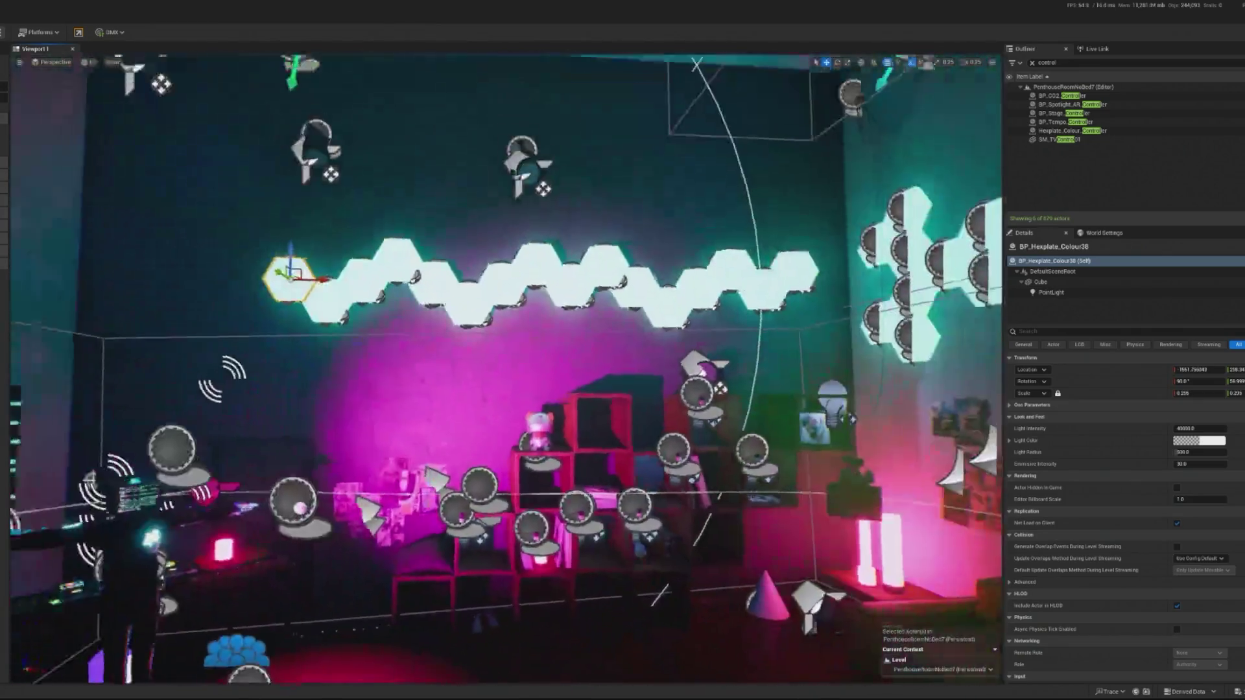
{"action": "scroll", "coordinate": [367, 387], "scroll_direction": "down", "scroll_amount": 2}
{"action": "left_click", "coordinate": [360, 326], "text": "ctrl"}
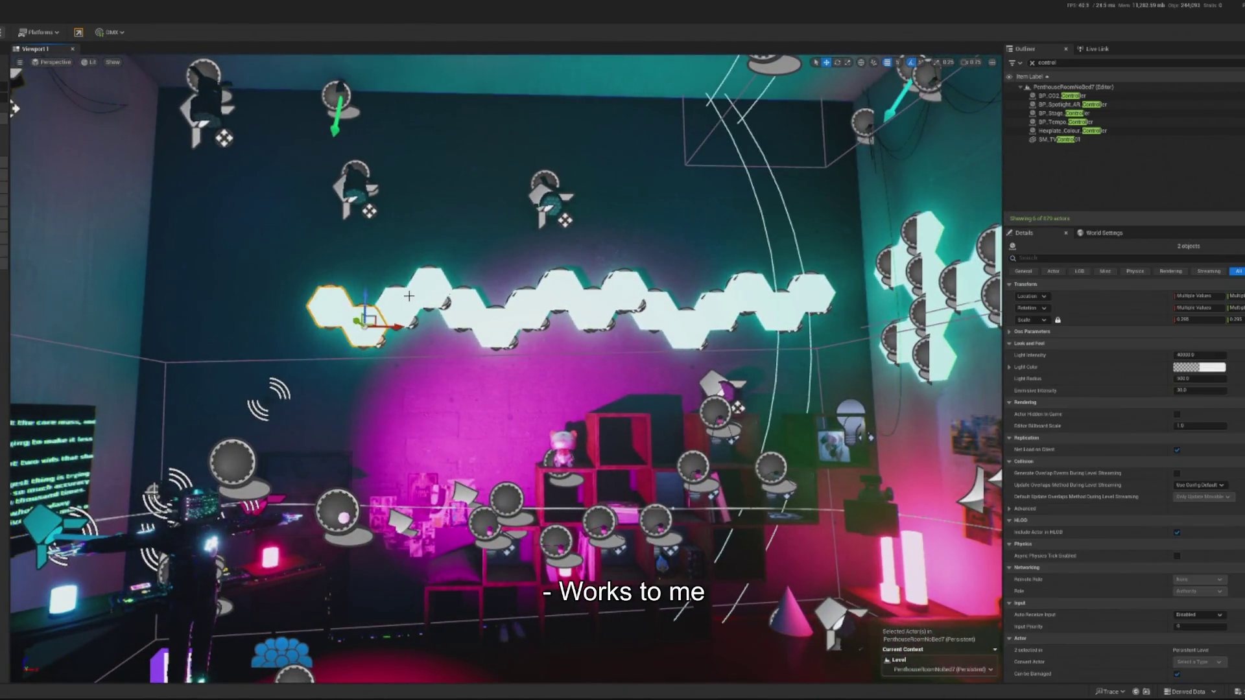
{"action": "left_click_drag", "start_coordinate": [466, 284], "coordinate": [316, 297]}
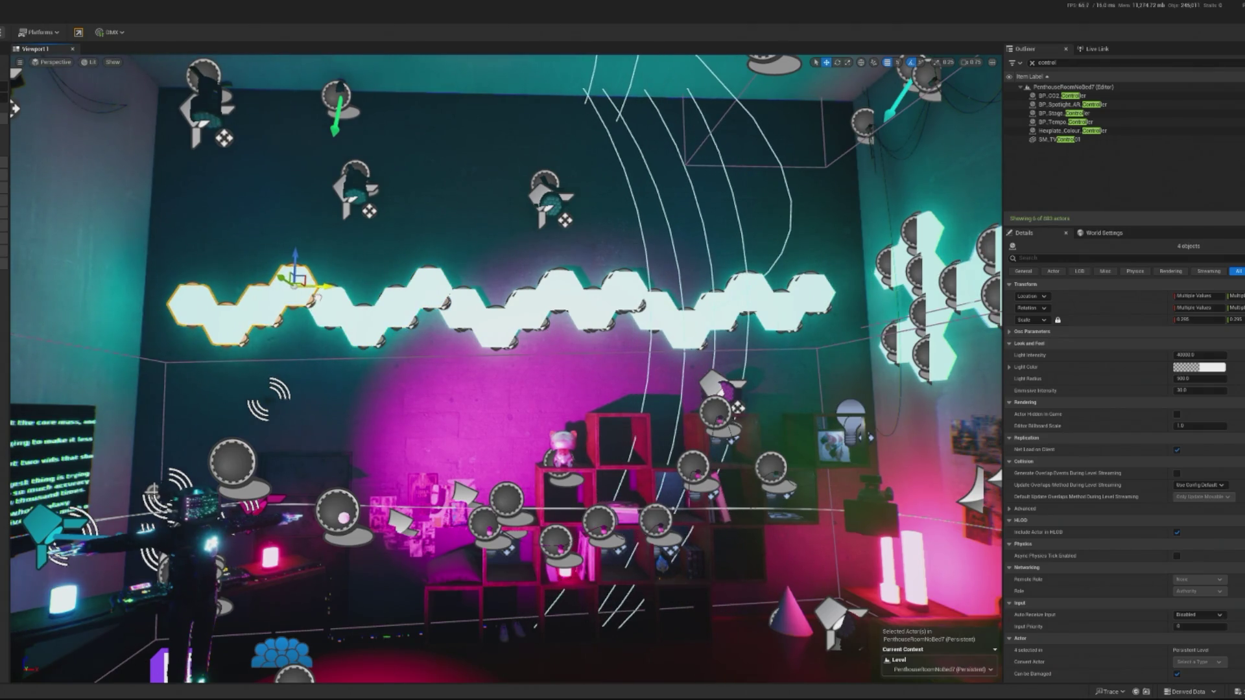
Step: Lower one upper hexplate in the zigzag further down the wall
{"action": "left_click", "coordinate": [353, 409]}
{"action": "key", "text": "f"}
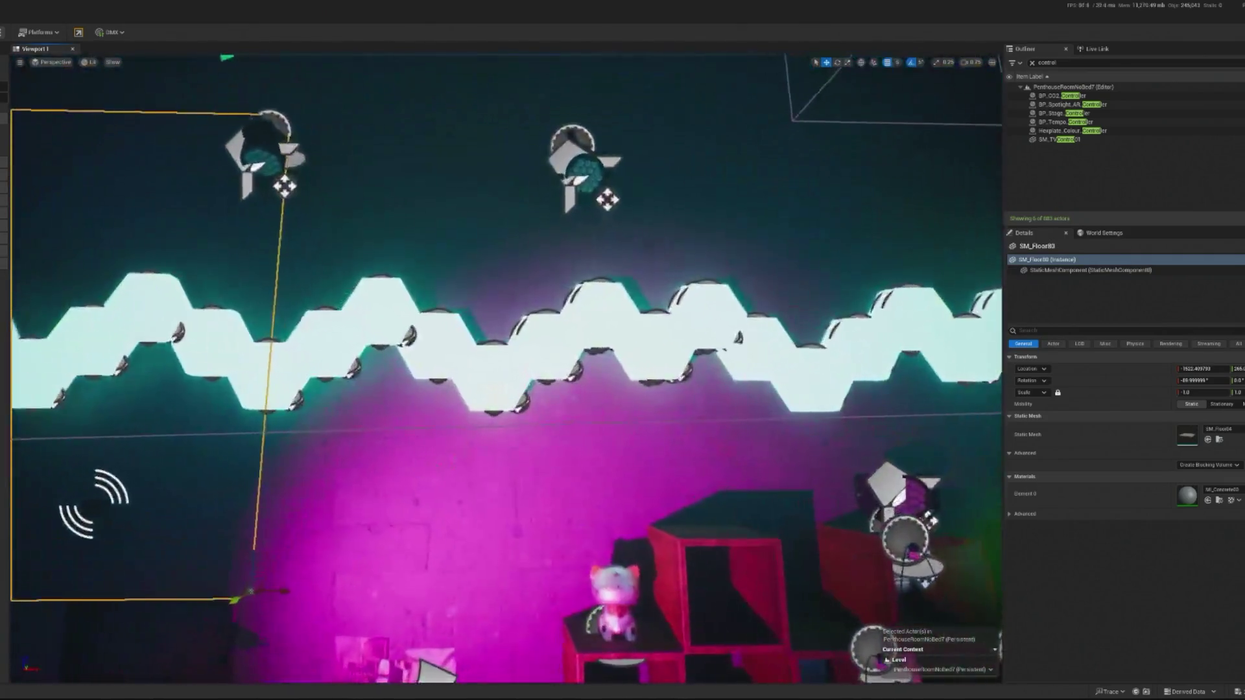
{"action": "left_click", "coordinate": [348, 418]}
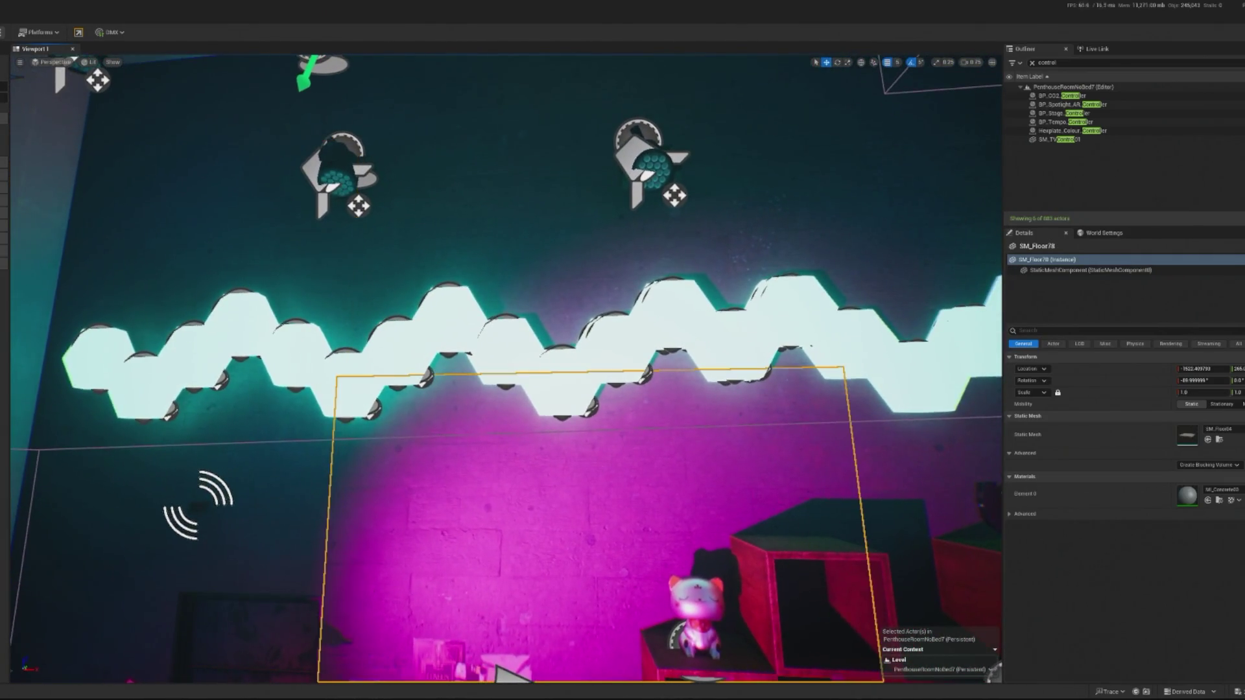
{"action": "left_click", "coordinate": [381, 386]}
{"action": "left_click", "coordinate": [409, 354]}
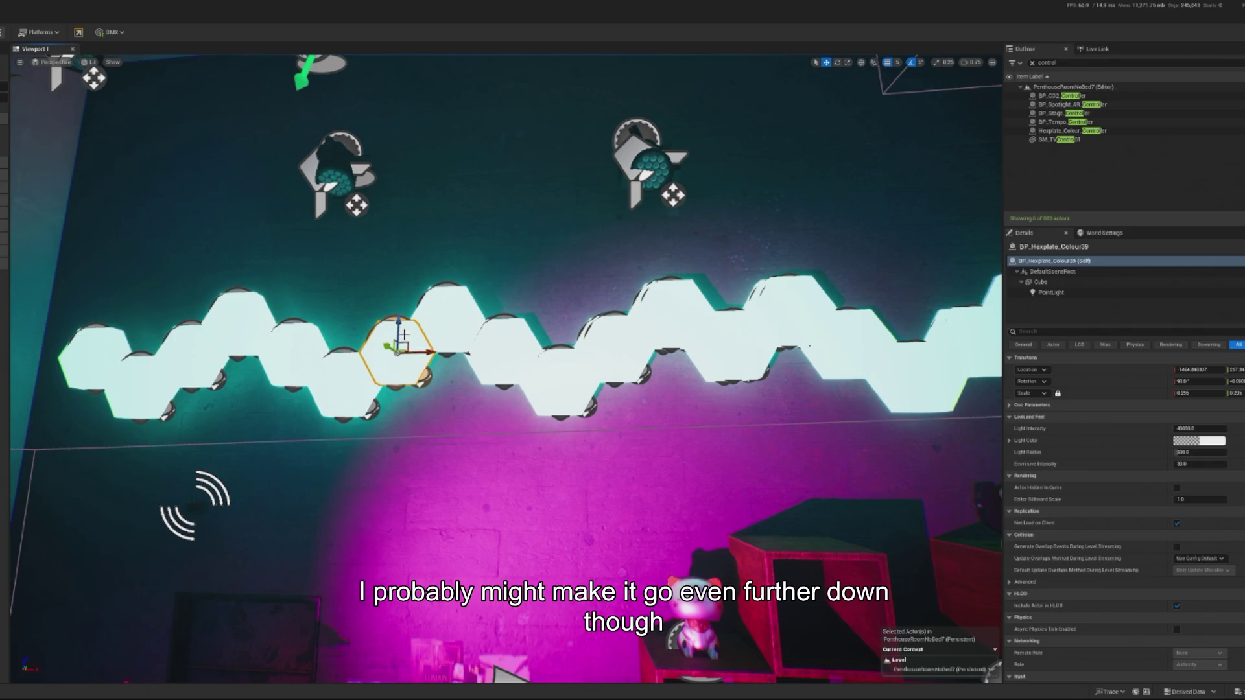
{"action": "left_click_drag", "start_coordinate": [393, 326], "coordinate": [393, 377]}
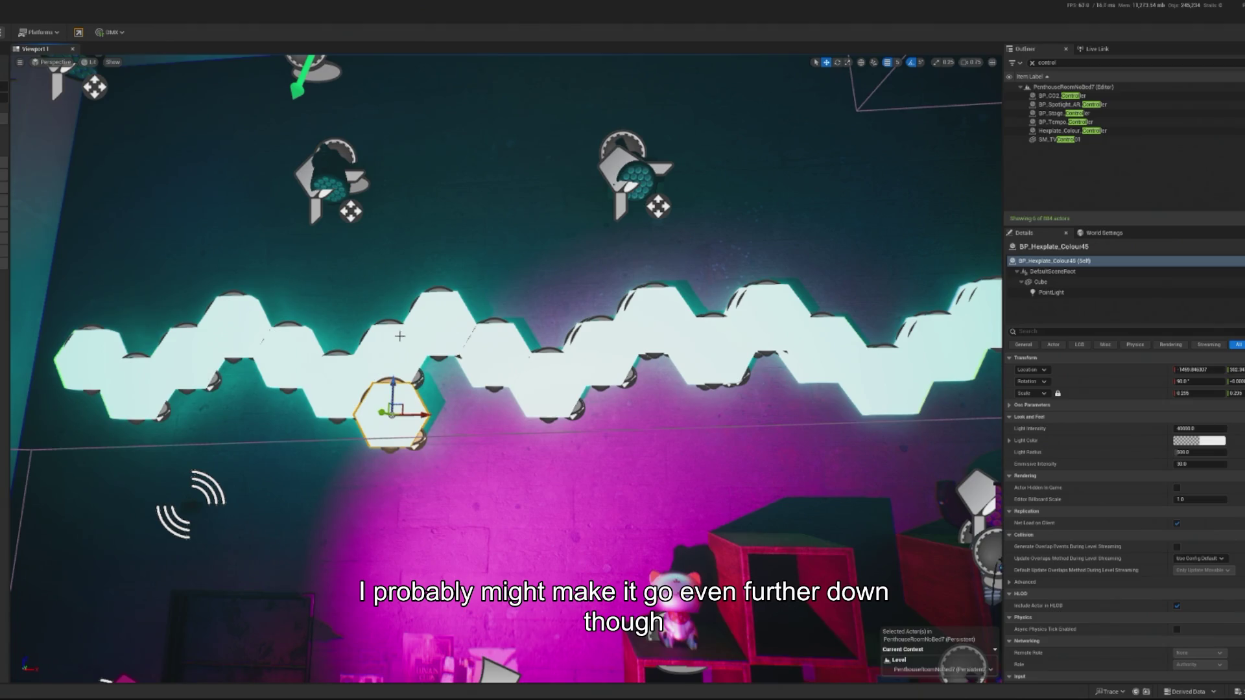
Step: Delete one hexplate from the zigzag
{"action": "left_click", "coordinate": [451, 377]}
{"action": "key", "text": "f"}
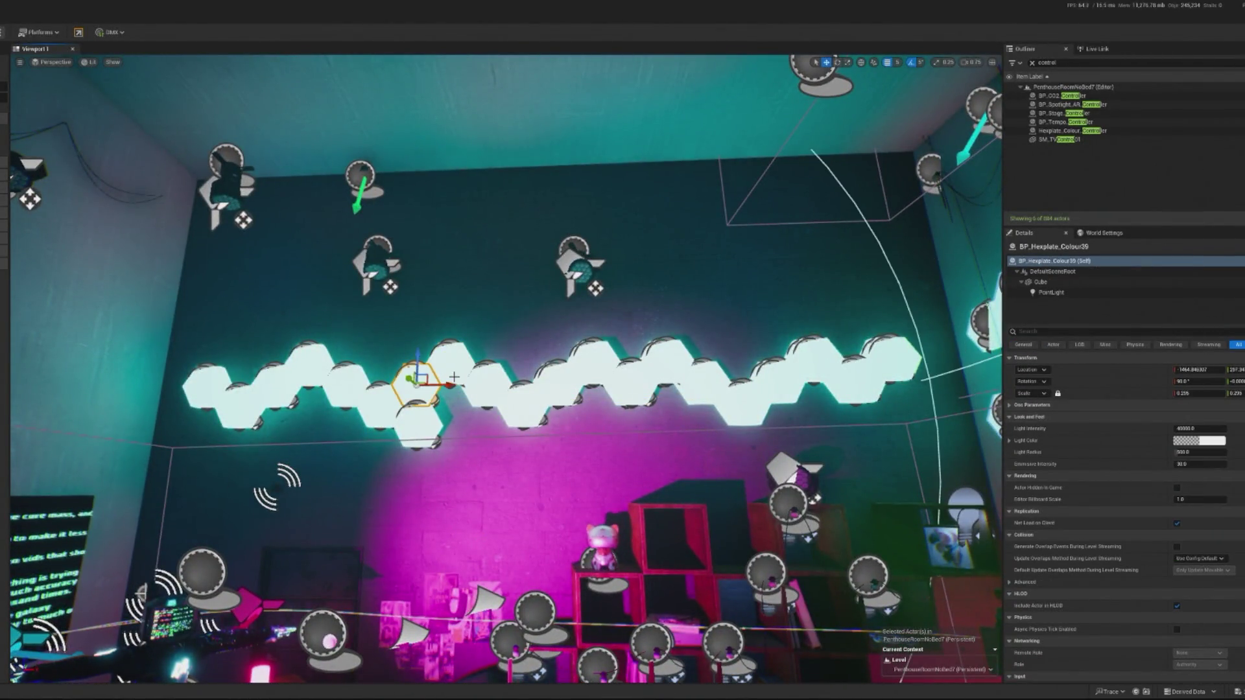
{"action": "key", "text": "Delete"}
{"action": "left_click", "coordinate": [451, 360]}
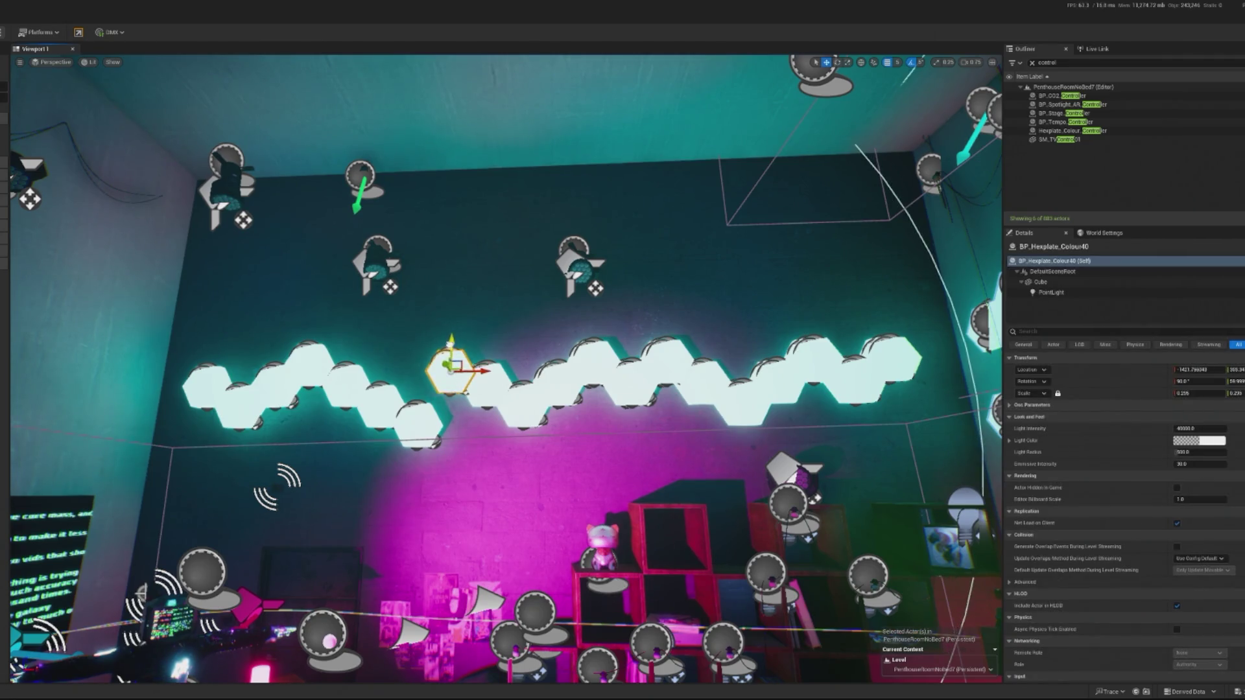
Step: Check the hexplates near the right wall, then move the view close to the main wall
{"action": "left_click", "coordinate": [448, 454]}
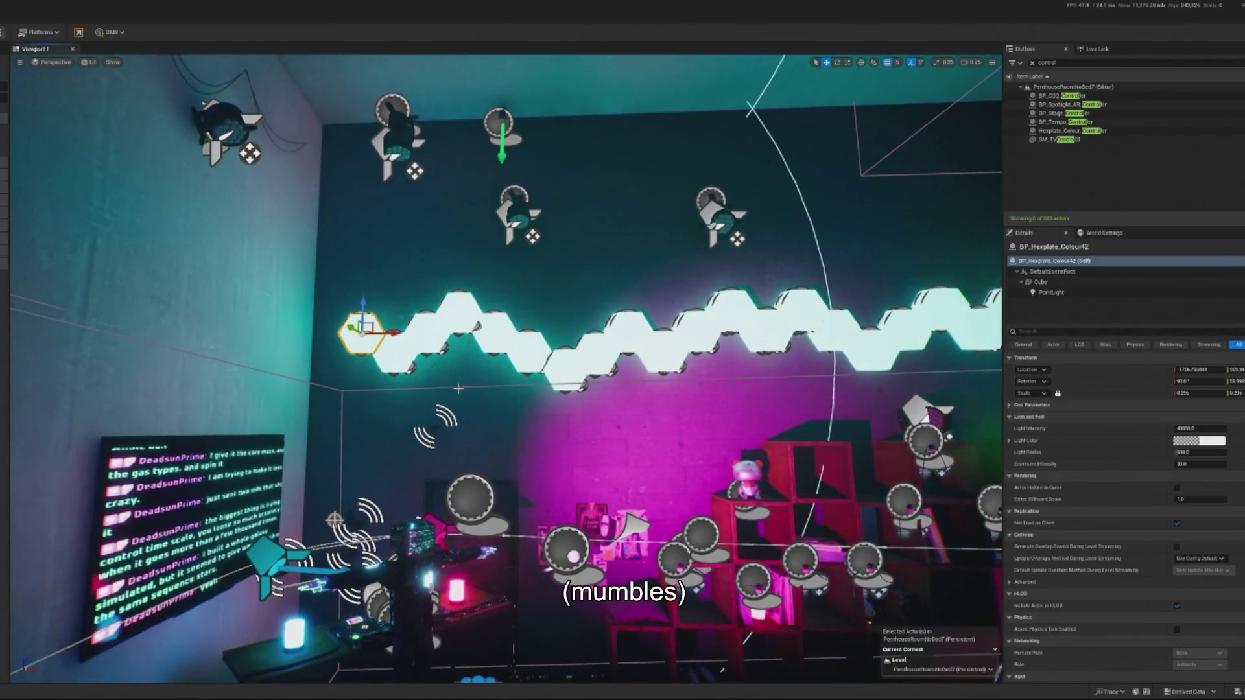
{"action": "left_click_drag", "start_coordinate": [365, 354], "coordinate": [449, 324]}
{"action": "left_click", "coordinate": [473, 318]}
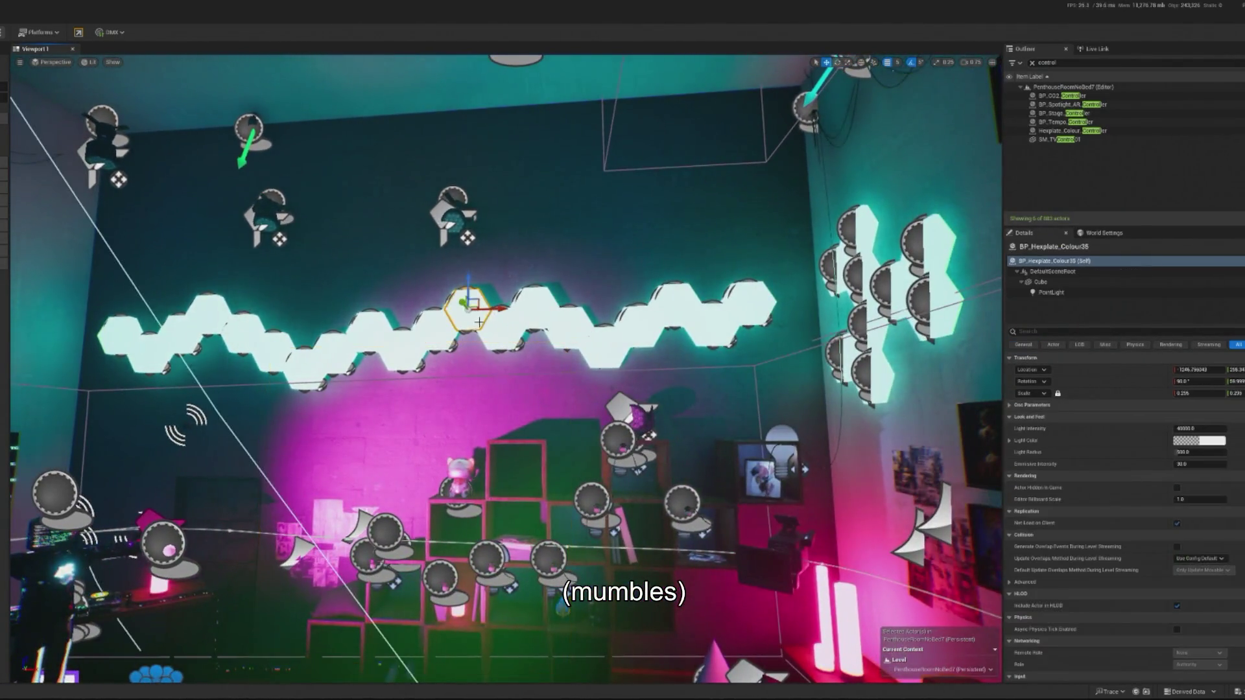
{"action": "left_click", "coordinate": [536, 309]}
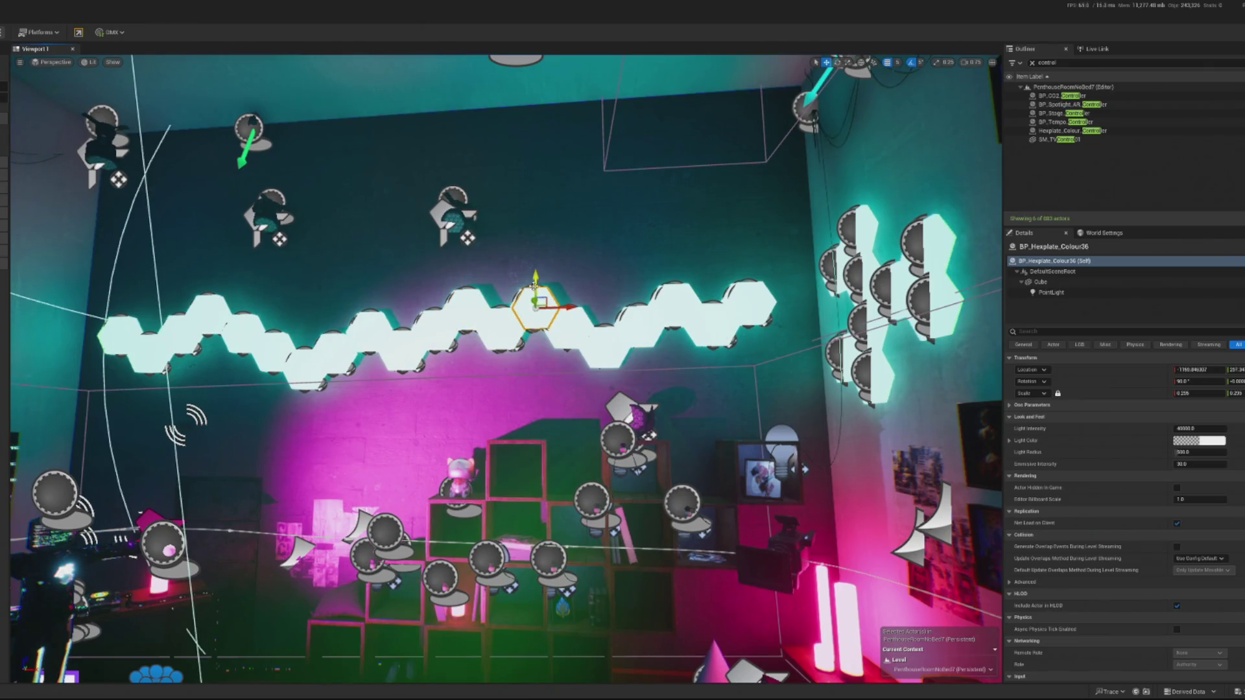
{"action": "left_click_drag", "start_coordinate": [539, 350], "coordinate": [335, 342]}
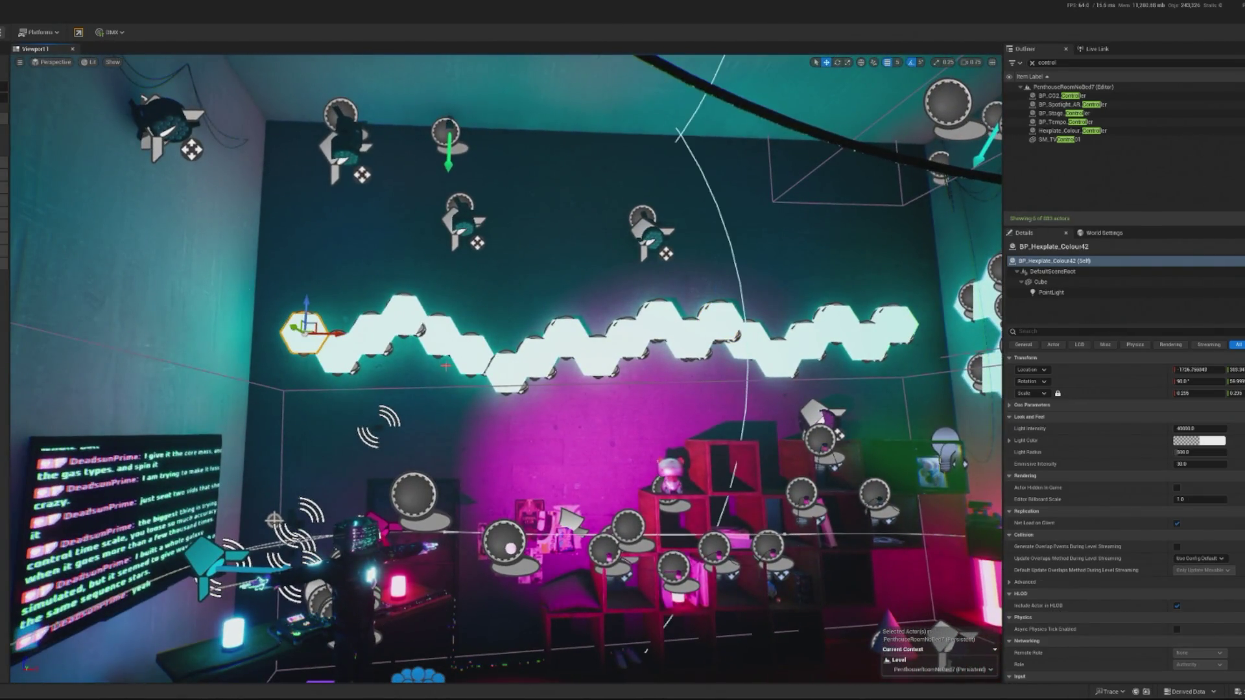
{"action": "mouse_move", "coordinate": [555, 395]}
{"action": "left_mouse_down"}
{"action": "mouse_move", "coordinate": [539, 344]}
{"action": "mouse_move", "coordinate": [459, 319]}
{"action": "left_mouse_up"}
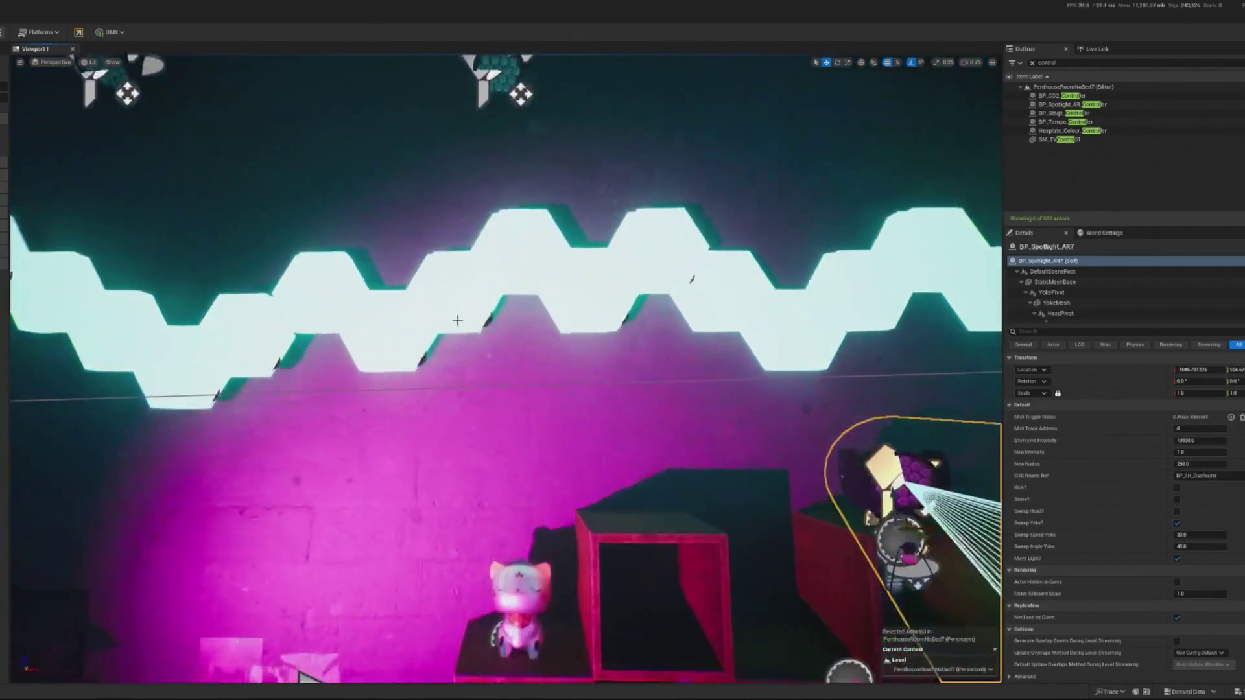
Step: Delete the hexplate up and to the right in the zigzag, confirming the referenced-actor removal
{"action": "left_click", "coordinate": [454, 299]}
{"action": "left_click_drag", "start_coordinate": [419, 454], "coordinate": [420, 401]}
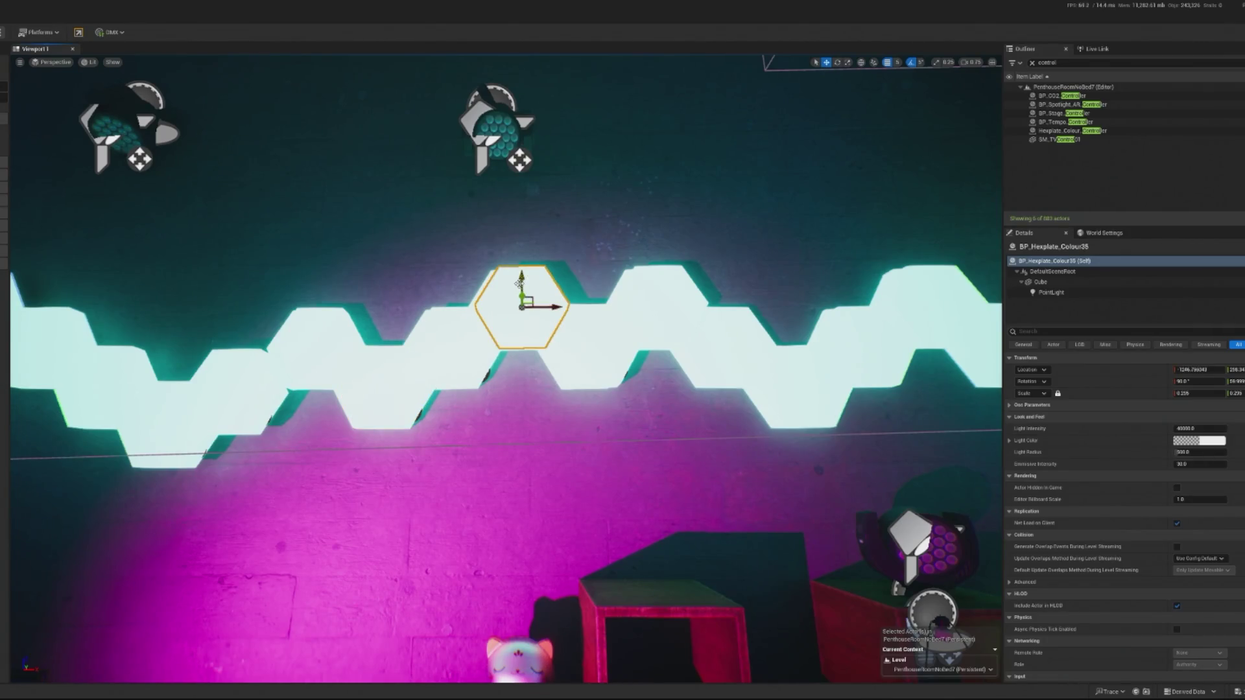
{"action": "left_click", "coordinate": [523, 278]}
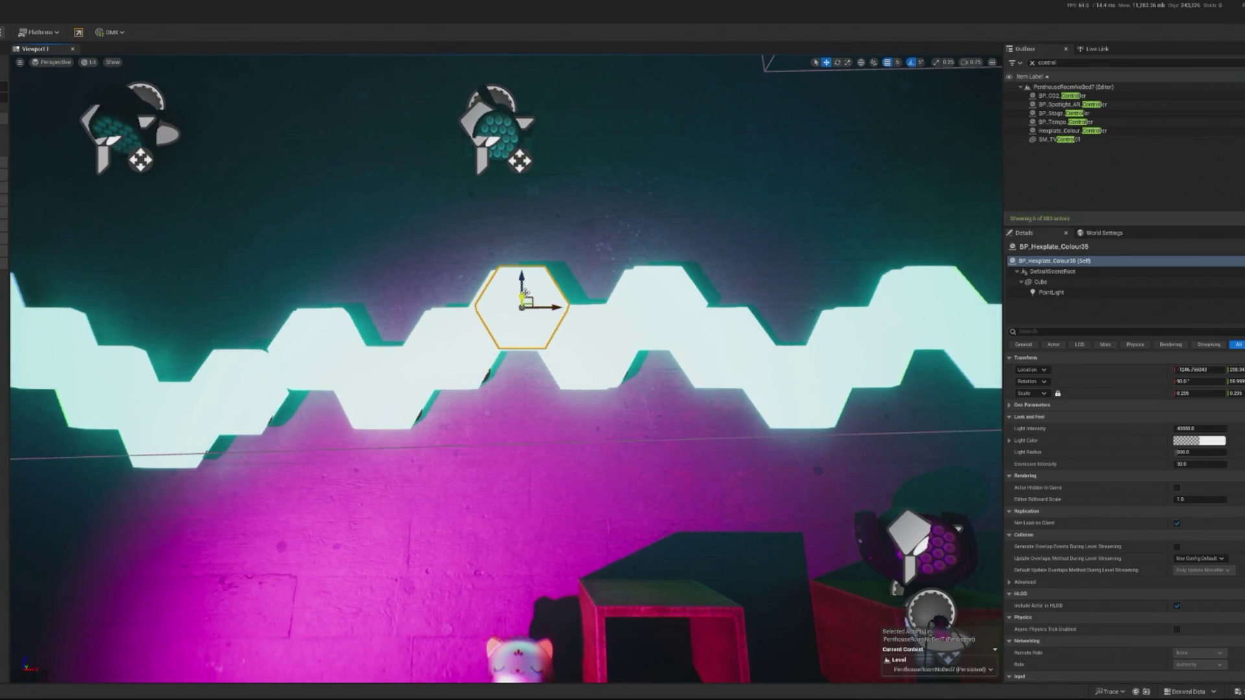
{"action": "left_click_drag", "start_coordinate": [663, 334], "coordinate": [666, 367]}
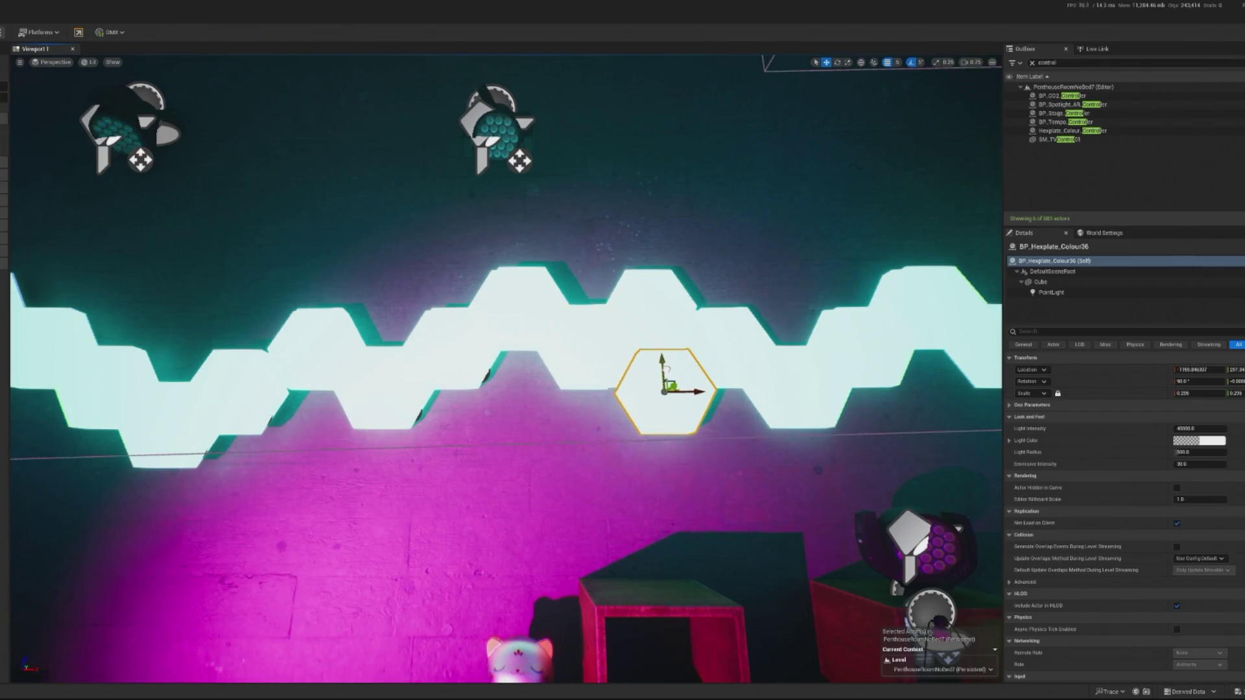
{"action": "key", "text": "Delete"}
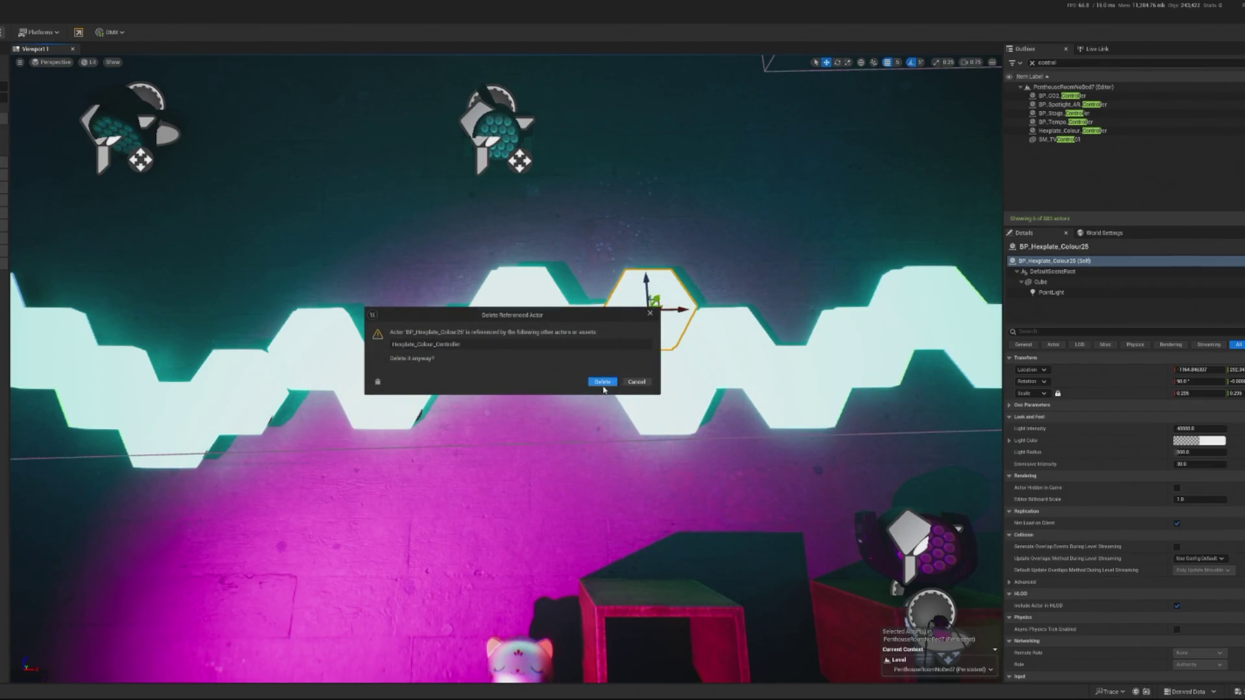
{"action": "left_click", "coordinate": [602, 383]}
Step: Zoom in and centre the view on the lowered hexplate in the row
{"action": "left_click", "coordinate": [654, 376]}
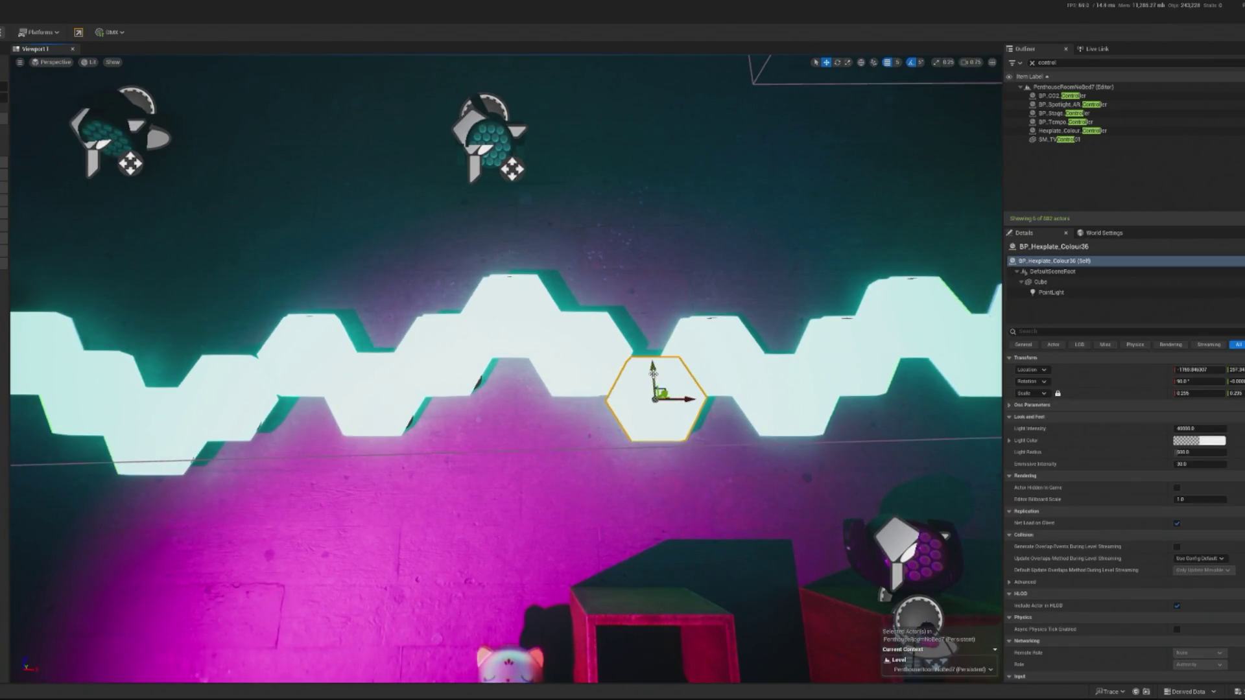
{"action": "scroll", "coordinate": [658, 365], "scroll_direction": "down", "scroll_amount": 10}
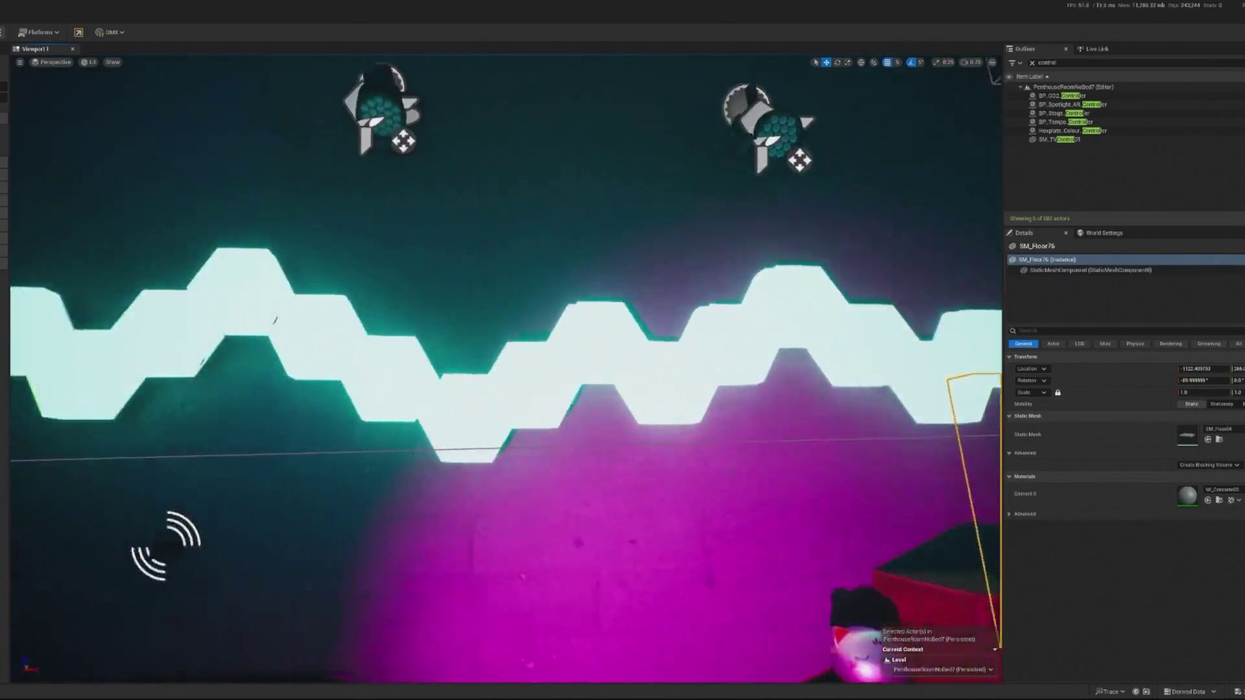
{"action": "scroll", "coordinate": [506, 368], "scroll_direction": "up", "scroll_amount": 10}
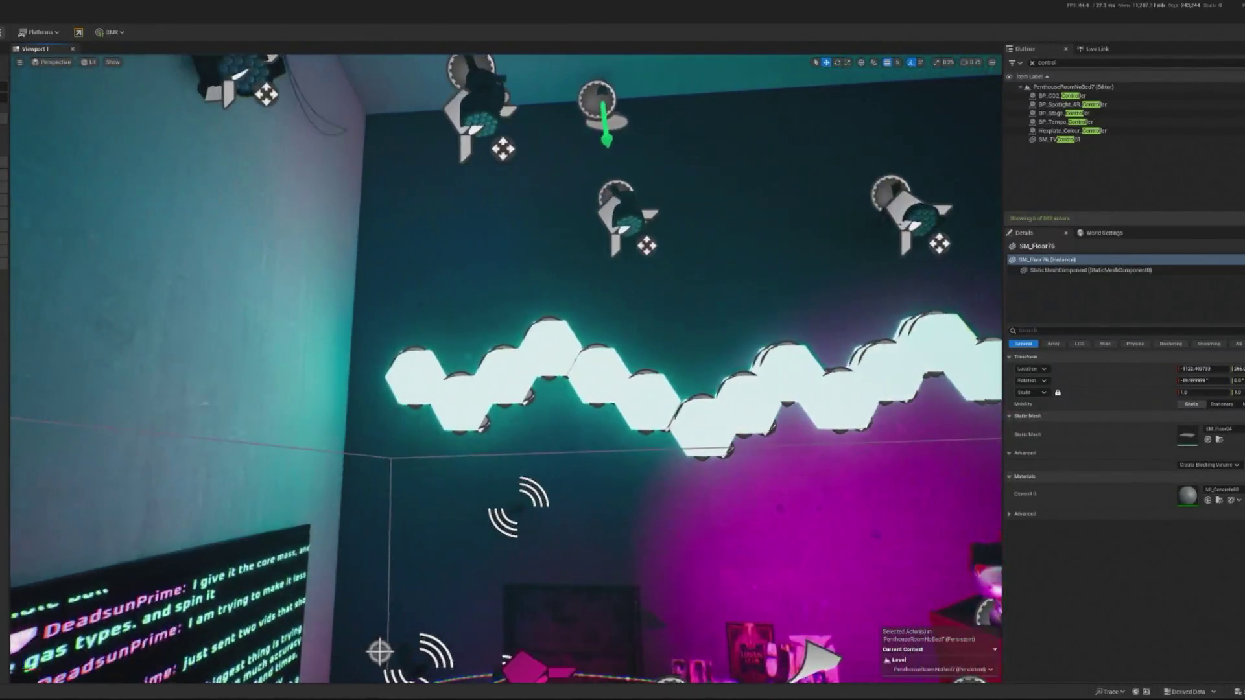
{"action": "scroll", "coordinate": [506, 369], "scroll_direction": "down", "scroll_amount": 3}
{"action": "left_click", "coordinate": [467, 389]}
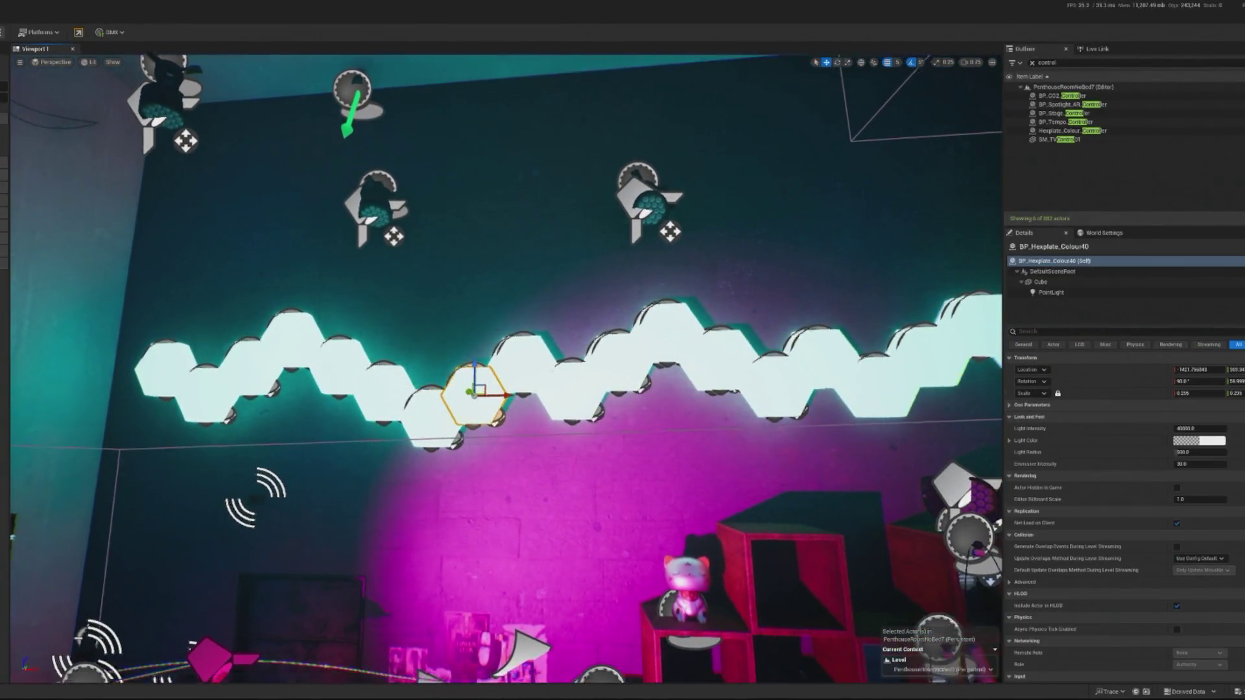
{"action": "key", "text": "f"}
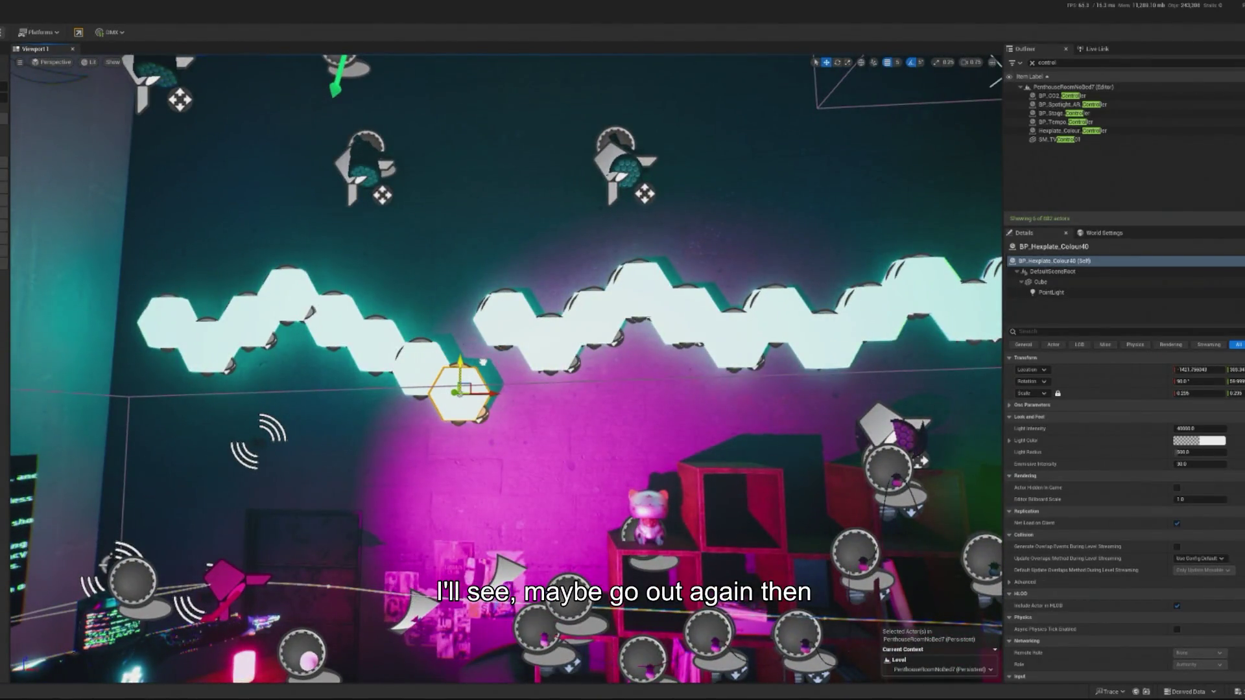
{"action": "left_click", "coordinate": [520, 441]}
Step: Delete two duplicate hexplates on the right of the row, confirming each deletion
{"action": "left_click", "coordinate": [508, 319]}
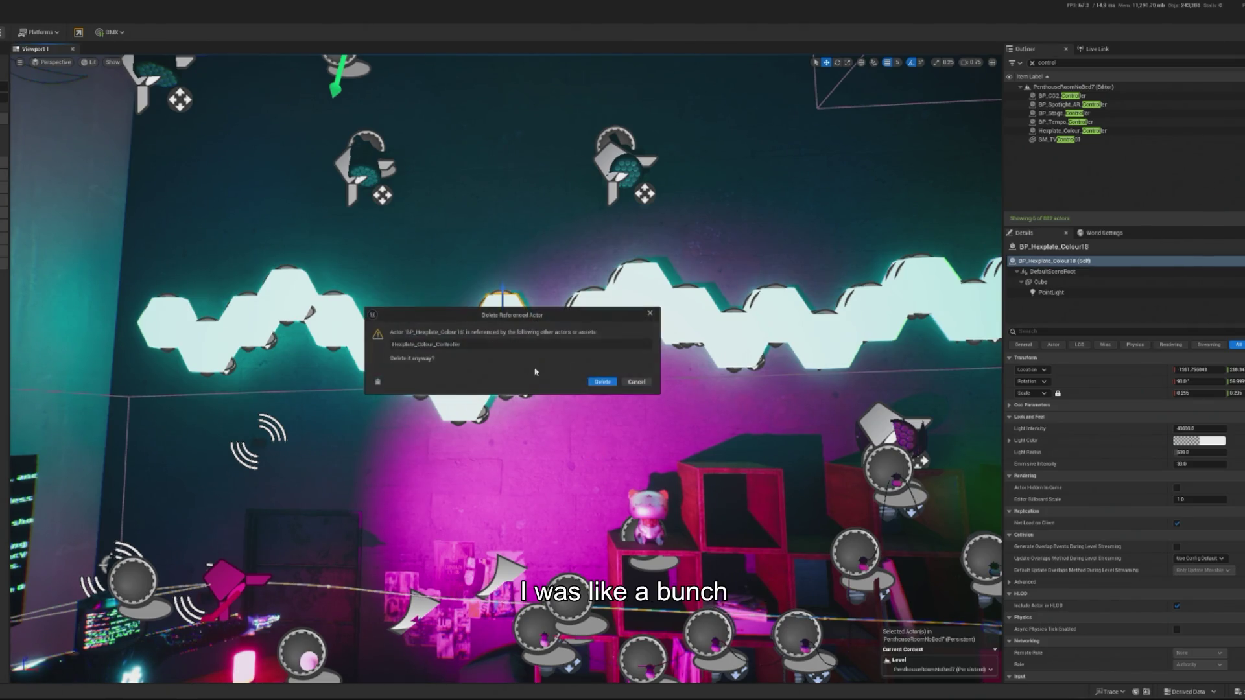
{"action": "left_click", "coordinate": [551, 342]}
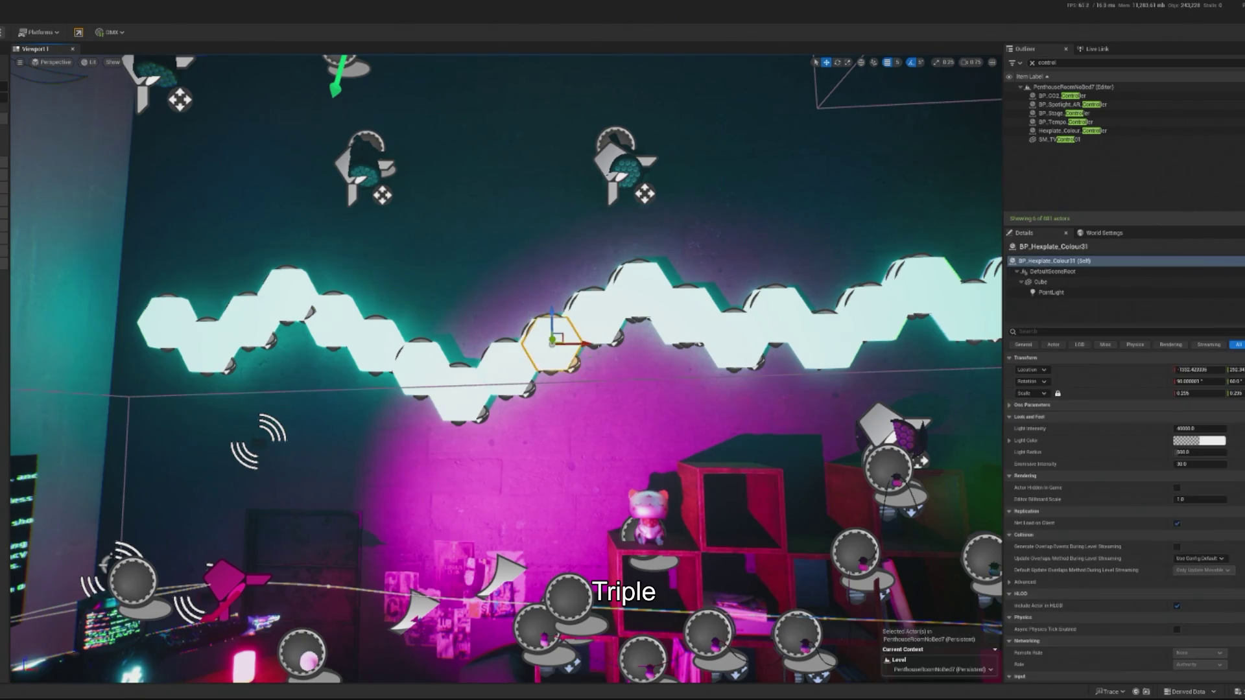
{"action": "left_click", "coordinate": [595, 329]}
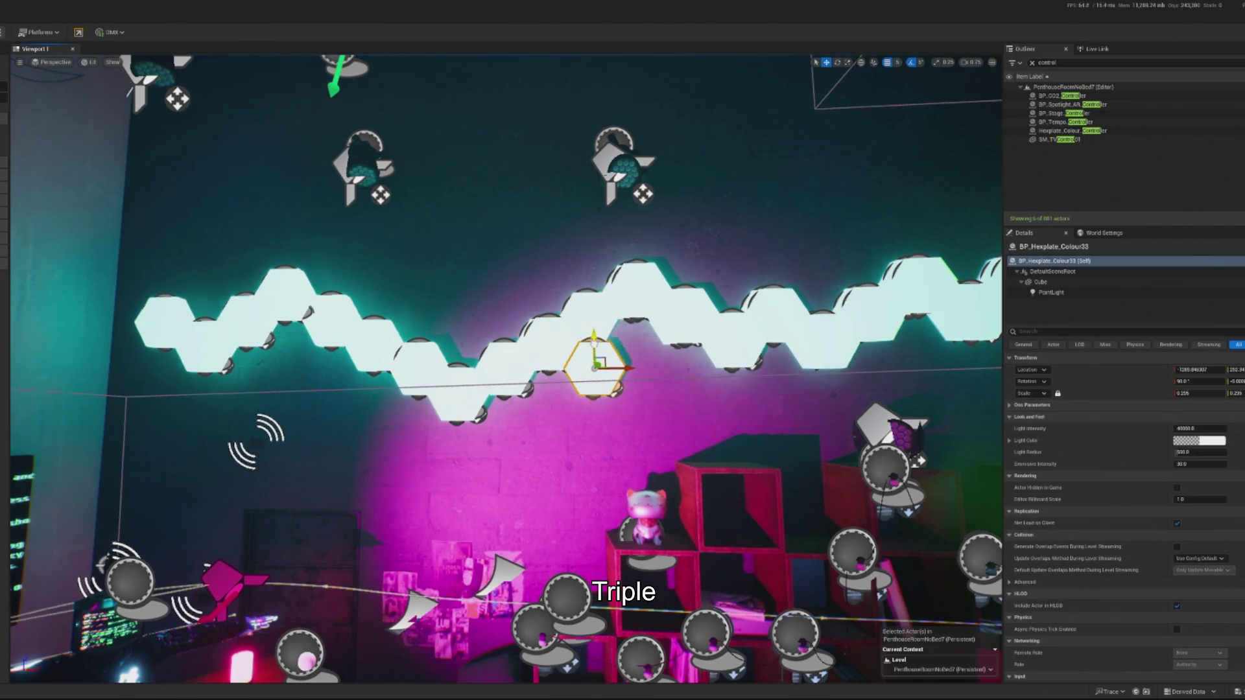
{"action": "key", "text": "Delete"}
{"action": "key", "text": "Return"}
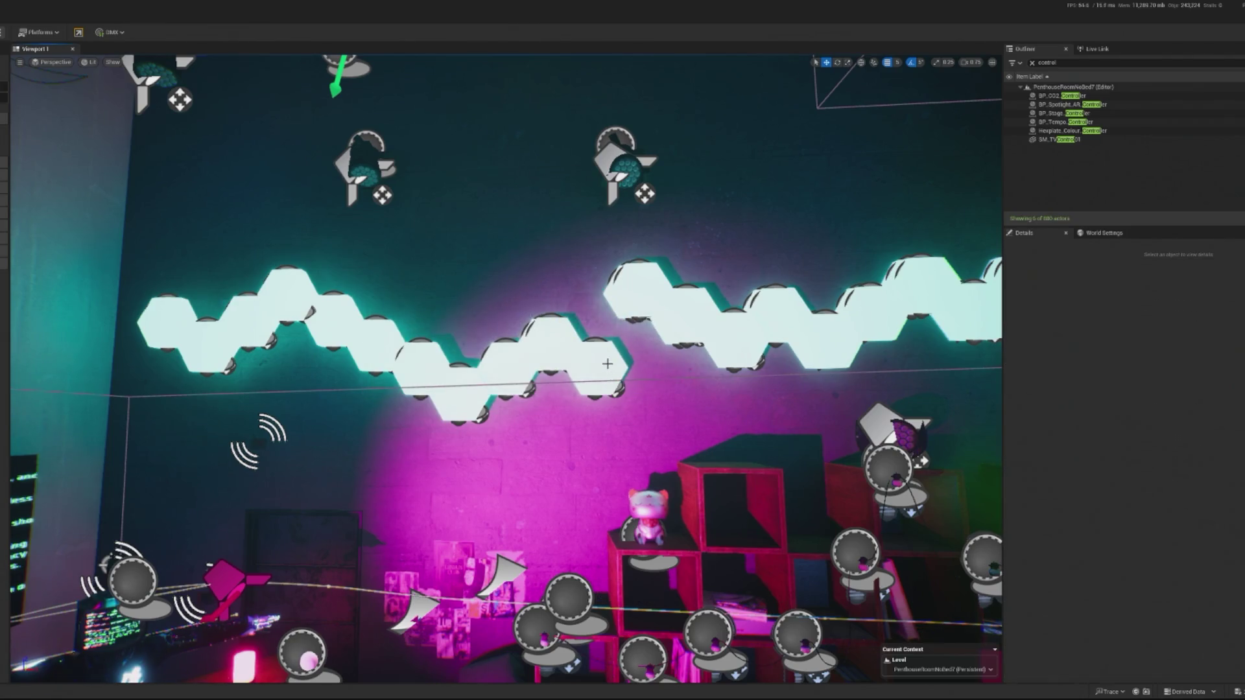
{"action": "left_click", "coordinate": [637, 296]}
{"action": "key", "text": "Delete"}
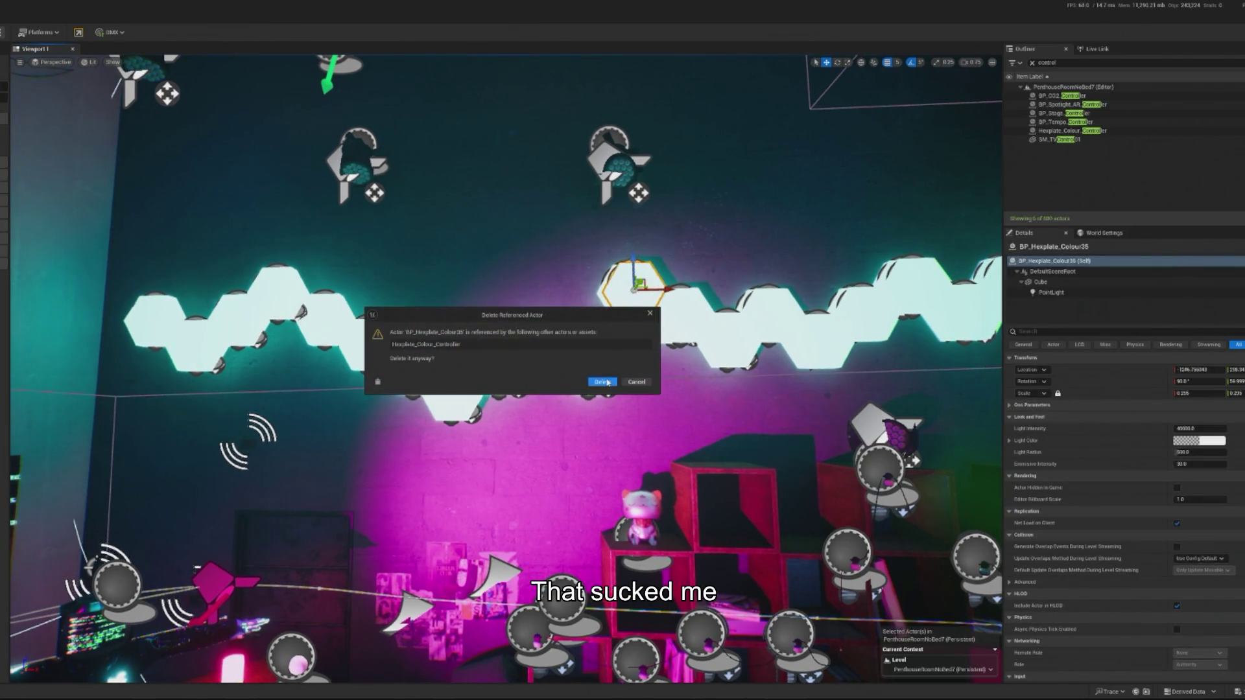
{"action": "key", "text": "Return"}
Step: Deselect the plates and undo the last change, which looked worse
{"action": "left_click", "coordinate": [623, 289]}
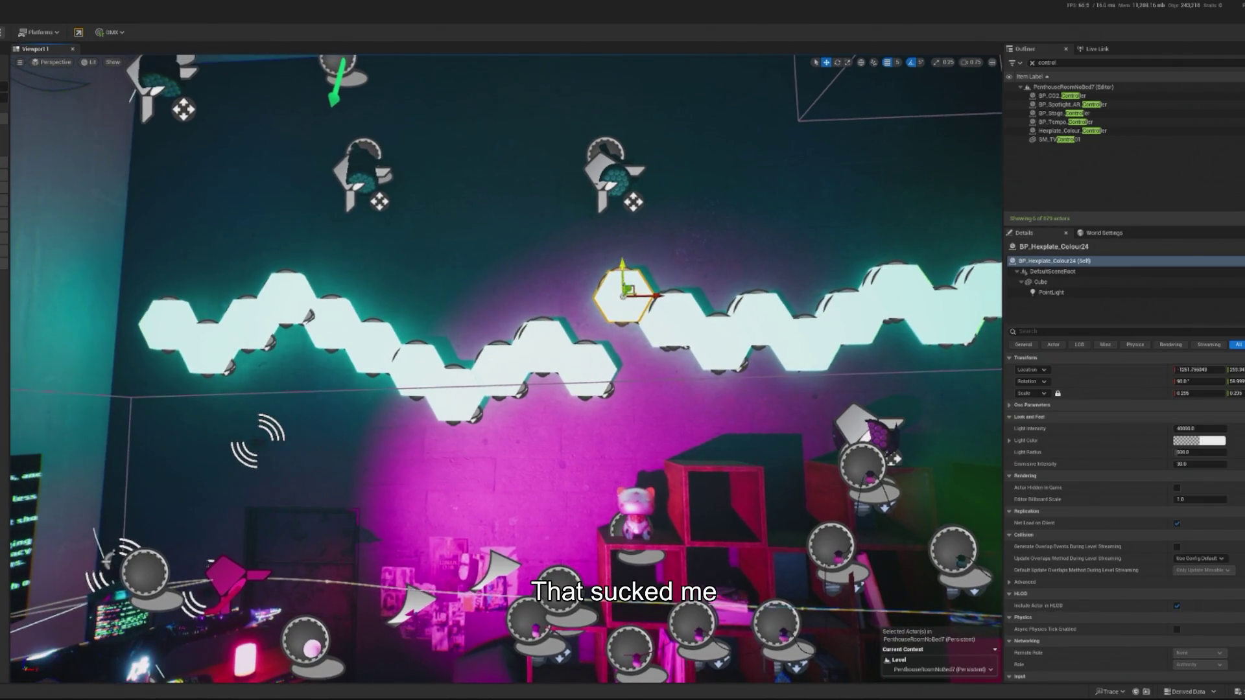
{"action": "left_click", "coordinate": [696, 450]}
{"action": "scroll", "coordinate": [696, 449], "scroll_direction": "down", "scroll_amount": 3}
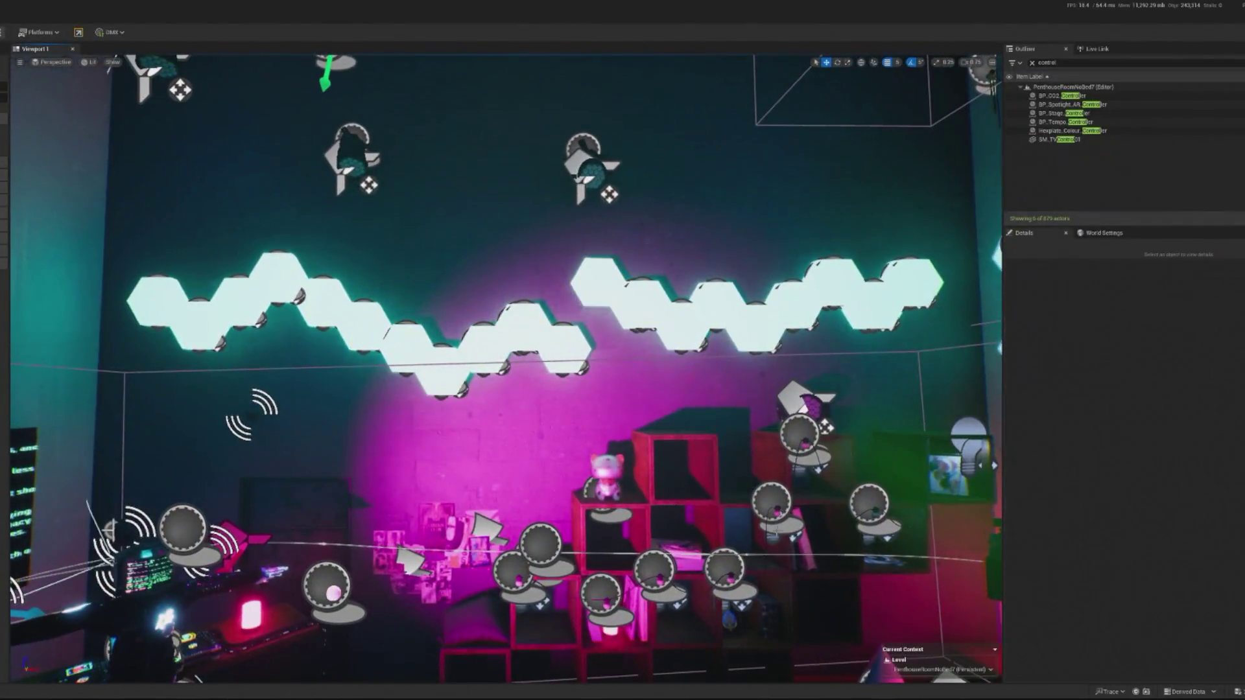
{"action": "key", "text": "ctrl+z"}
{"action": "key", "text": "ctrl+z"}
{"action": "key", "text": "ctrl+z"}
{"action": "key", "text": "ctrl+z"}
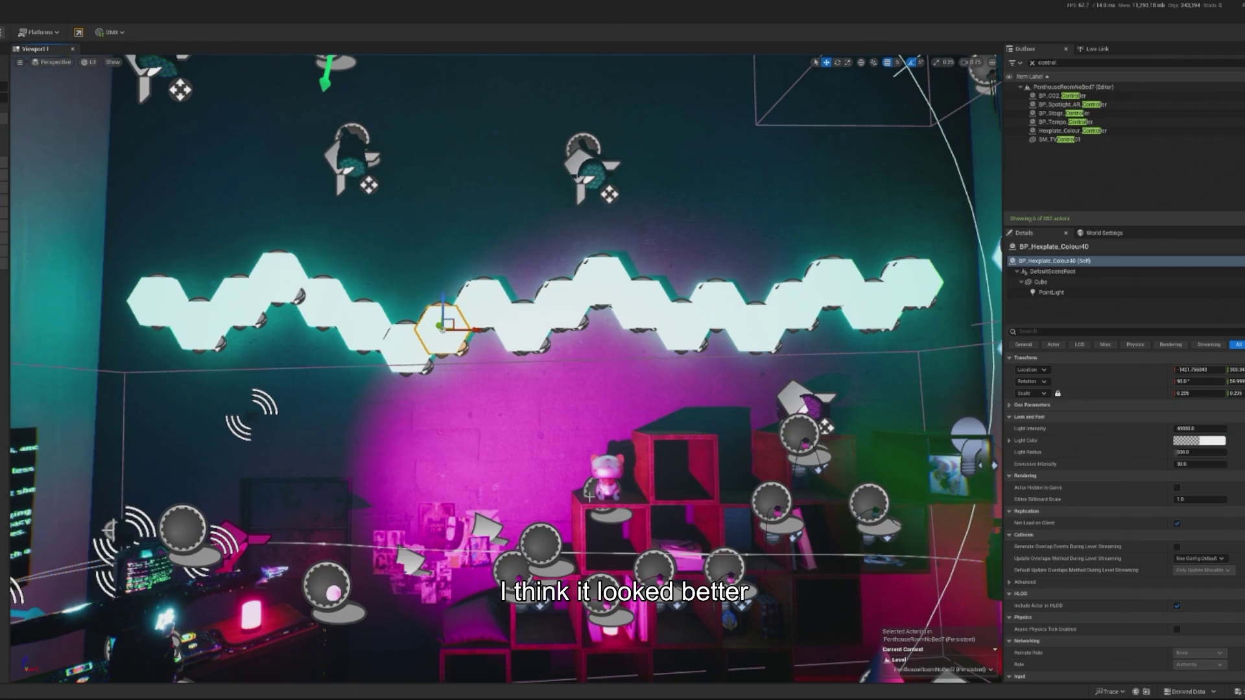
Step: Redo the undone change and delete the duplicate hex plate in the middle of the wall
{"action": "key", "text": "ctrl+y"}
{"action": "key", "text": "ctrl+y"}
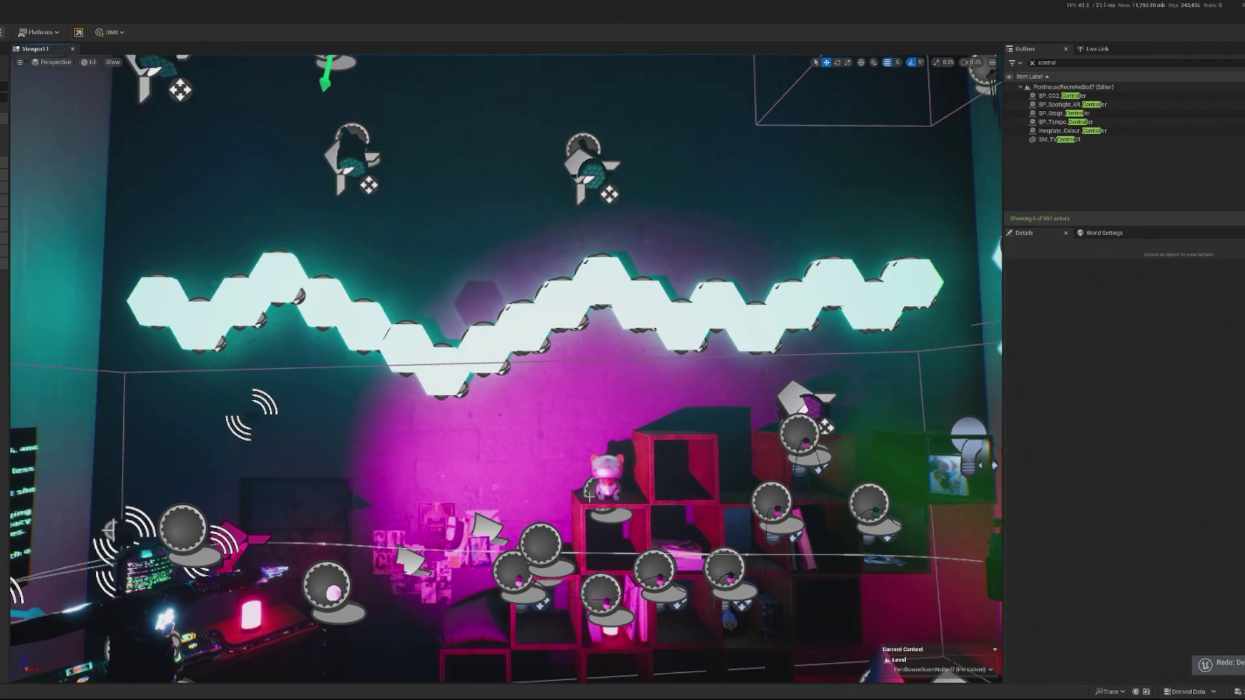
{"action": "left_click", "coordinate": [538, 320]}
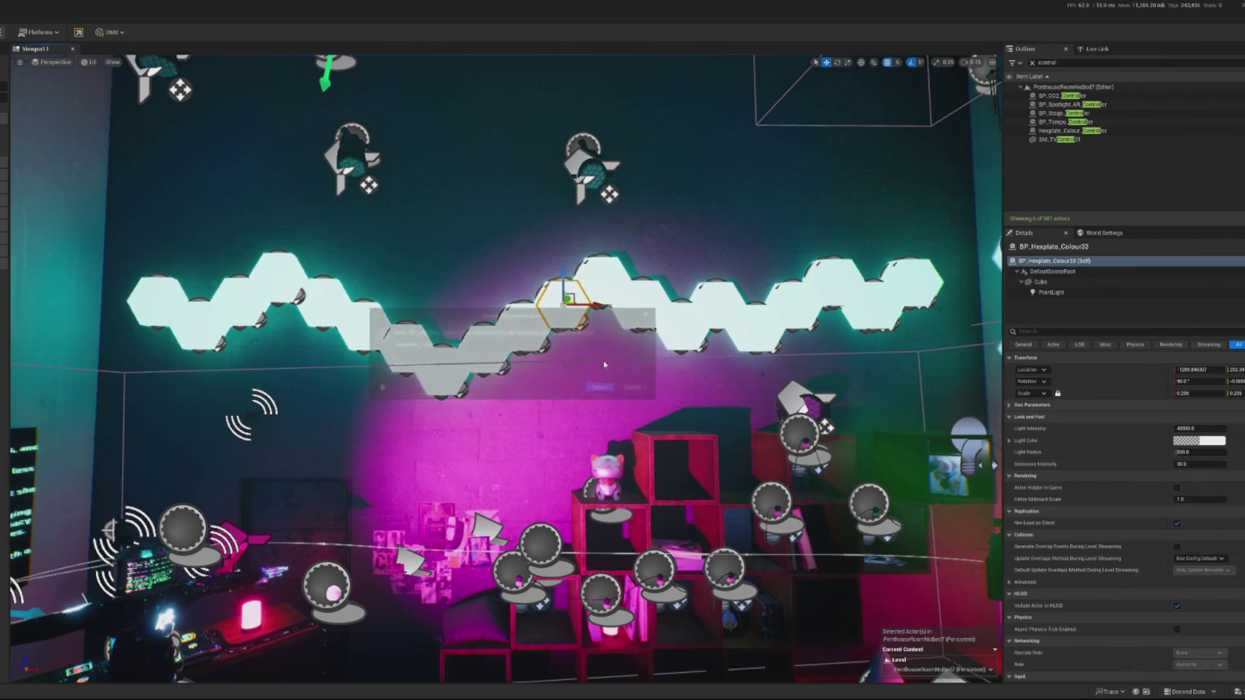
{"action": "key", "text": "Delete"}
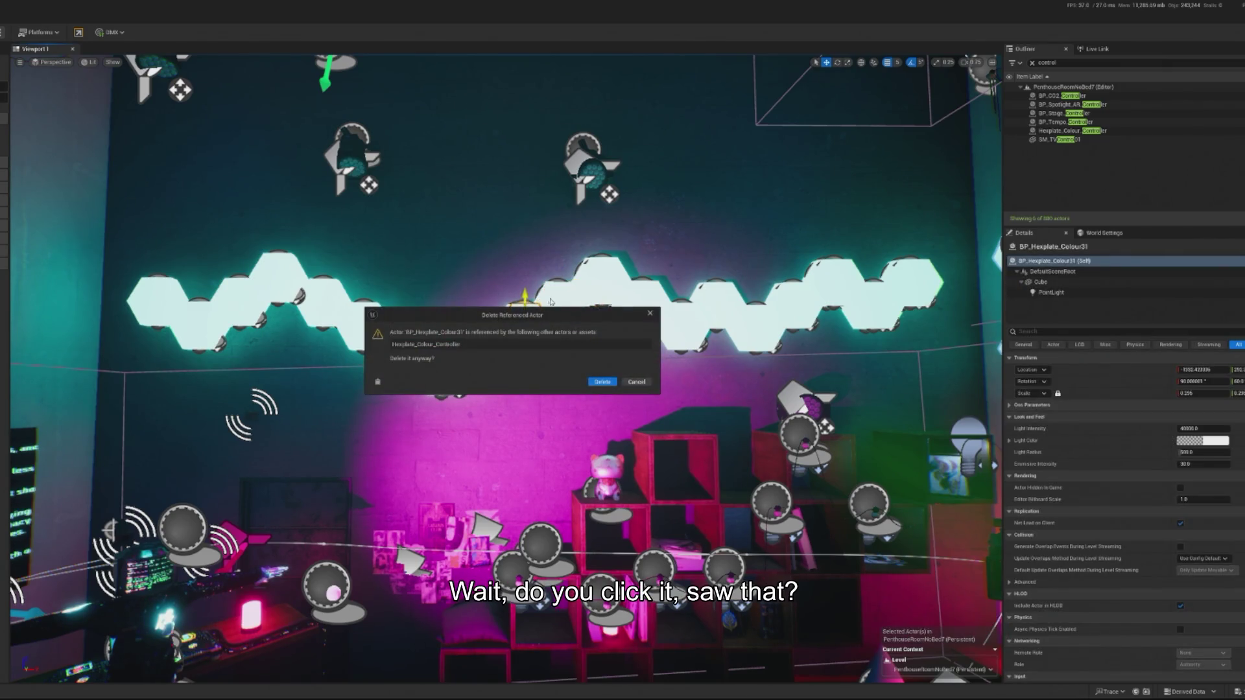
{"action": "left_click", "coordinate": [595, 381]}
{"action": "key", "text": "ctrl+z"}
{"action": "key", "text": "Delete"}
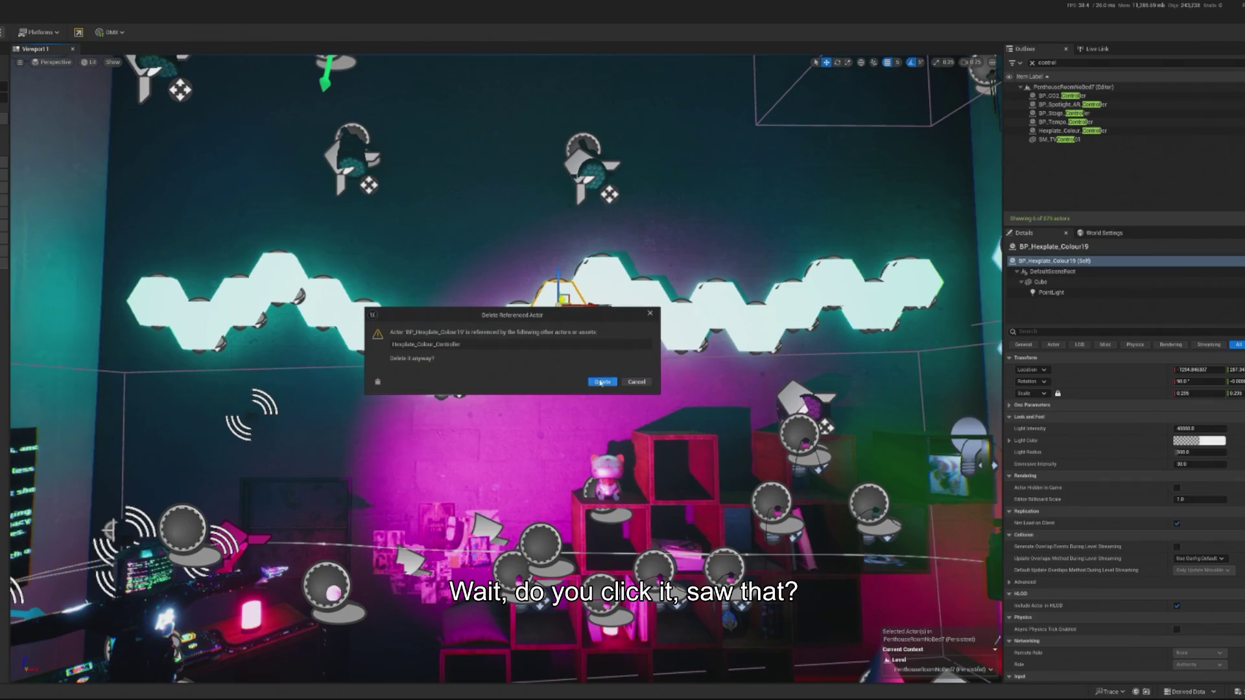
{"action": "left_click", "coordinate": [596, 381]}
Step: Delete three more overlapping hex plates, confirming each in the Delete Referenced Actor dialog
{"action": "left_click", "coordinate": [603, 282]}
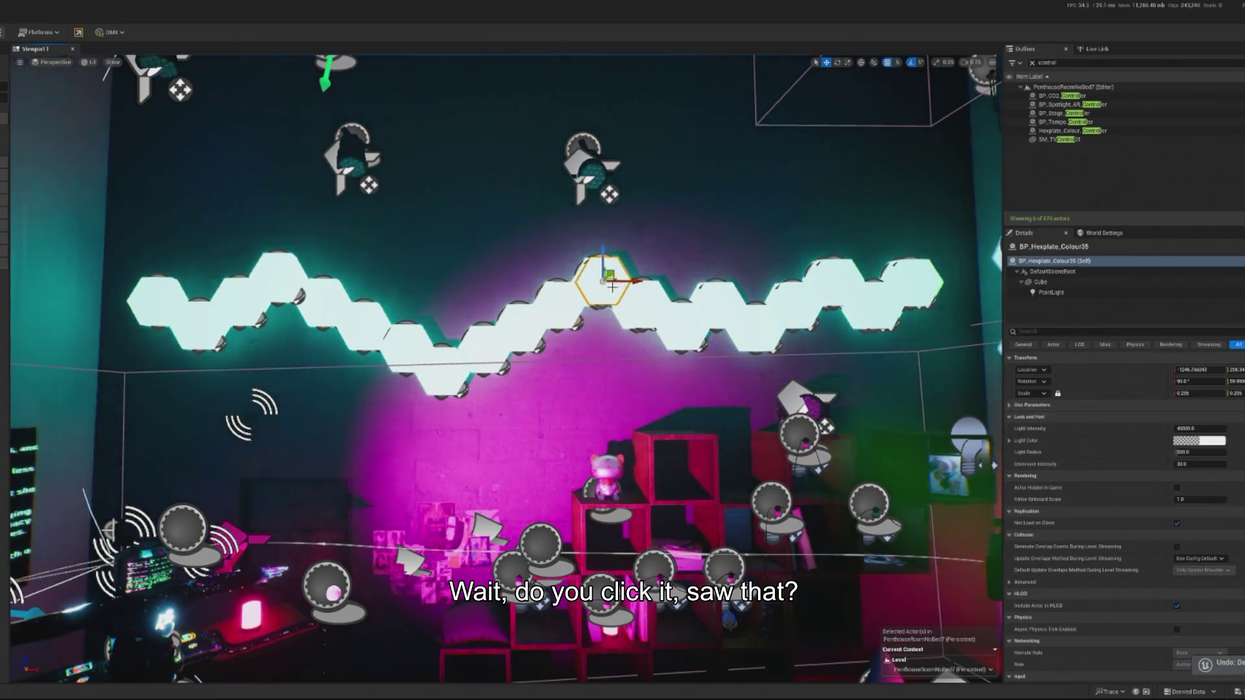
{"action": "key", "text": "Delete"}
{"action": "left_click", "coordinate": [602, 381]}
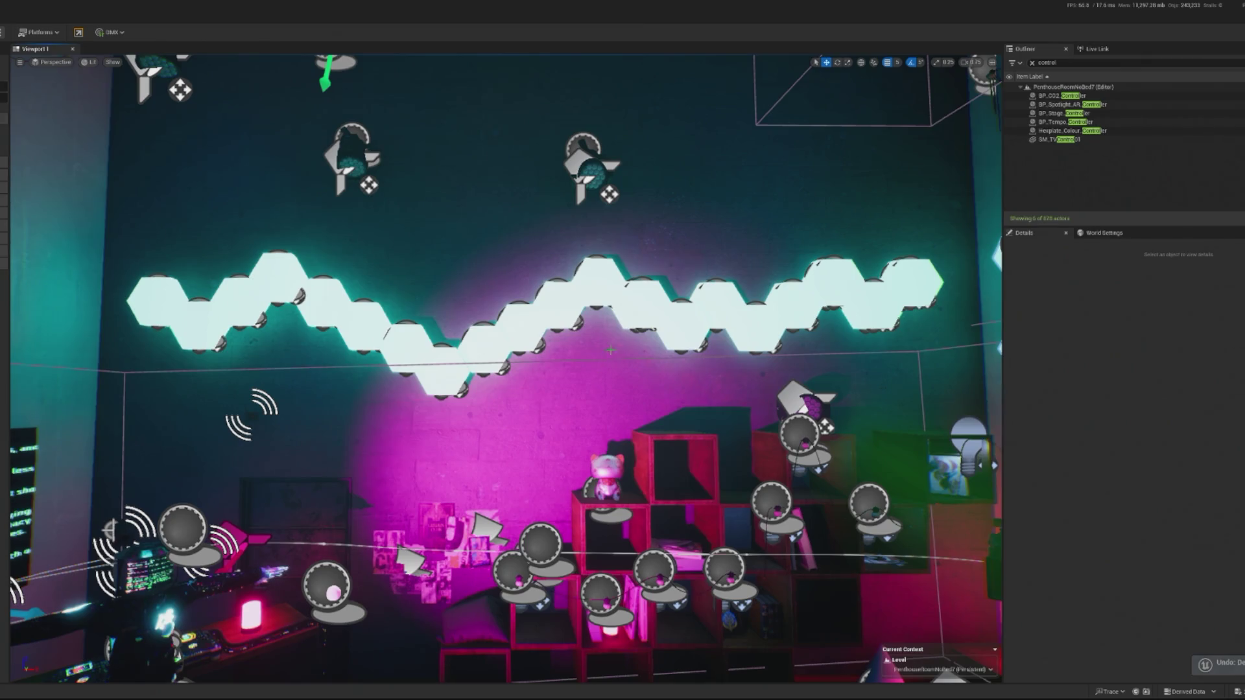
{"action": "left_click", "coordinate": [601, 282]}
{"action": "key", "text": "Delete"}
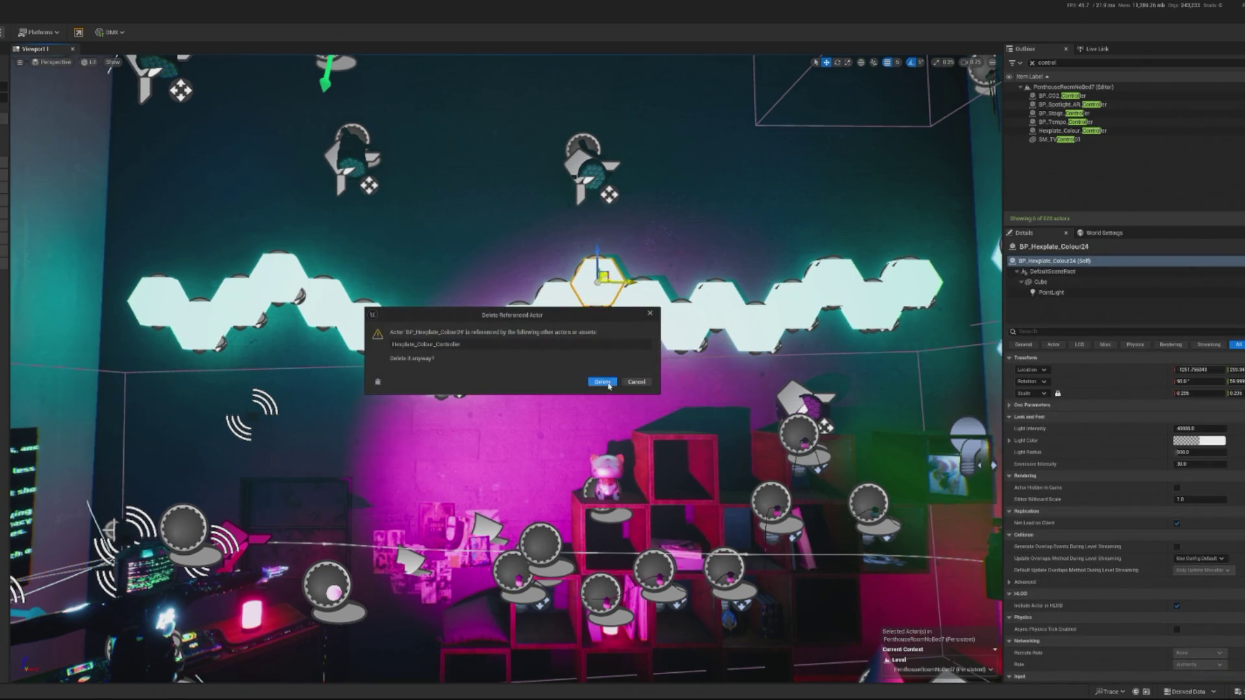
{"action": "left_click", "coordinate": [603, 382]}
{"action": "left_click", "coordinate": [644, 292]}
{"action": "key", "text": "Delete"}
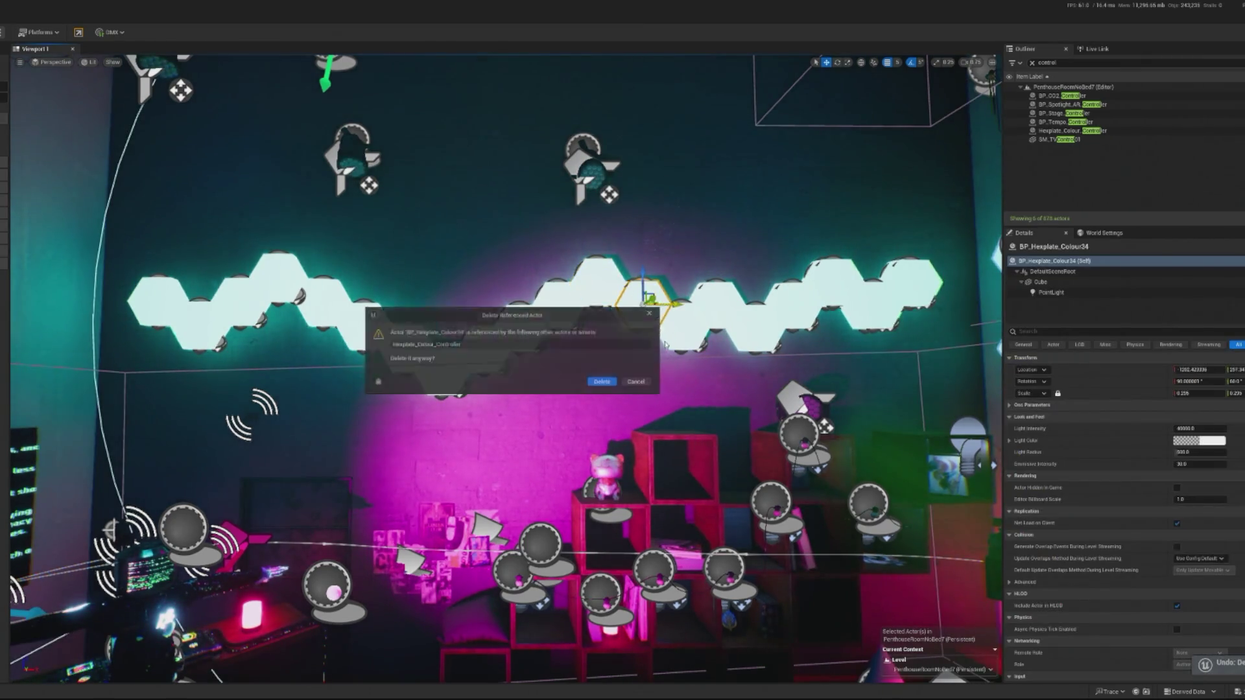
{"action": "left_click", "coordinate": [603, 381]}
Step: Delete two further duplicate plates, then reverse the last deletion with Ctrl+Z
{"action": "left_click", "coordinate": [646, 295]}
{"action": "key", "text": "Delete"}
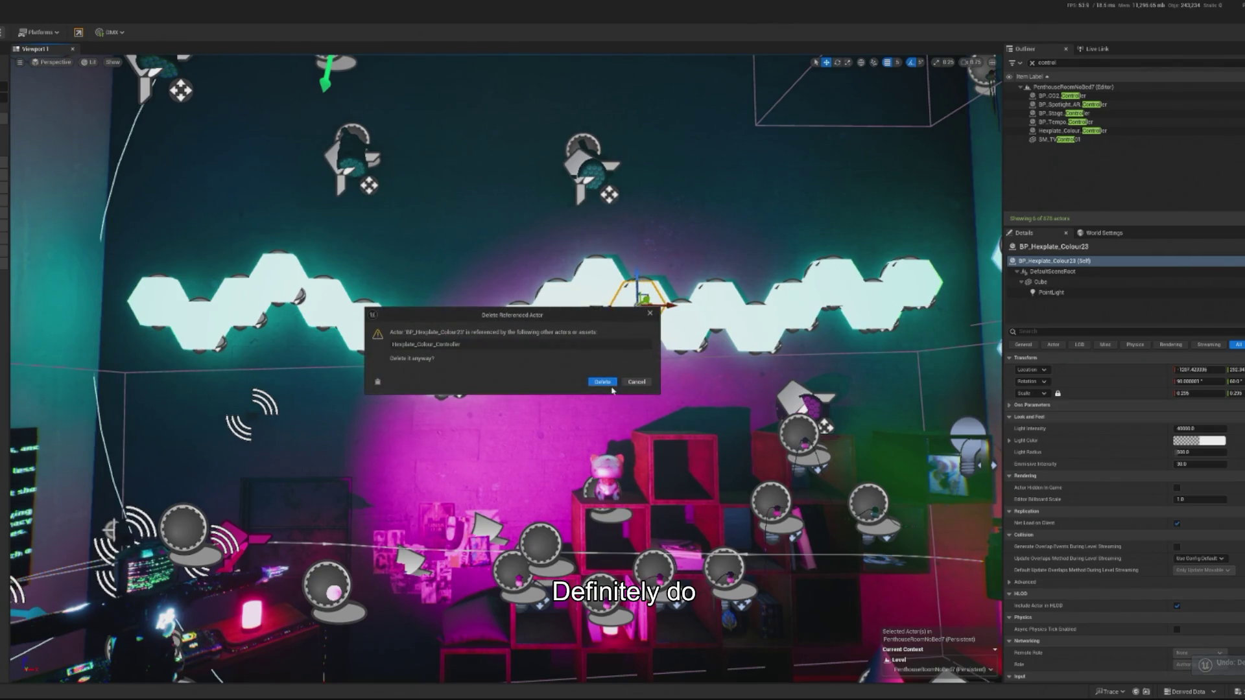
{"action": "left_click", "coordinate": [602, 381]}
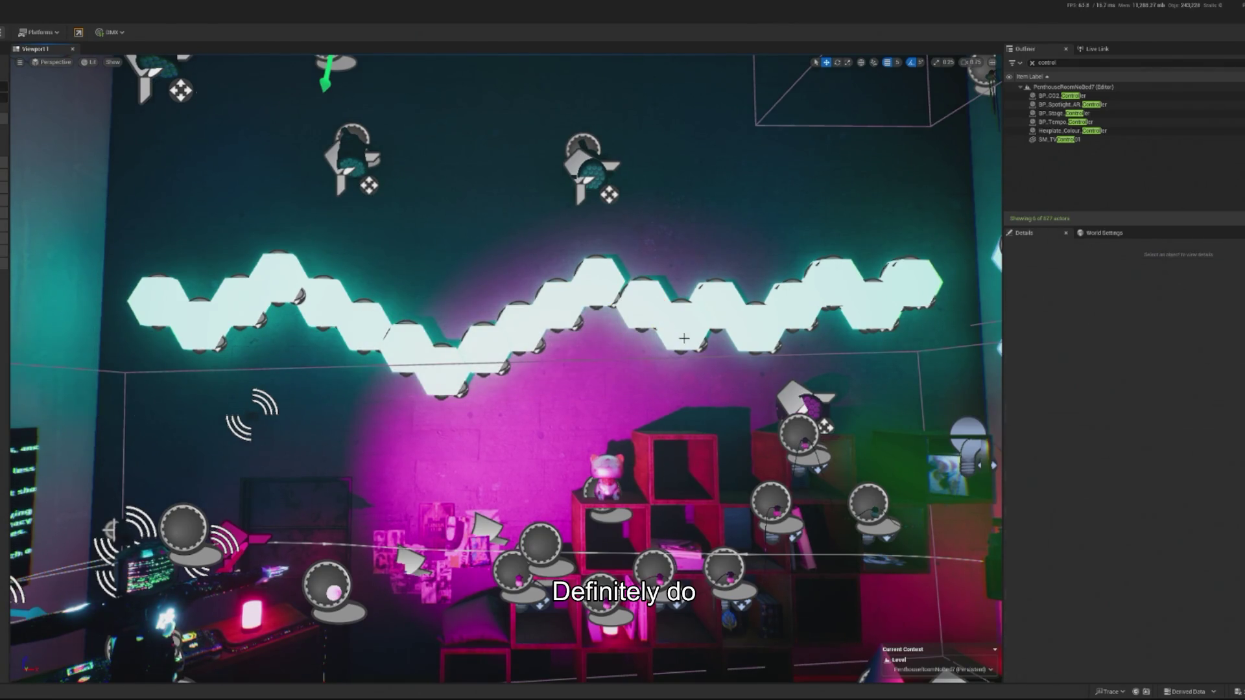
{"action": "left_click", "coordinate": [644, 315]}
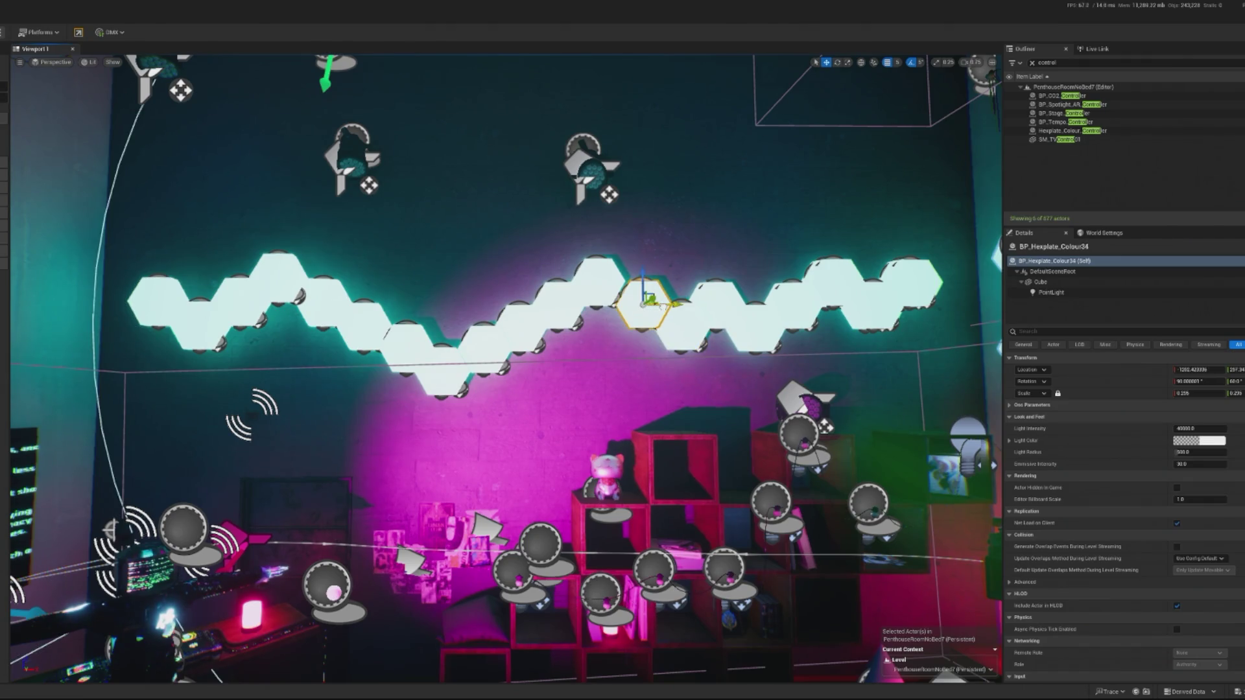
{"action": "key", "text": "Delete"}
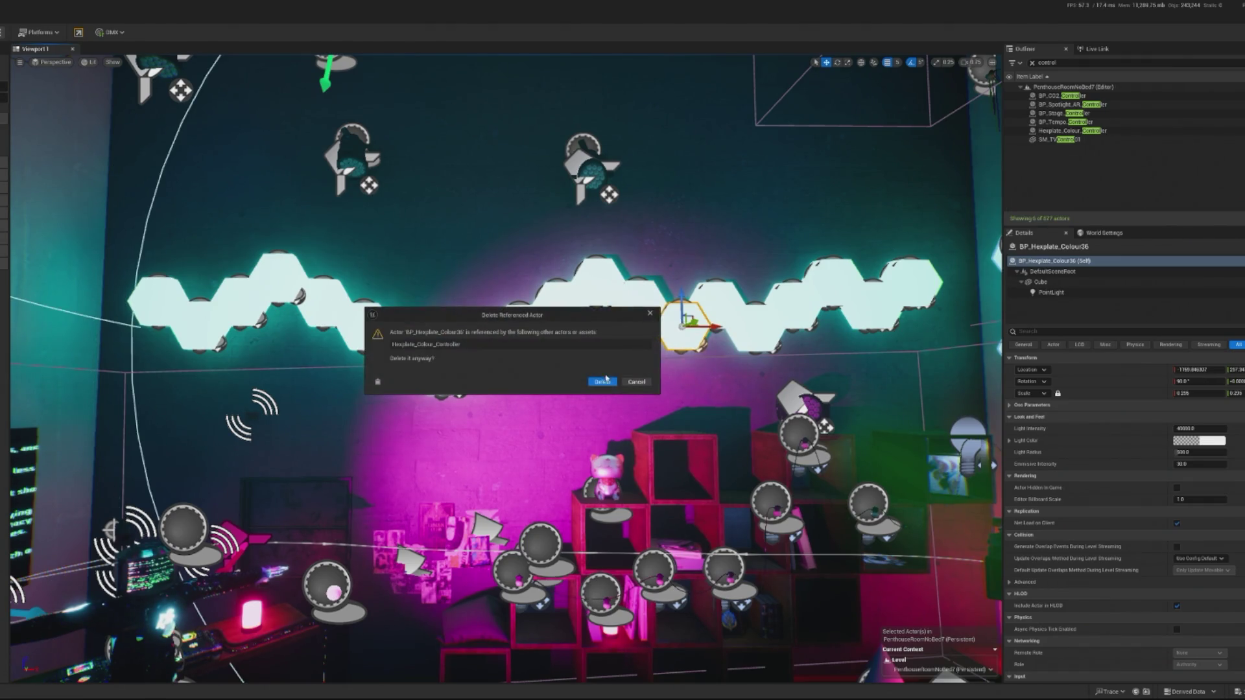
{"action": "key", "text": "Return"}
{"action": "key", "text": "ctrl+z"}
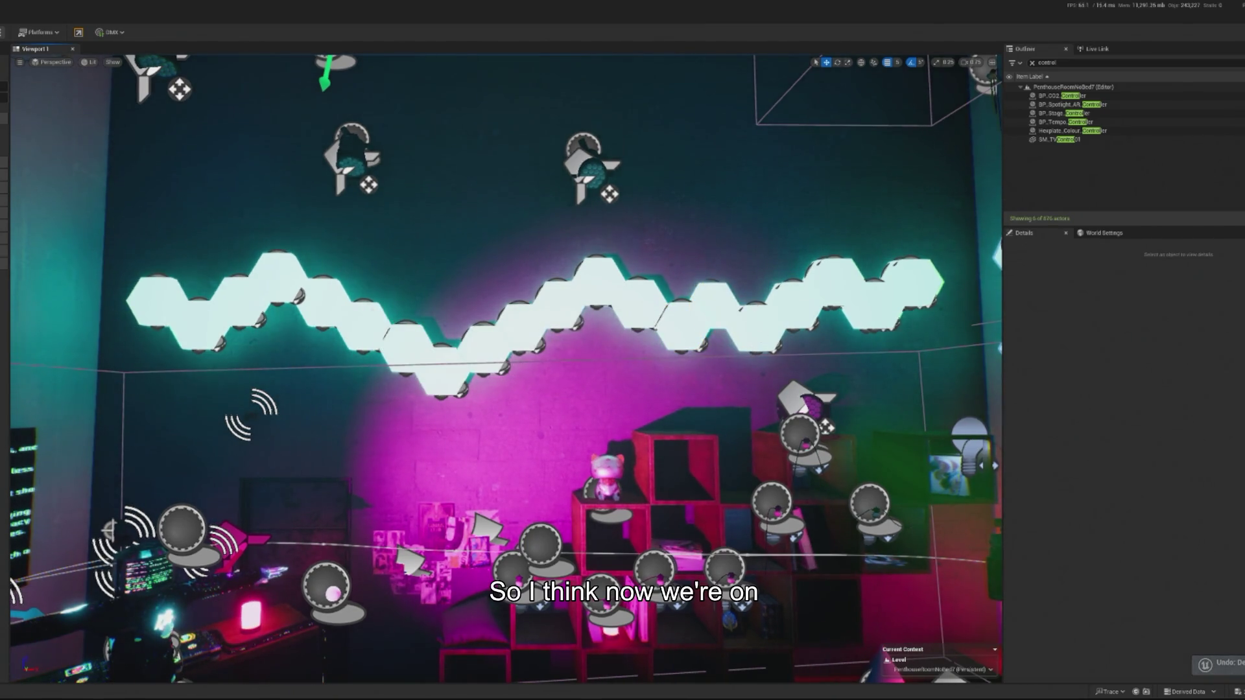
{"action": "key", "text": "ctrl+z"}
{"action": "key", "text": "ctrl+z"}
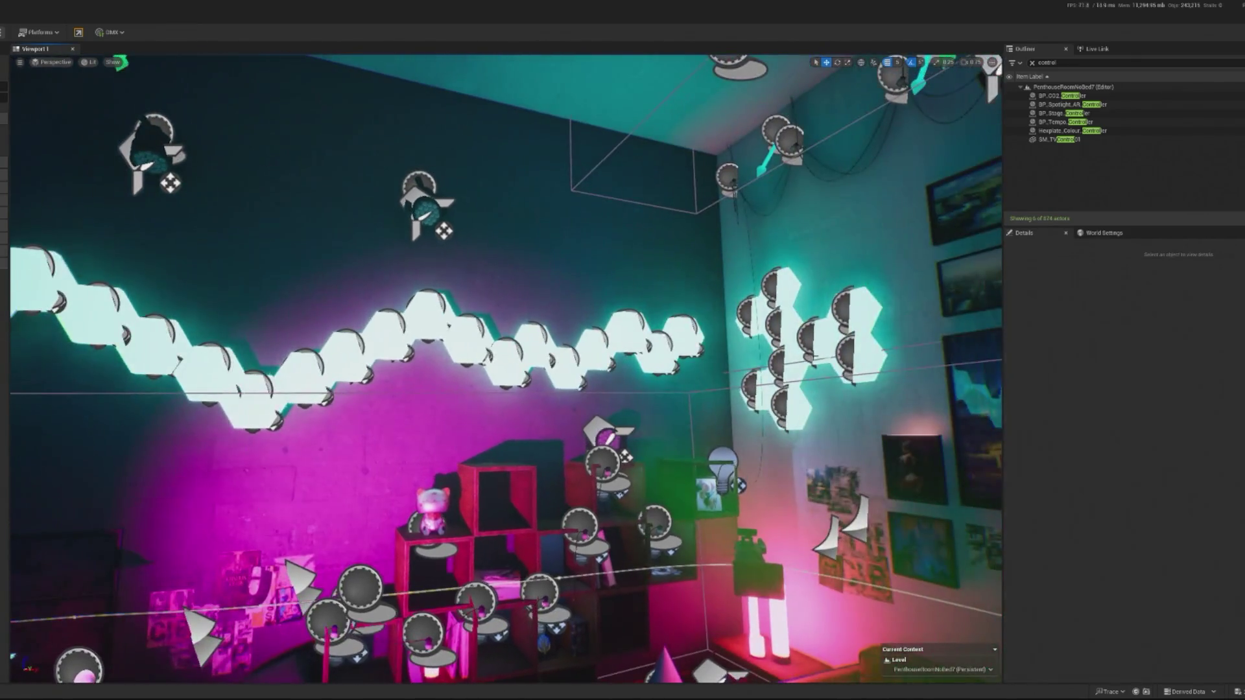
Step: Delete a side-wall plate, undo to restore BP_Hexplate_Colour2, then confirm deleting the end plate
{"action": "left_click", "coordinate": [805, 371]}
{"action": "key", "text": "Delete"}
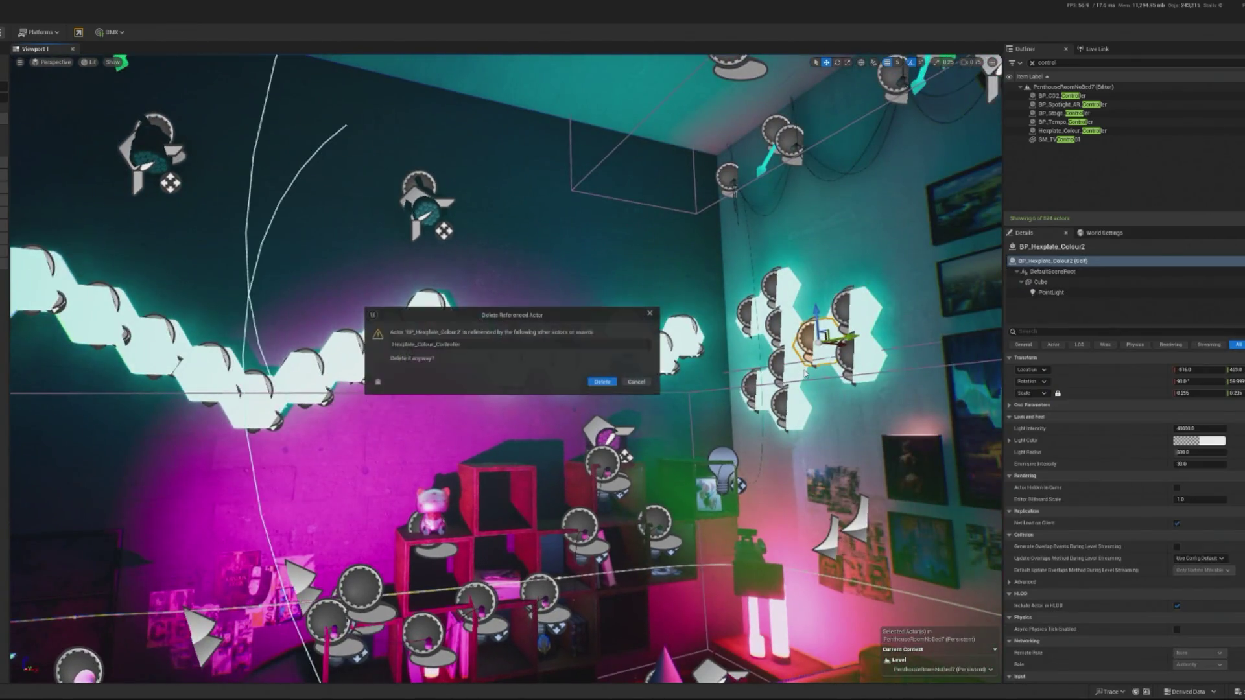
{"action": "left_click", "coordinate": [602, 383]}
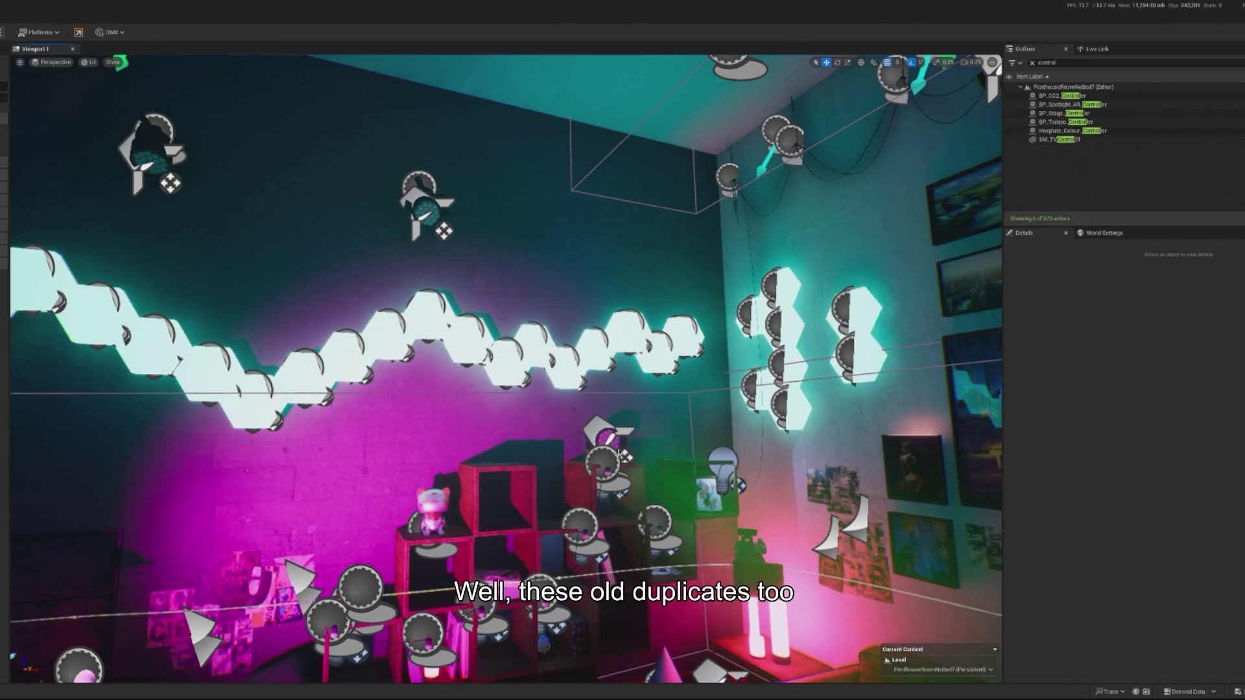
{"action": "key", "text": "ctrl+z"}
{"action": "key", "text": "f"}
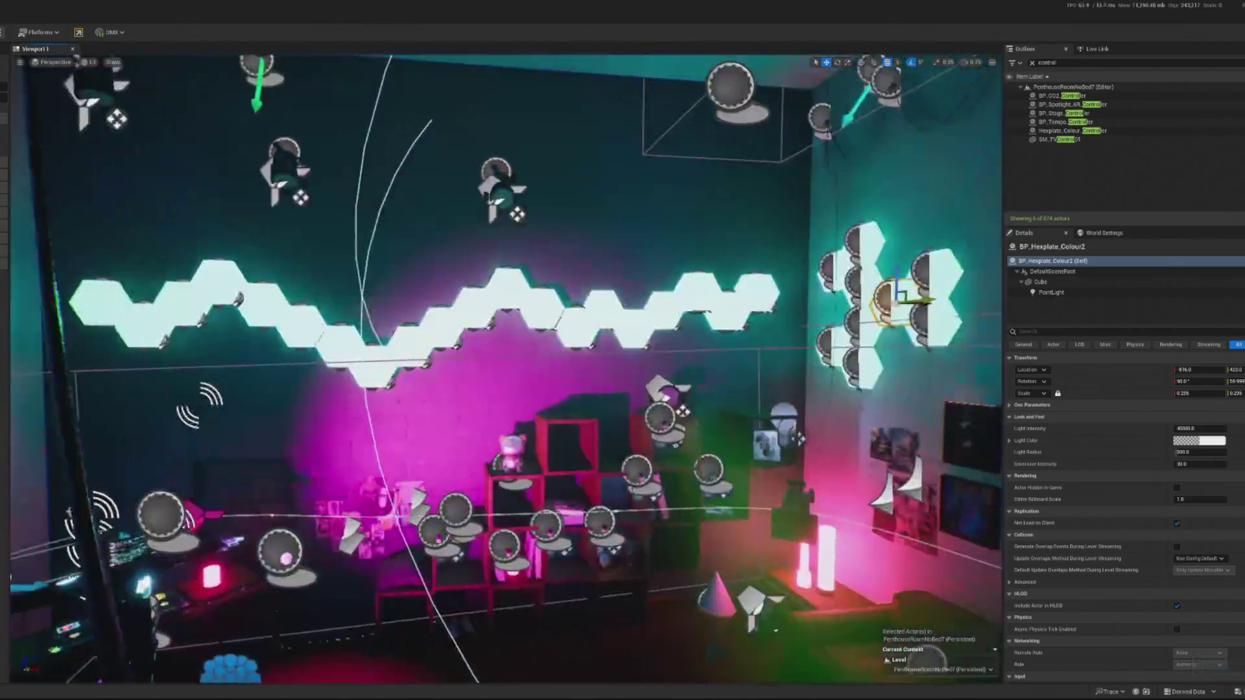
{"action": "left_click", "coordinate": [297, 446]}
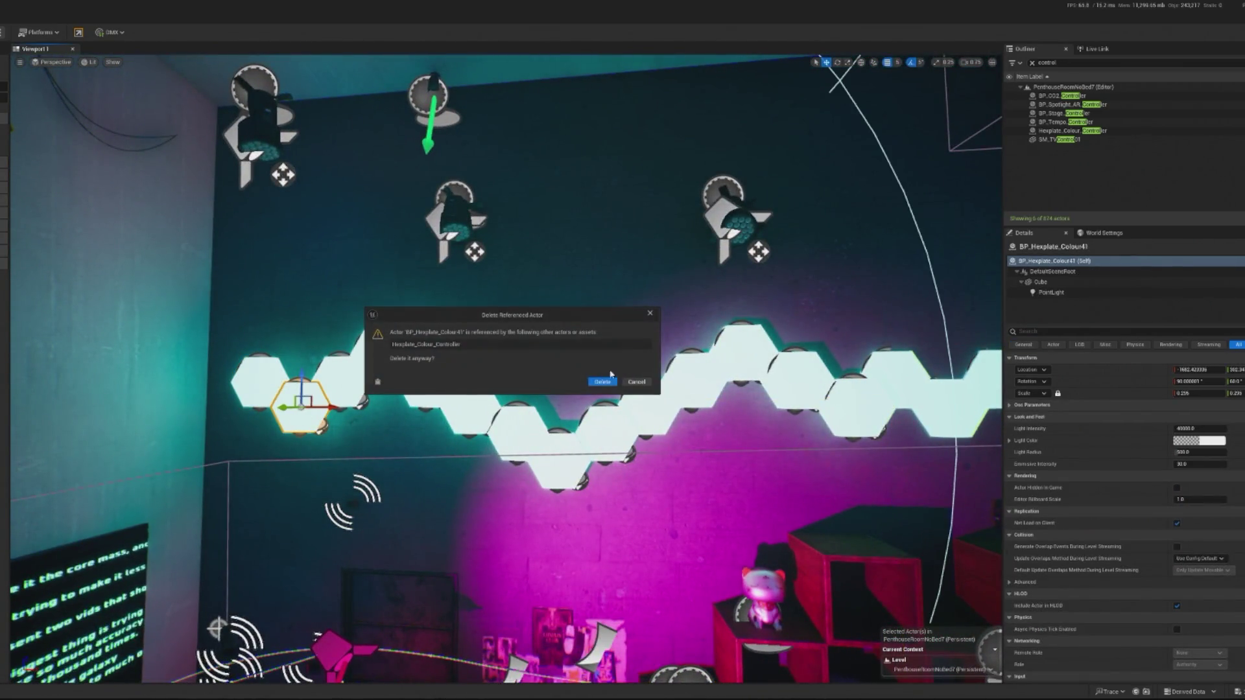
{"action": "left_click", "coordinate": [603, 383]}
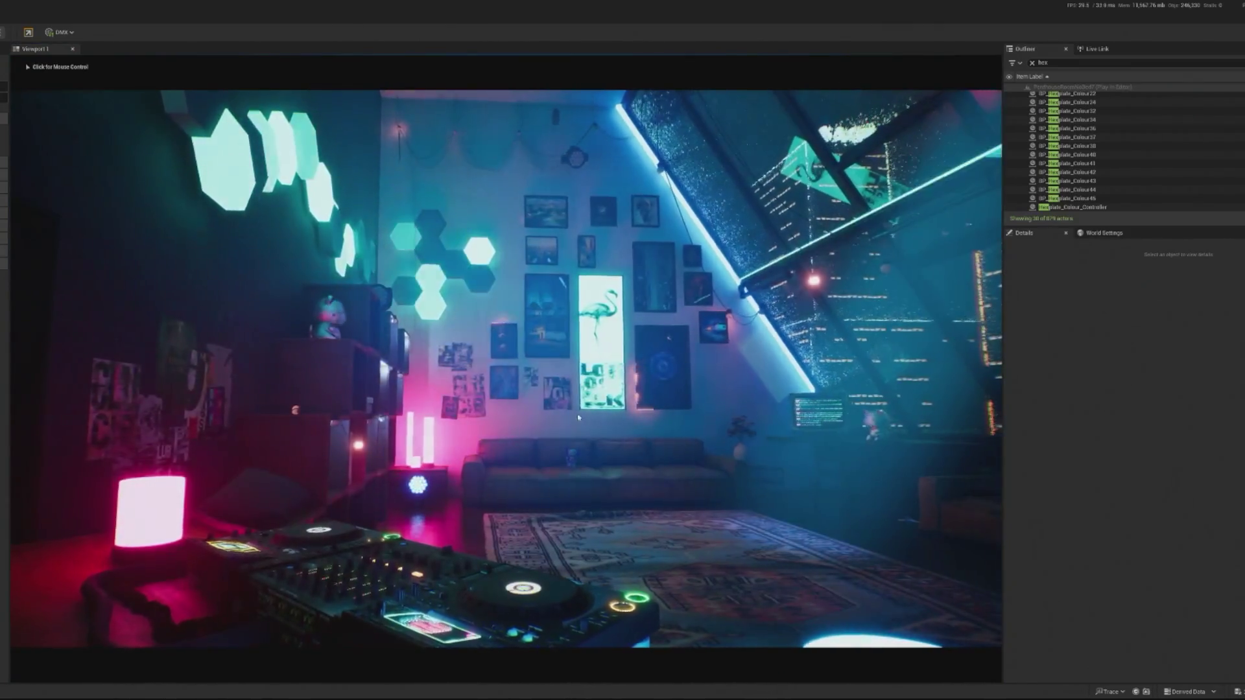
Step: Run Play in Editor to look around, stop it with Esc, and restart with Alt+P
{"action": "left_click", "coordinate": [579, 418]}
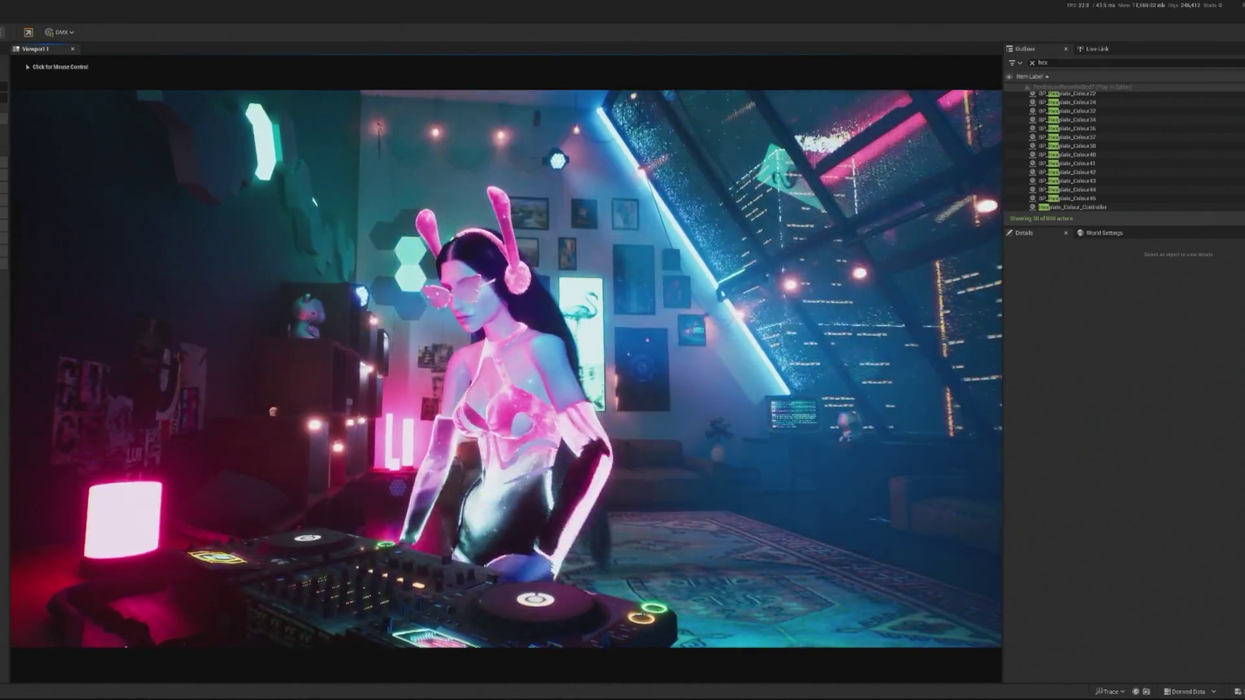
{"action": "key", "text": "shift+F1"}
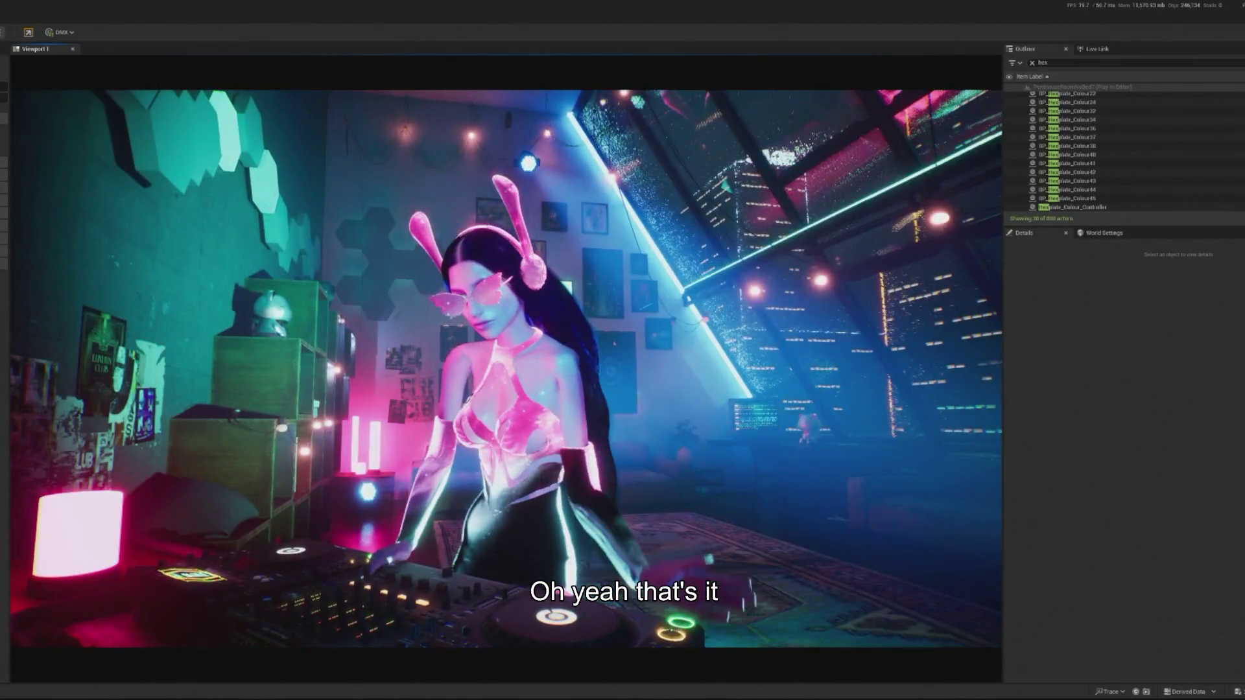
{"action": "key", "text": "Escape"}
{"action": "key", "text": "alt+p"}
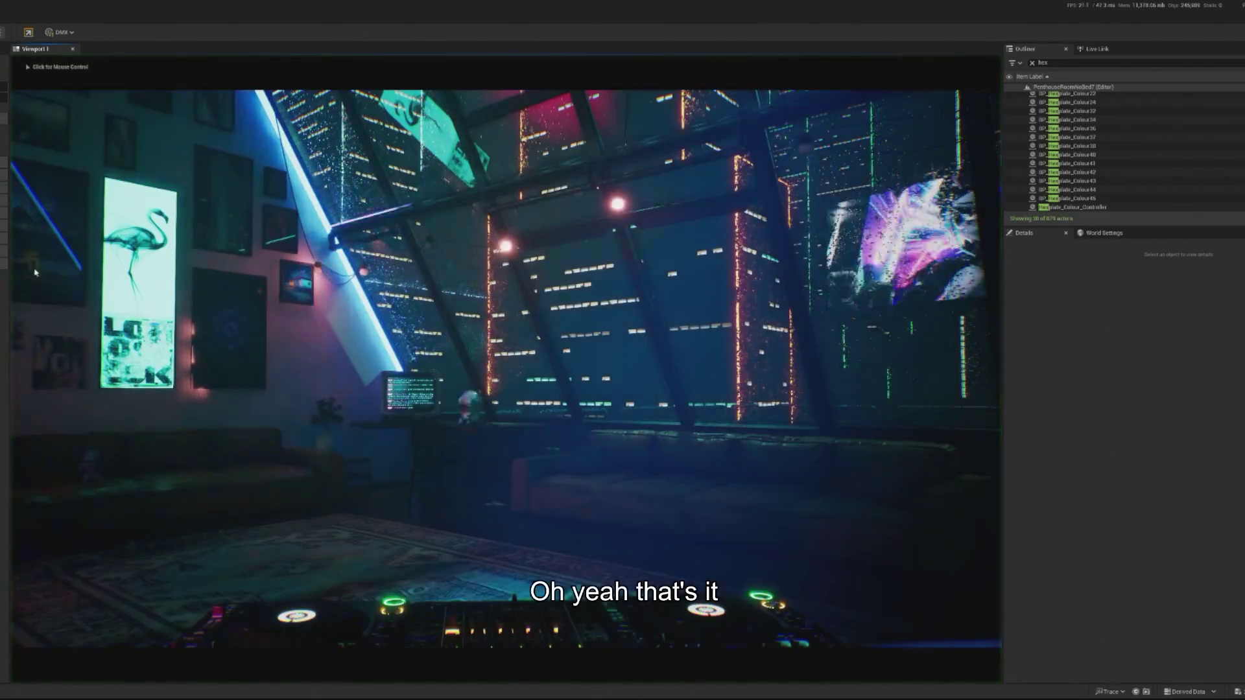
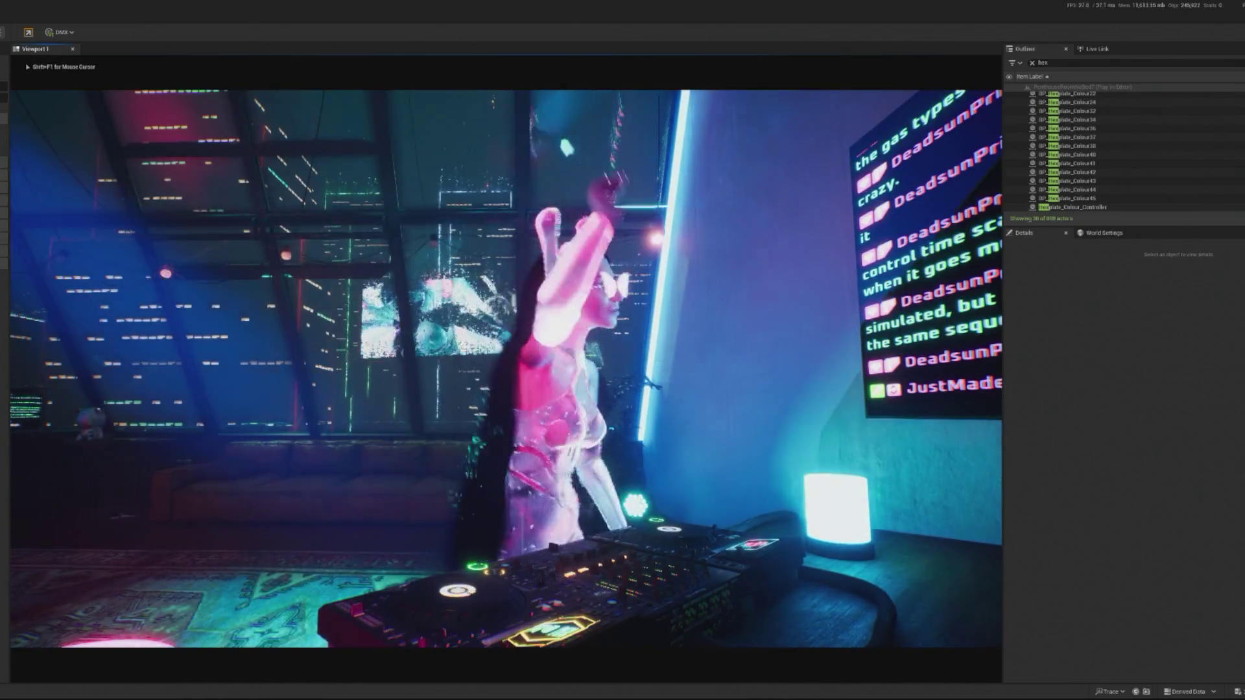
Step: Release the mouse from the DJ scene preview and bring up actions on the wall behind the hex panels
{"action": "key", "text": "shift+F1"}
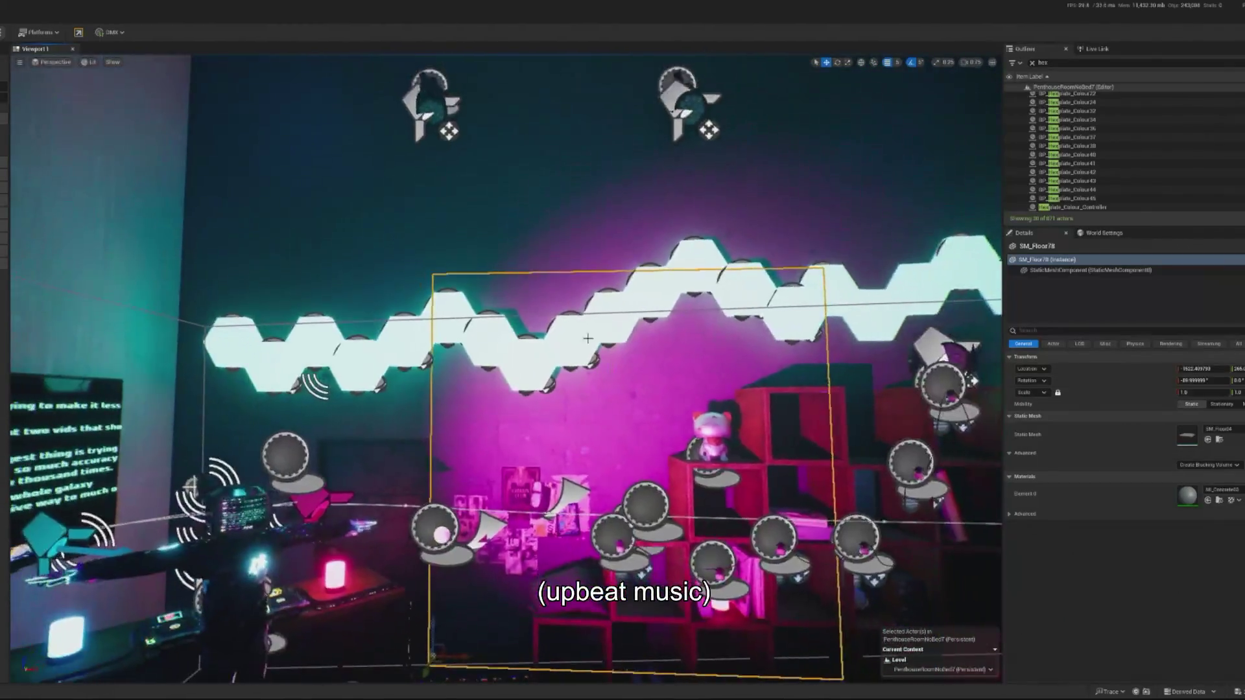
{"action": "right_click", "coordinate": [727, 355]}
Step: Shift the lower hex plate Colour40 left along the wall
{"action": "left_click", "coordinate": [520, 359]}
{"action": "left_click", "coordinate": [522, 361]}
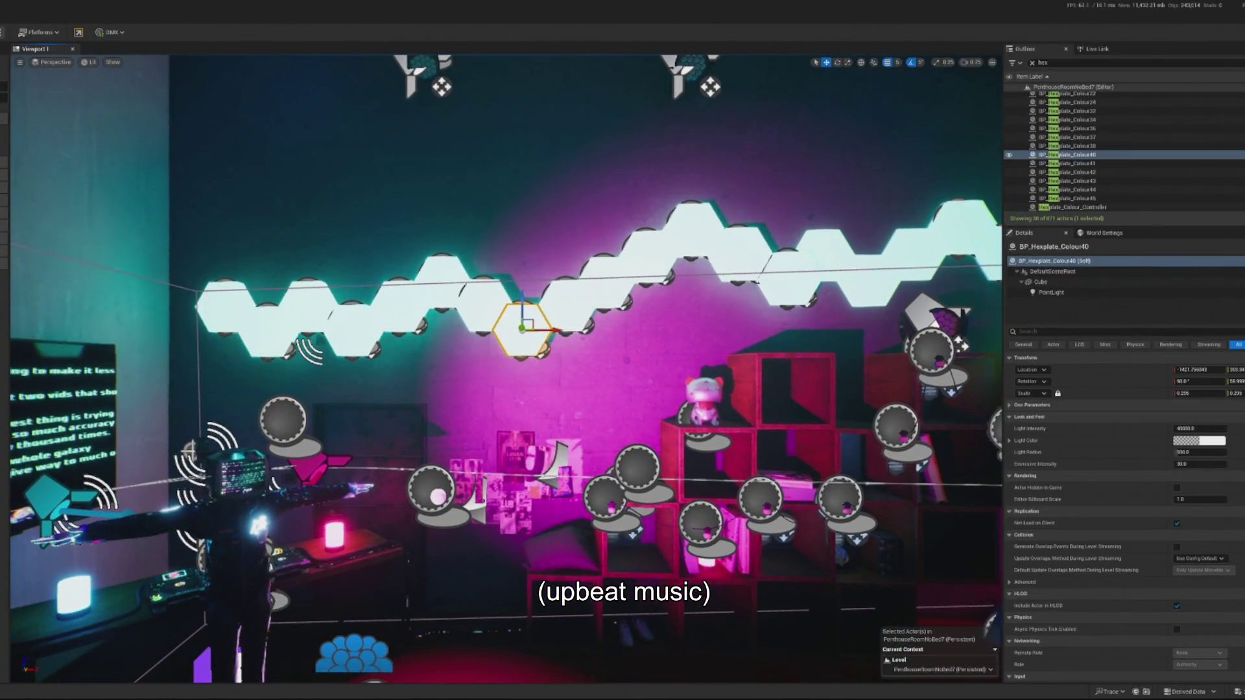
{"action": "left_click", "coordinate": [221, 308]}
{"action": "left_click", "coordinate": [279, 325], "text": "ctrl"}
{"action": "left_click", "coordinate": [311, 324], "text": "ctrl"}
{"action": "left_click", "coordinate": [354, 316], "text": "ctrl"}
{"action": "left_click", "coordinate": [396, 315], "text": "ctrl"}
{"action": "left_click", "coordinate": [441, 286], "text": "ctrl"}
{"action": "left_click", "coordinate": [493, 311], "text": "ctrl"}
{"action": "left_click", "coordinate": [512, 321], "text": "ctrl"}
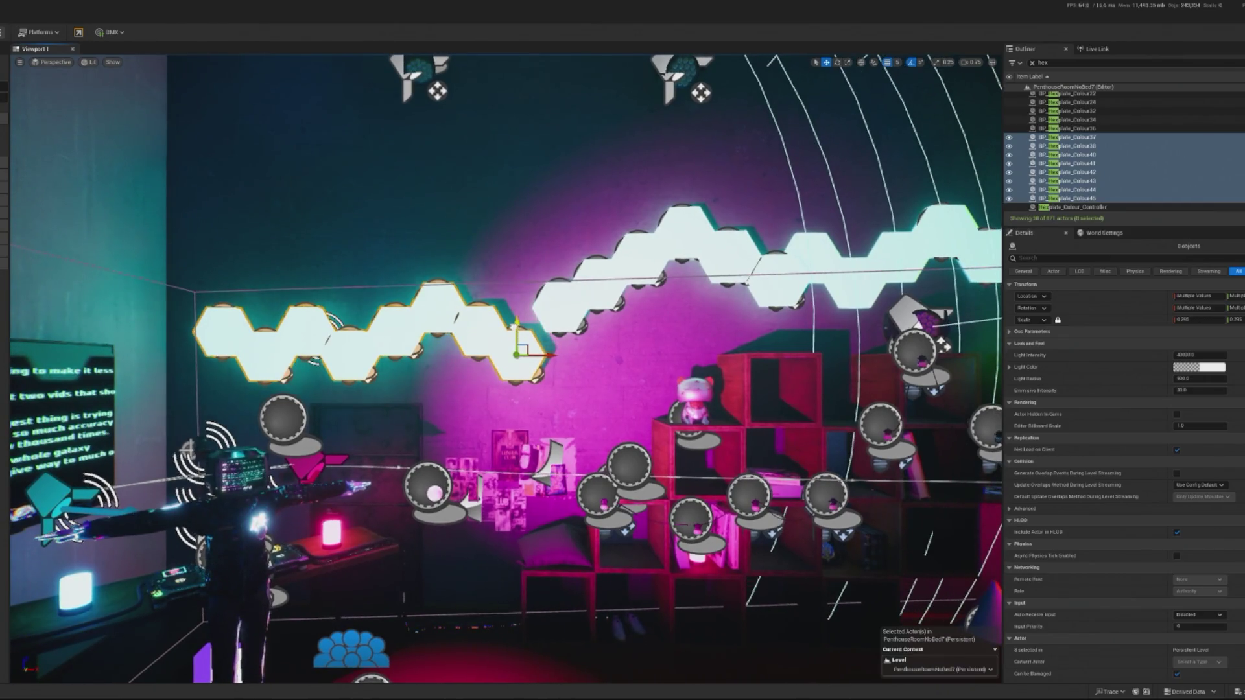
{"action": "left_click", "coordinate": [516, 338]}
{"action": "mouse_move", "coordinate": [548, 355]}
{"action": "left_mouse_down"}
{"action": "mouse_move", "coordinate": [465, 355]}
{"action": "mouse_move", "coordinate": [545, 362]}
{"action": "left_mouse_up"}
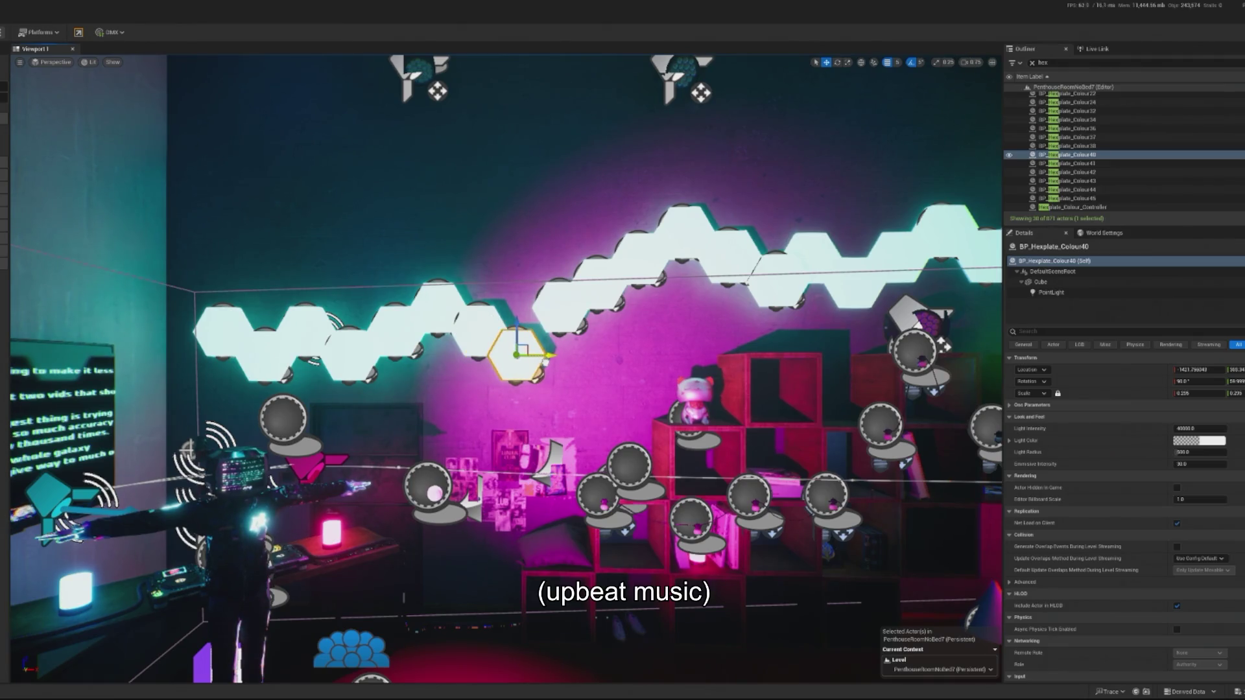
Step: Select hex plate Colour32 and the group of upper plates, framing them in view
{"action": "left_click", "coordinate": [578, 315]}
{"action": "left_click", "coordinate": [593, 269]}
{"action": "left_click", "coordinate": [662, 240], "text": "ctrl"}
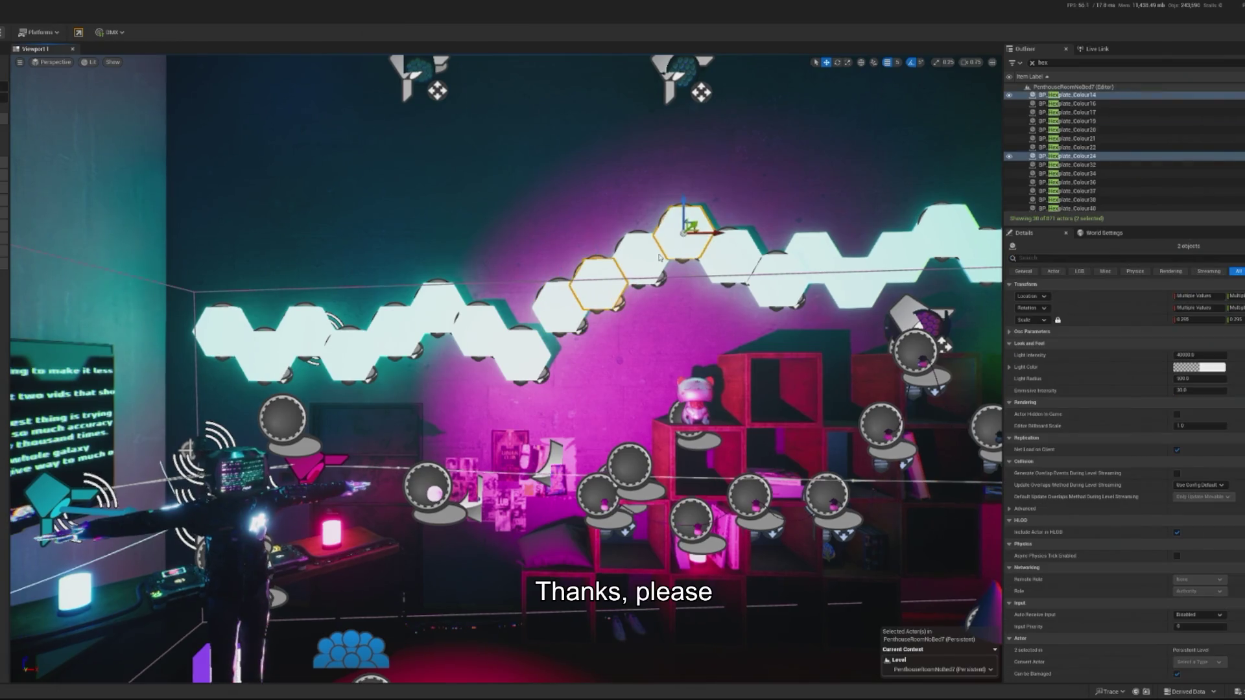
{"action": "left_click", "coordinate": [694, 263], "text": "ctrl"}
{"action": "key", "text": "f"}
Step: Add the plates further right through Colour20 and Colour22, then delete all eleven selected plates
{"action": "left_click", "coordinate": [682, 318], "text": "ctrl"}
{"action": "left_click", "coordinate": [693, 288], "text": "ctrl"}
{"action": "left_click", "coordinate": [740, 325], "text": "ctrl"}
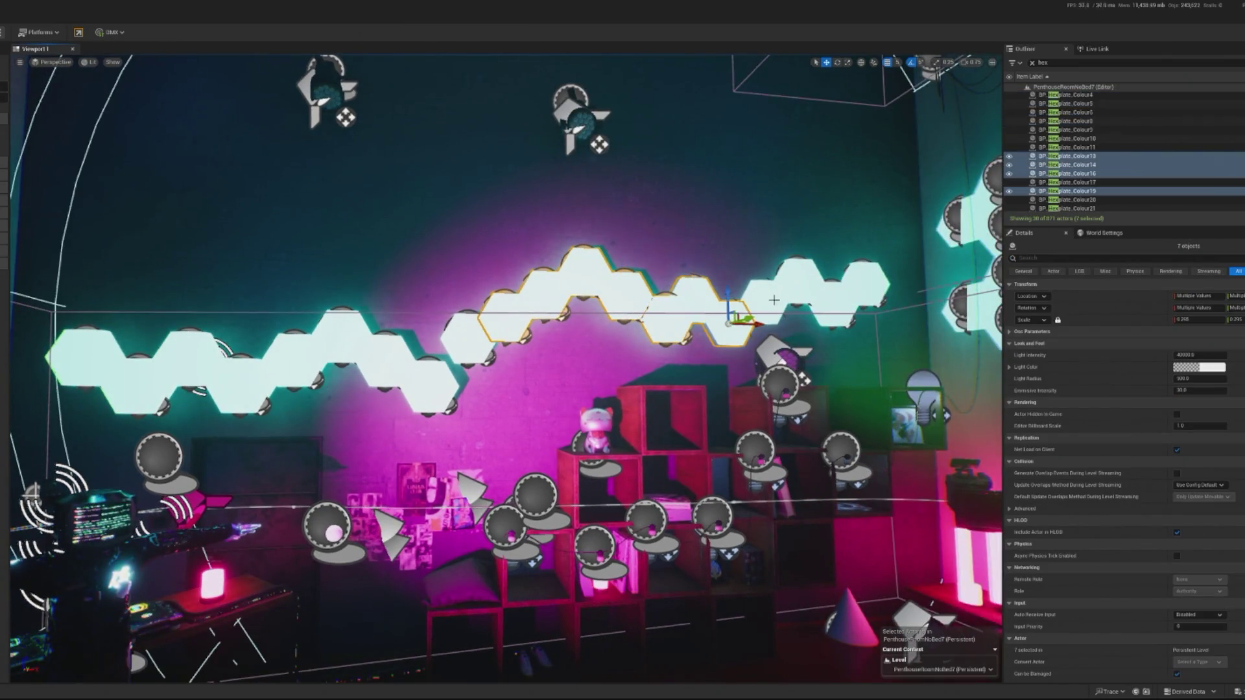
{"action": "left_click", "coordinate": [766, 301], "text": "ctrl"}
{"action": "left_click", "coordinate": [801, 282], "text": "ctrl"}
{"action": "left_click", "coordinate": [833, 305], "text": "ctrl"}
{"action": "left_click", "coordinate": [863, 282], "text": "ctrl"}
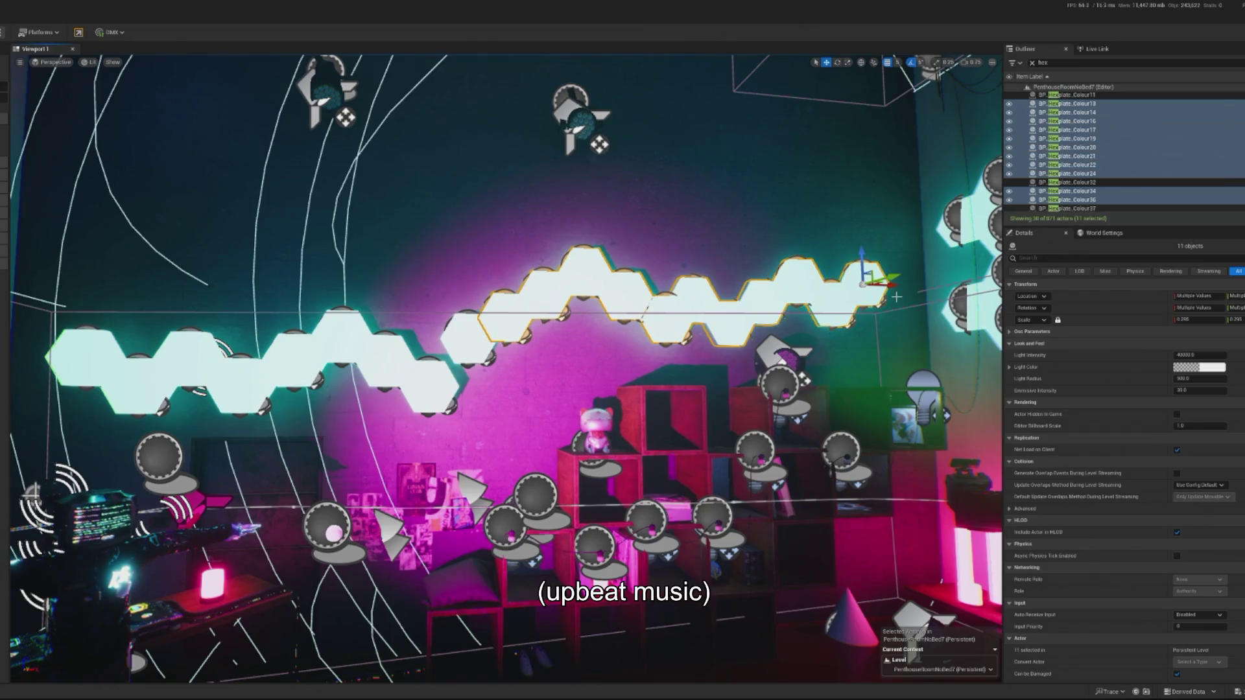
{"action": "key", "text": "Delete"}
{"action": "left_click", "coordinate": [588, 382]}
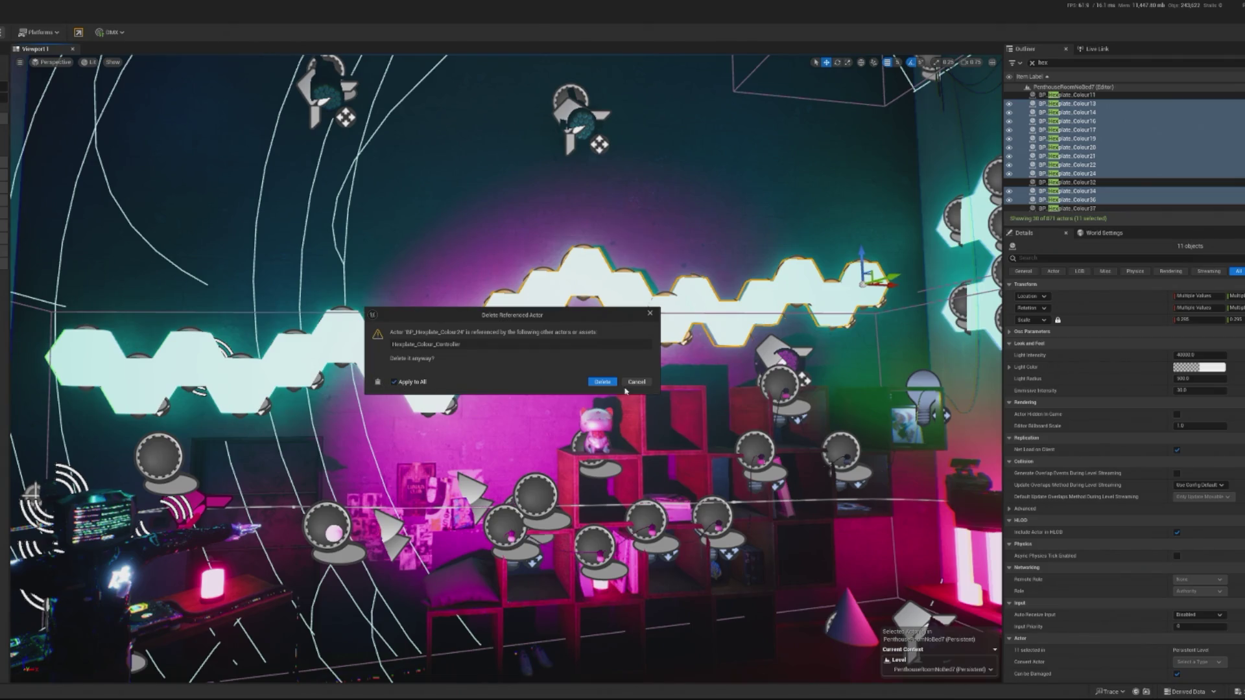
Step: Confirm deleting the remaining plates, then move hex plate Colour32 down and slightly left
{"action": "left_click", "coordinate": [602, 382]}
{"action": "left_click", "coordinate": [463, 326]}
{"action": "mouse_move", "coordinate": [469, 337]}
{"action": "left_mouse_down"}
{"action": "mouse_move", "coordinate": [470, 411]}
{"action": "mouse_move", "coordinate": [511, 348]}
{"action": "mouse_move", "coordinate": [545, 324]}
{"action": "mouse_move", "coordinate": [513, 310]}
{"action": "left_mouse_up"}
{"action": "key", "text": "f"}
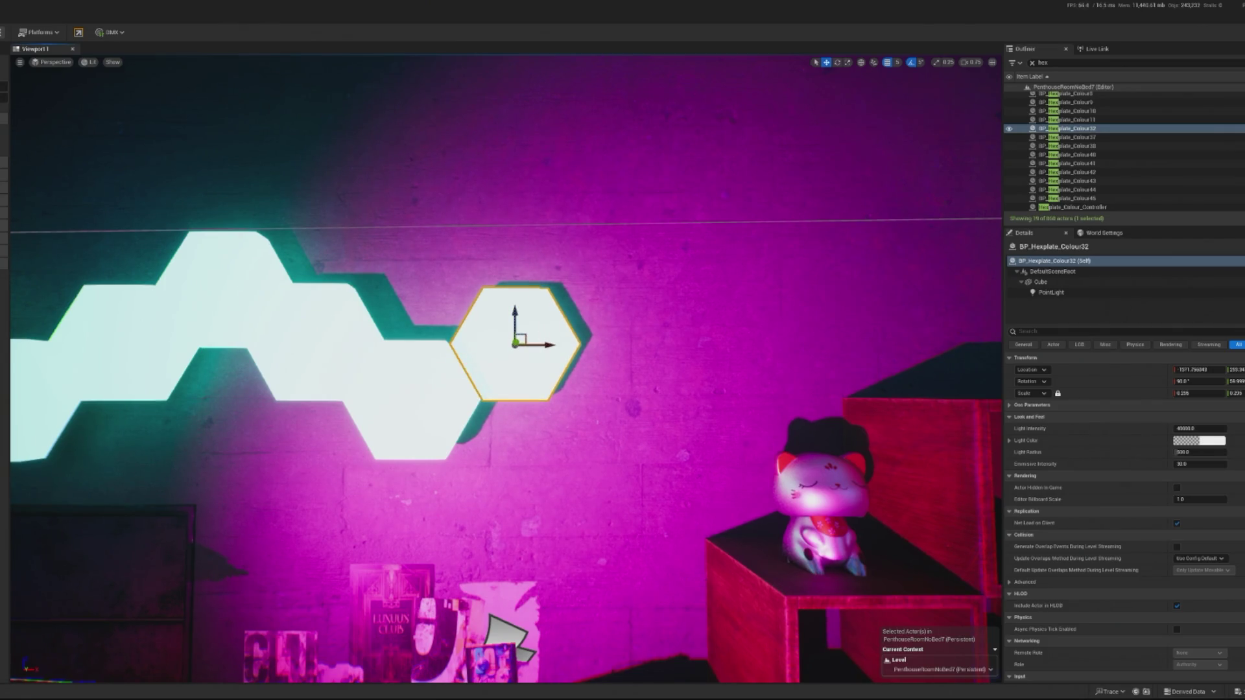
{"action": "mouse_move", "coordinate": [553, 344]}
{"action": "left_mouse_down"}
{"action": "mouse_move", "coordinate": [542, 342]}
{"action": "mouse_move", "coordinate": [617, 344]}
{"action": "left_mouse_up"}
Step: Duplicate the plate and snap the copies Colour33 and Colour34 down beside the cat figurine
{"action": "key", "text": "ctrl+z"}
{"action": "mouse_move", "coordinate": [536, 343]}
{"action": "left_mouse_down"}
{"action": "mouse_move", "coordinate": [659, 348]}
{"action": "mouse_move", "coordinate": [621, 360]}
{"action": "mouse_move", "coordinate": [642, 408]}
{"action": "mouse_move", "coordinate": [750, 409]}
{"action": "left_mouse_up"}
{"action": "key", "text": "a"}
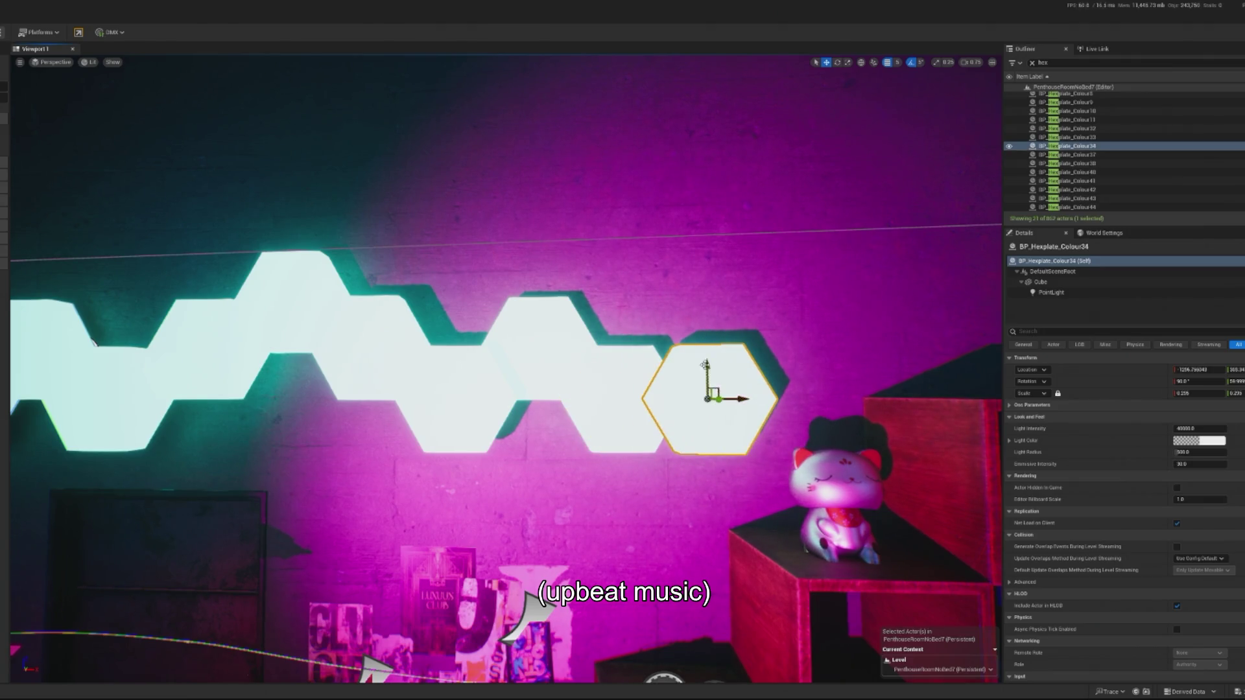
{"action": "mouse_move", "coordinate": [705, 365]}
{"action": "left_mouse_down"}
{"action": "mouse_move", "coordinate": [710, 418]}
{"action": "mouse_move", "coordinate": [740, 418]}
{"action": "left_mouse_up"}
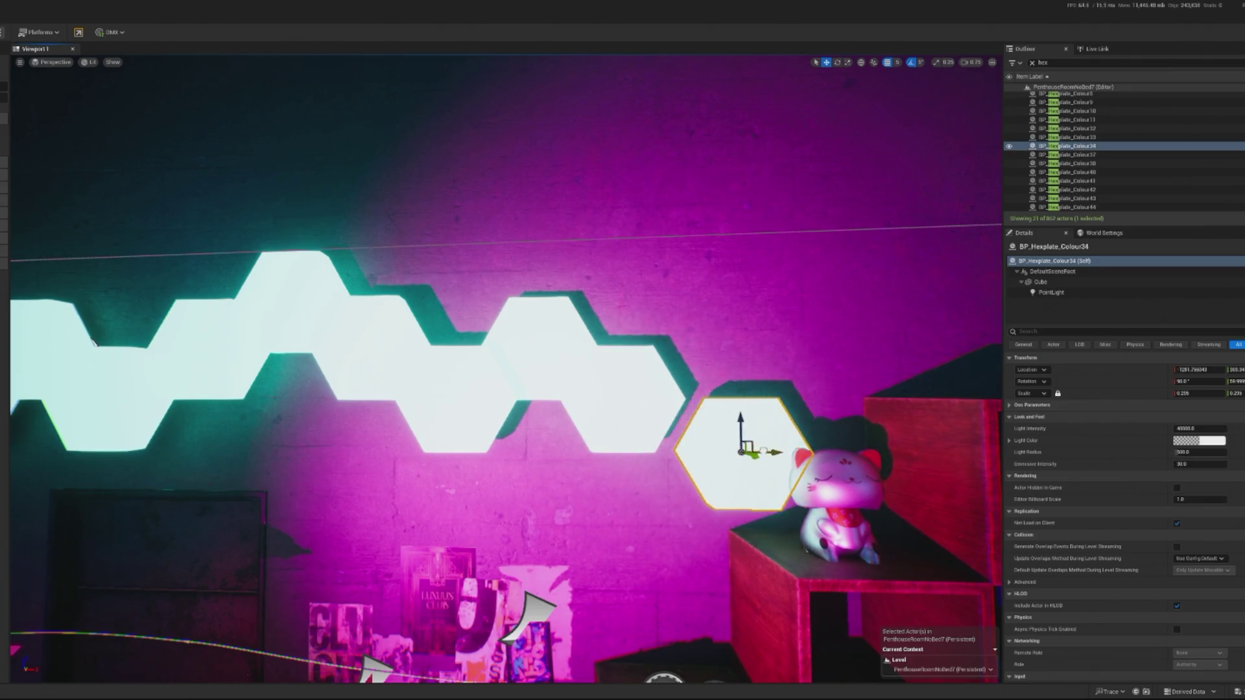
{"action": "scroll", "coordinate": [506, 370], "scroll_direction": "down", "scroll_amount": 5}
Step: Raise end plate Colour34, then duplicate it and lower the copy into the zigzag
{"action": "left_click", "coordinate": [807, 334]}
{"action": "key", "text": "f"}
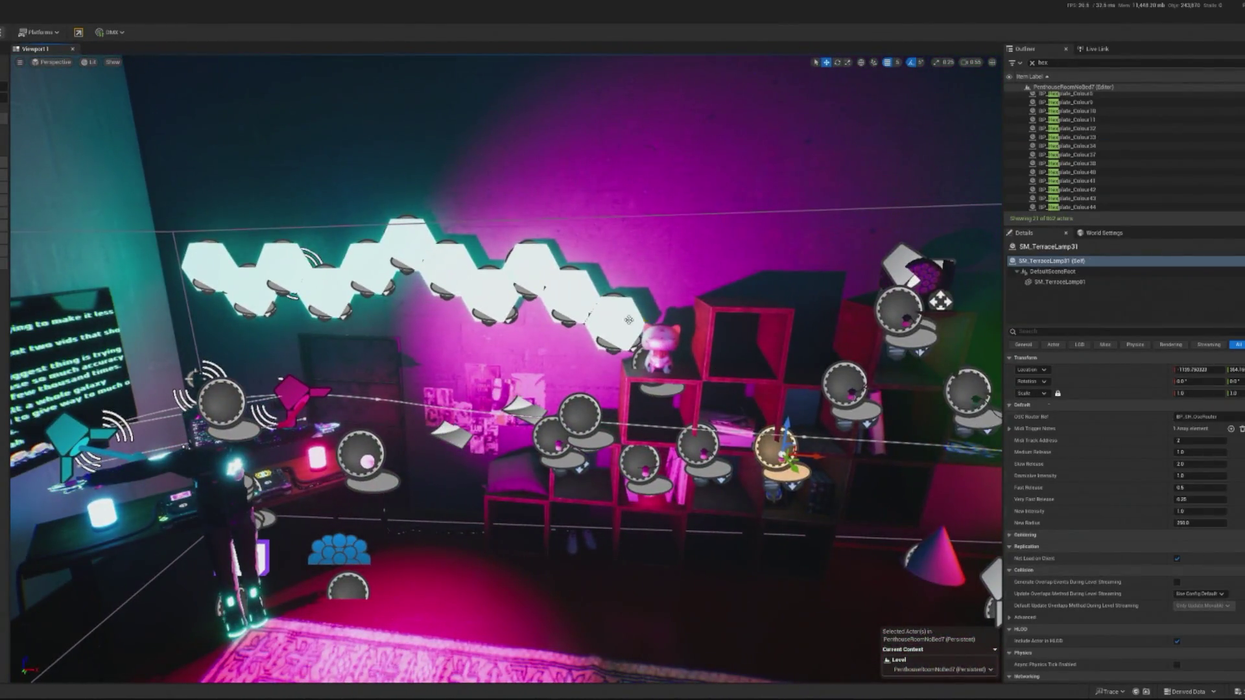
{"action": "left_click", "coordinate": [629, 320]}
{"action": "mouse_move", "coordinate": [616, 305]}
{"action": "left_mouse_down"}
{"action": "mouse_move", "coordinate": [619, 266]}
{"action": "mouse_move", "coordinate": [638, 246]}
{"action": "left_mouse_up"}
{"action": "key", "text": "ctrl+d"}
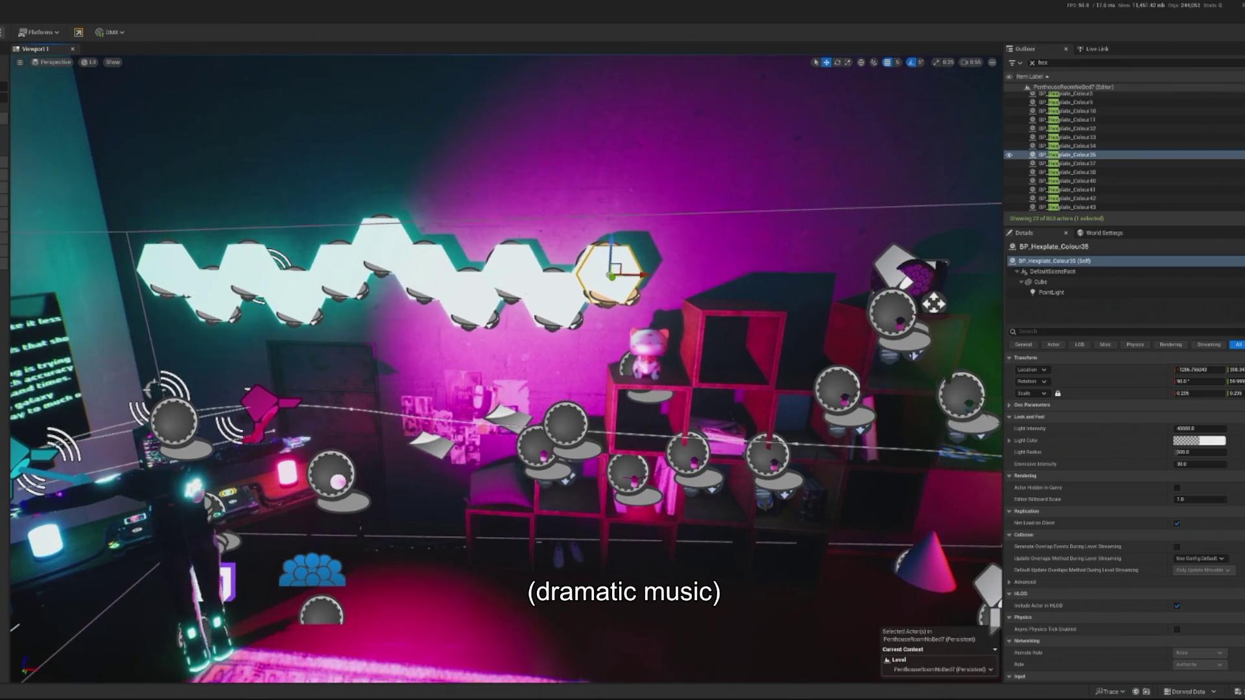
{"action": "mouse_move", "coordinate": [613, 275]}
{"action": "left_mouse_down"}
{"action": "mouse_move", "coordinate": [621, 227]}
{"action": "mouse_move", "coordinate": [720, 230]}
{"action": "mouse_move", "coordinate": [686, 230]}
{"action": "left_mouse_up"}
{"action": "key", "text": "Right"}
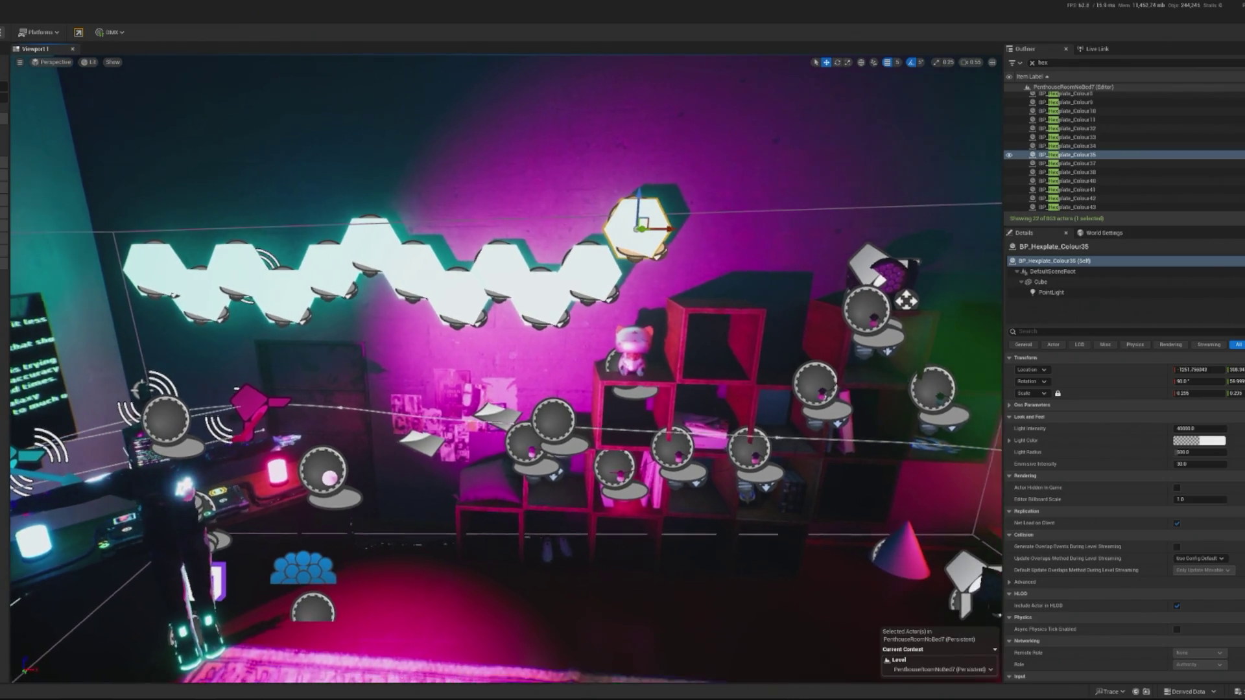
{"action": "left_click_drag", "start_coordinate": [616, 196], "coordinate": [644, 248]}
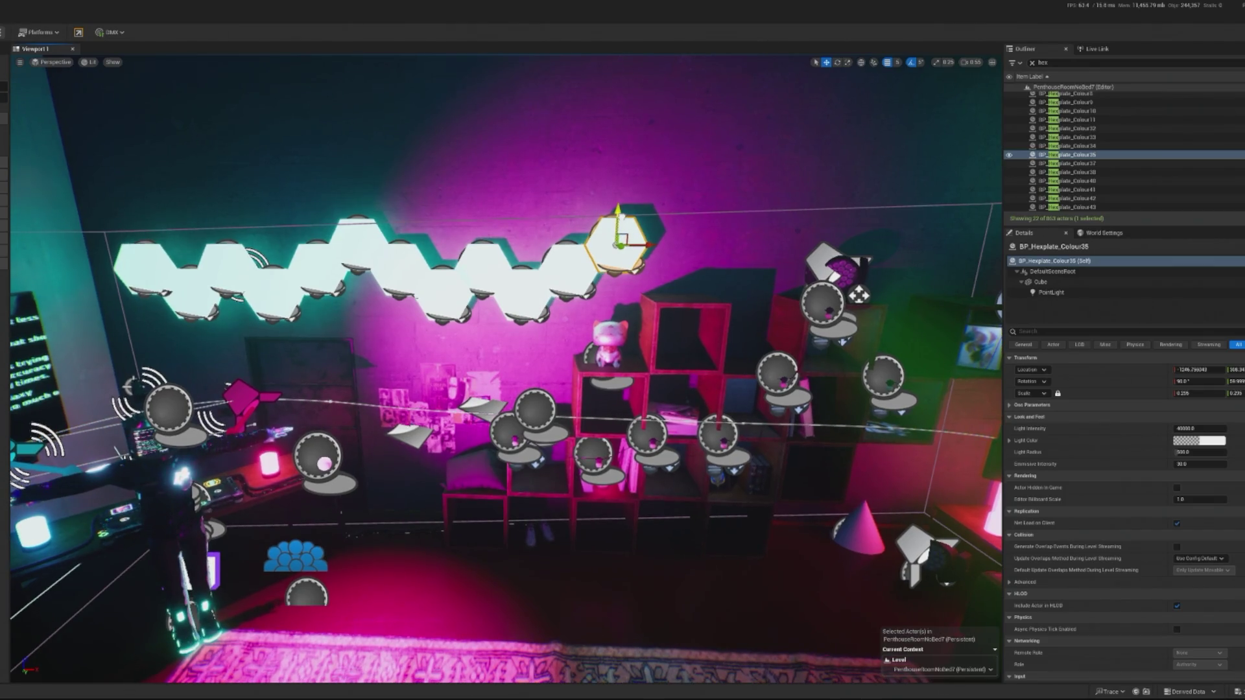
Step: Try raising the top-right plate Colour36 higher on the wall, then undo the move
{"action": "left_click", "coordinate": [691, 314]}
{"action": "scroll", "coordinate": [690, 314], "scroll_direction": "up", "scroll_amount": 5}
{"action": "scroll", "coordinate": [690, 314], "scroll_direction": "down", "scroll_amount": 8}
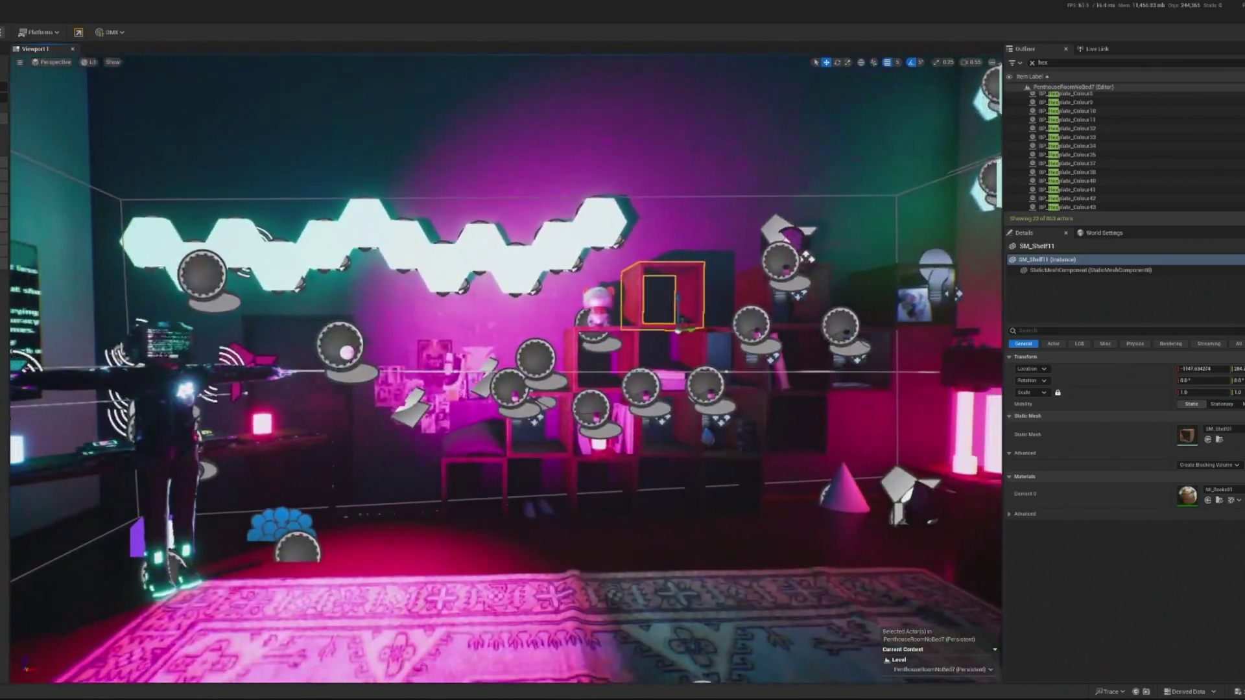
{"action": "left_click", "coordinate": [616, 237]}
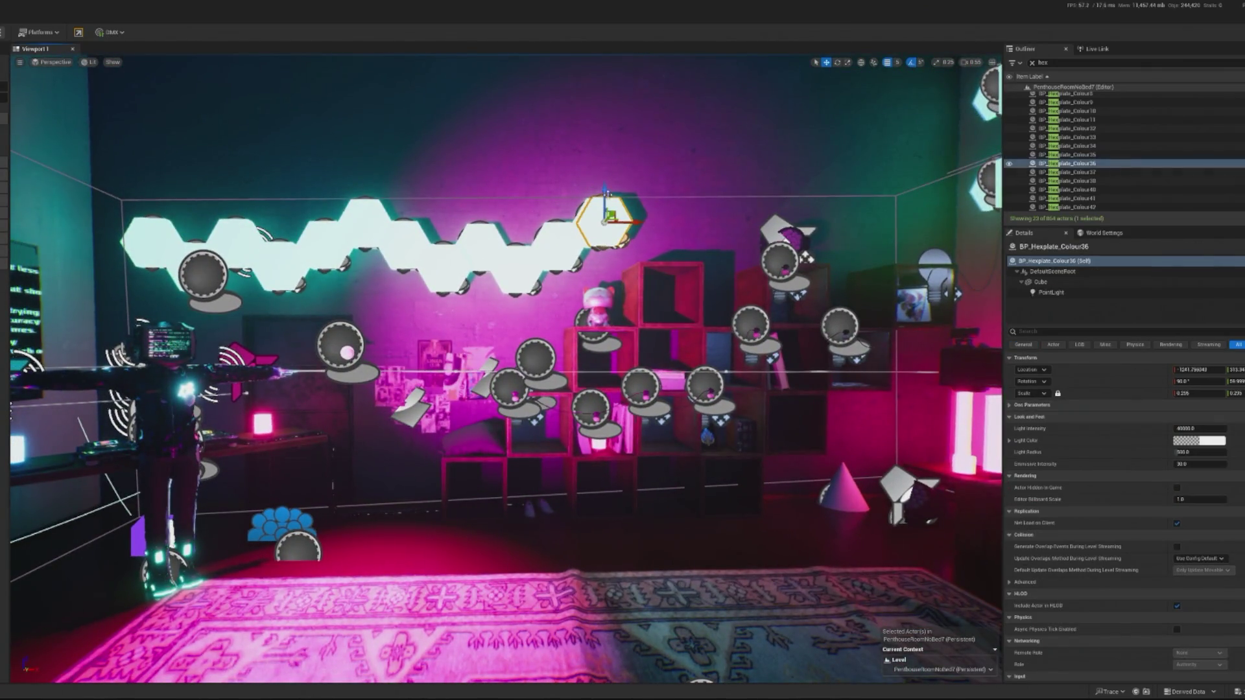
{"action": "left_click", "coordinate": [600, 187]}
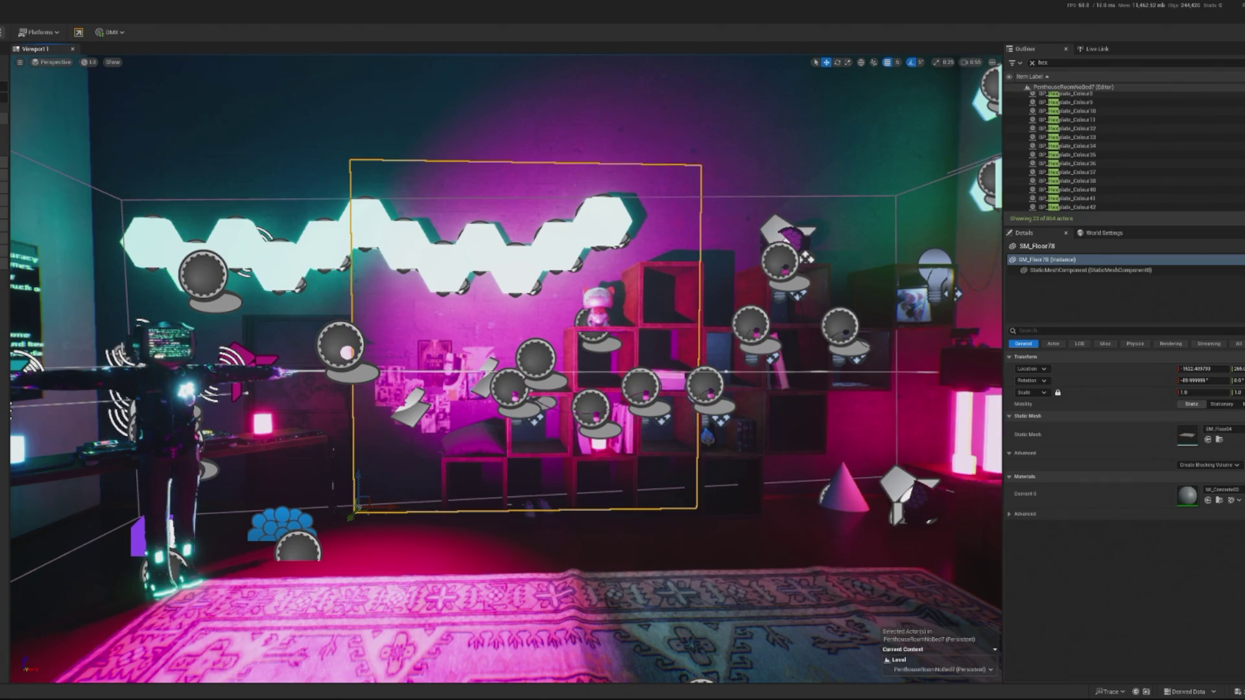
{"action": "left_click", "coordinate": [600, 214]}
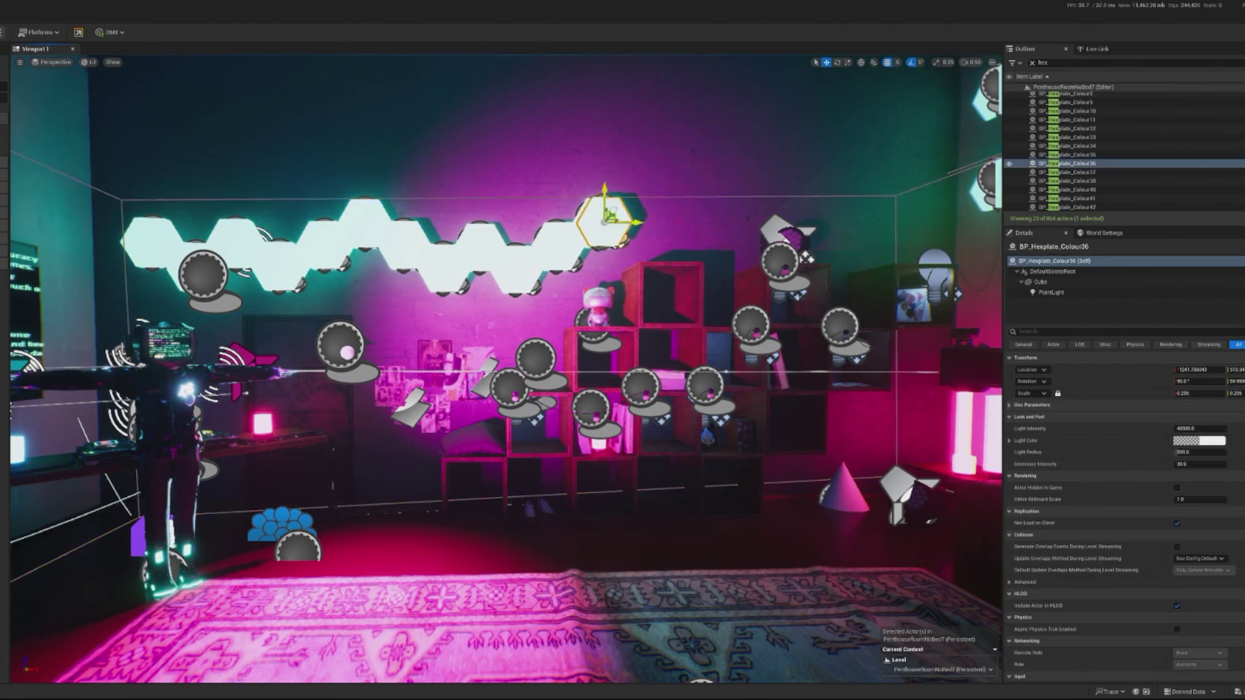
{"action": "key", "text": "f"}
{"action": "mouse_move", "coordinate": [541, 184]}
{"action": "left_mouse_down"}
{"action": "mouse_move", "coordinate": [528, 161]}
{"action": "mouse_move", "coordinate": [602, 148]}
{"action": "mouse_move", "coordinate": [672, 179]}
{"action": "mouse_move", "coordinate": [631, 198]}
{"action": "mouse_move", "coordinate": [669, 230]}
{"action": "left_mouse_up"}
{"action": "key", "text": "ctrl+z"}
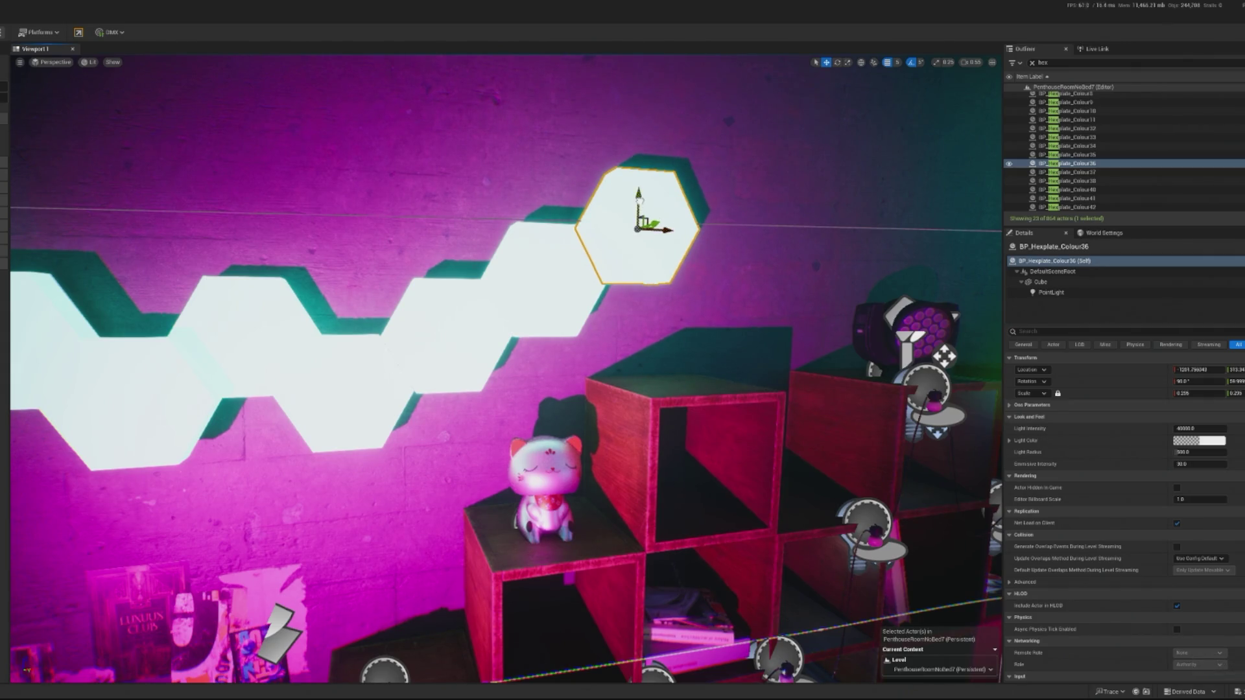
Step: Lower Colour36 back into the chain and select the ceiling spotlight BP_Spotlight_AR7
{"action": "left_click", "coordinate": [698, 298]}
{"action": "scroll", "coordinate": [699, 298], "scroll_direction": "down", "scroll_amount": 5}
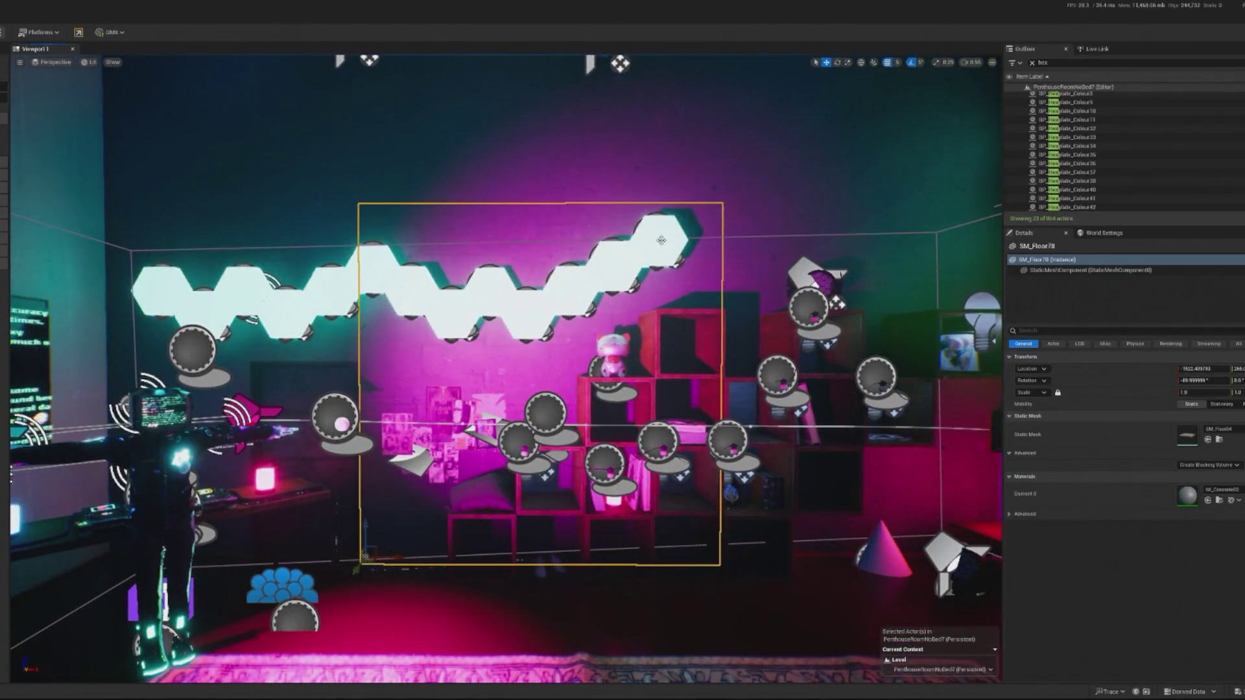
{"action": "left_click", "coordinate": [674, 220]}
{"action": "left_click_drag", "start_coordinate": [683, 207], "coordinate": [682, 256]}
{"action": "left_click", "coordinate": [683, 246]}
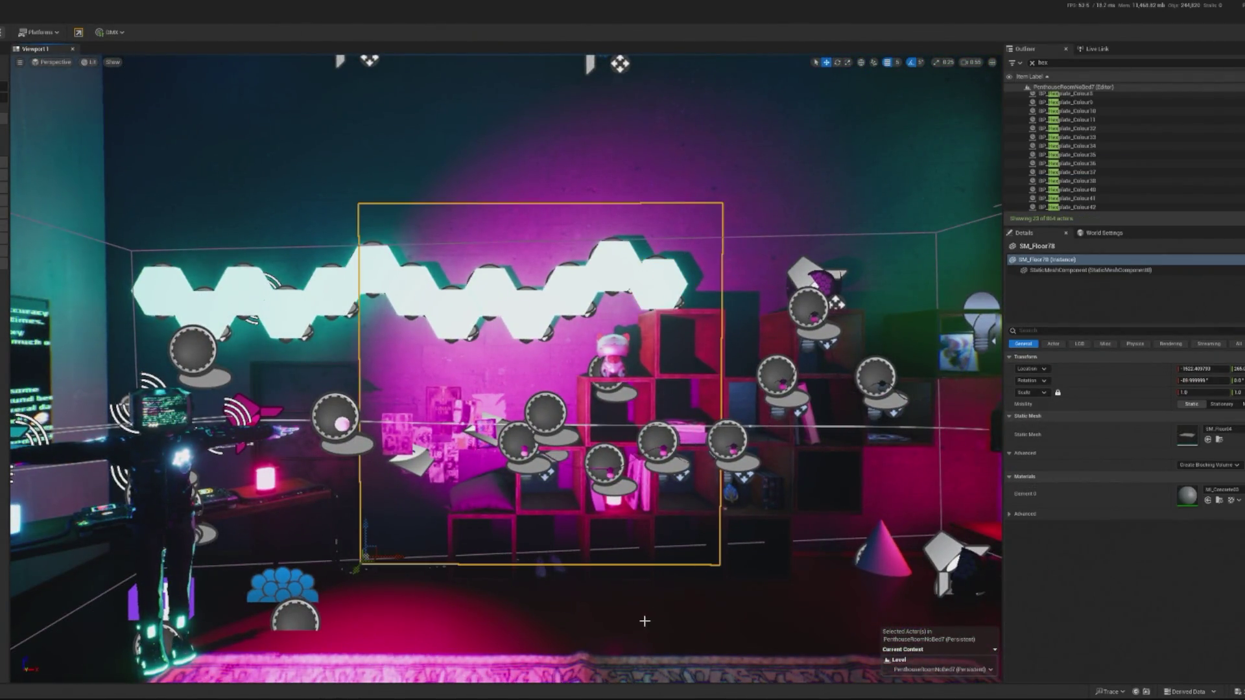
{"action": "scroll", "coordinate": [683, 247], "scroll_direction": "down", "scroll_amount": 3}
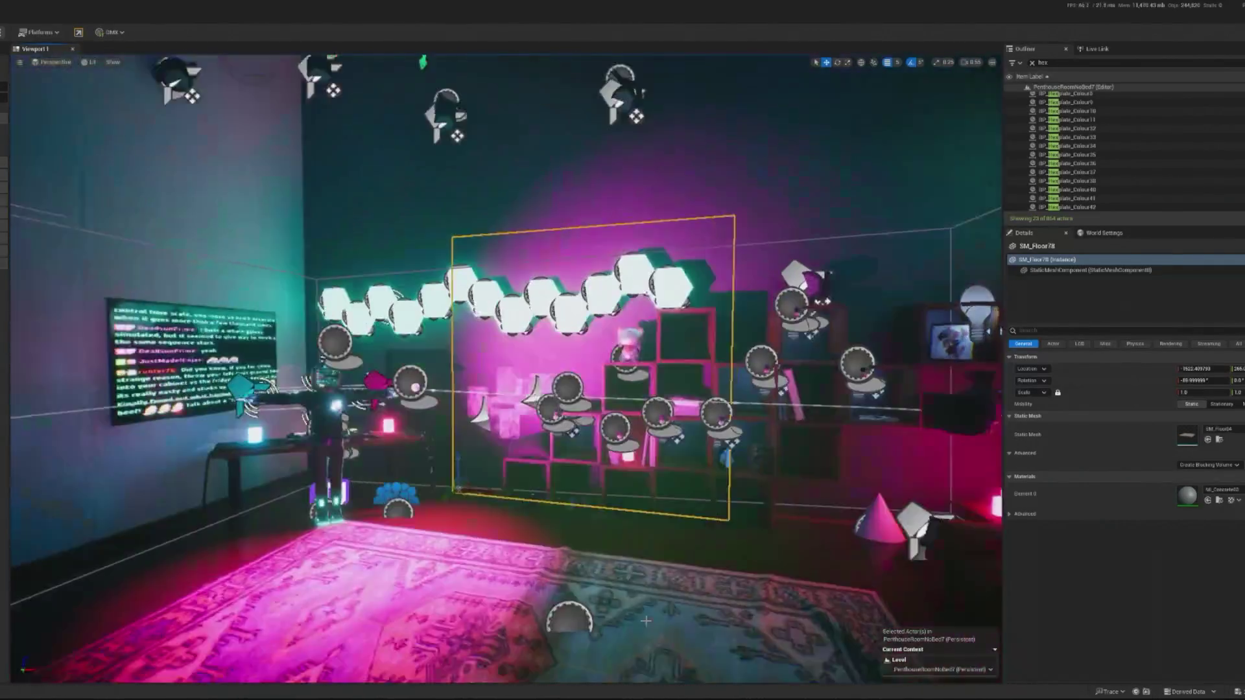
{"action": "left_click", "coordinate": [892, 285]}
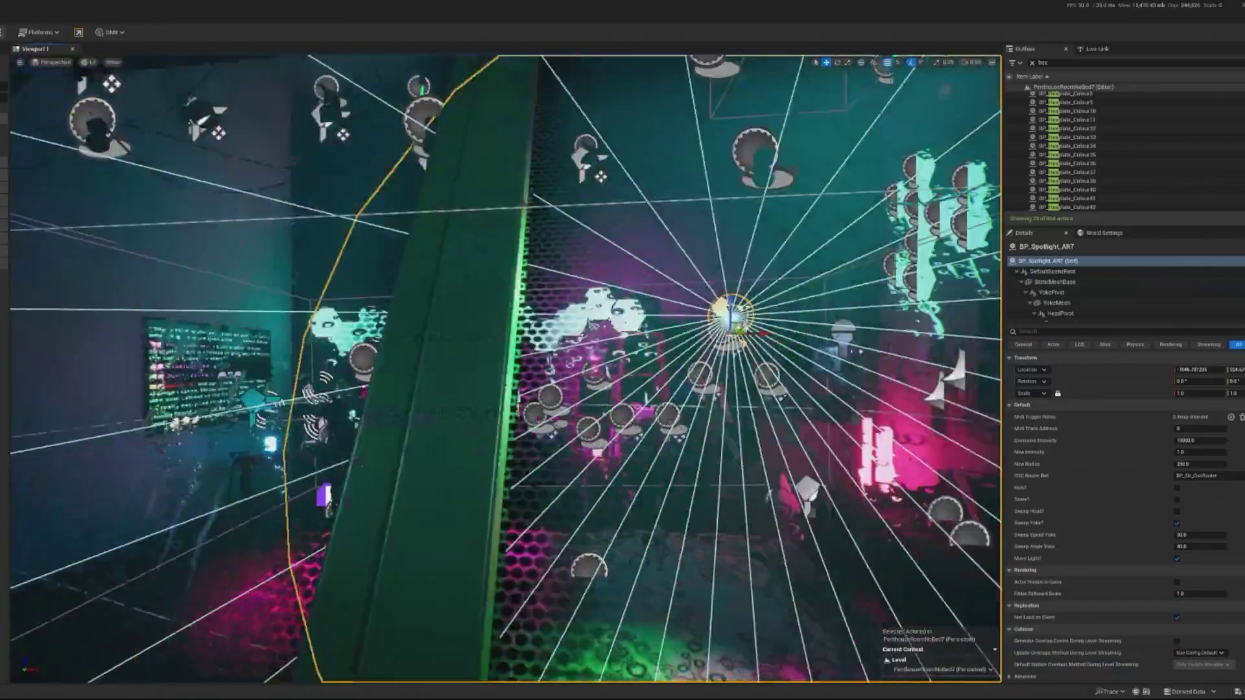
Step: Fly the camera across the room past the spotlight BP_Spotlight_AR7 and back to a hex panel on the wall
{"action": "key", "text": "ctrl+z"}
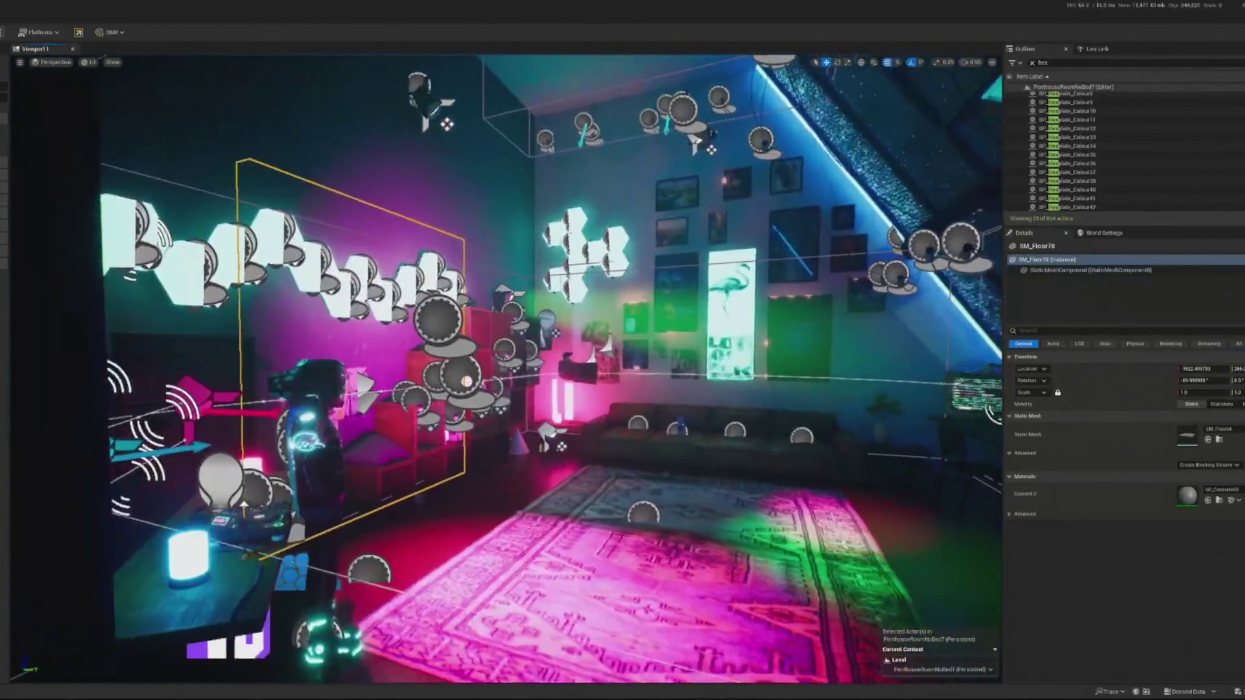
{"action": "key", "text": "f"}
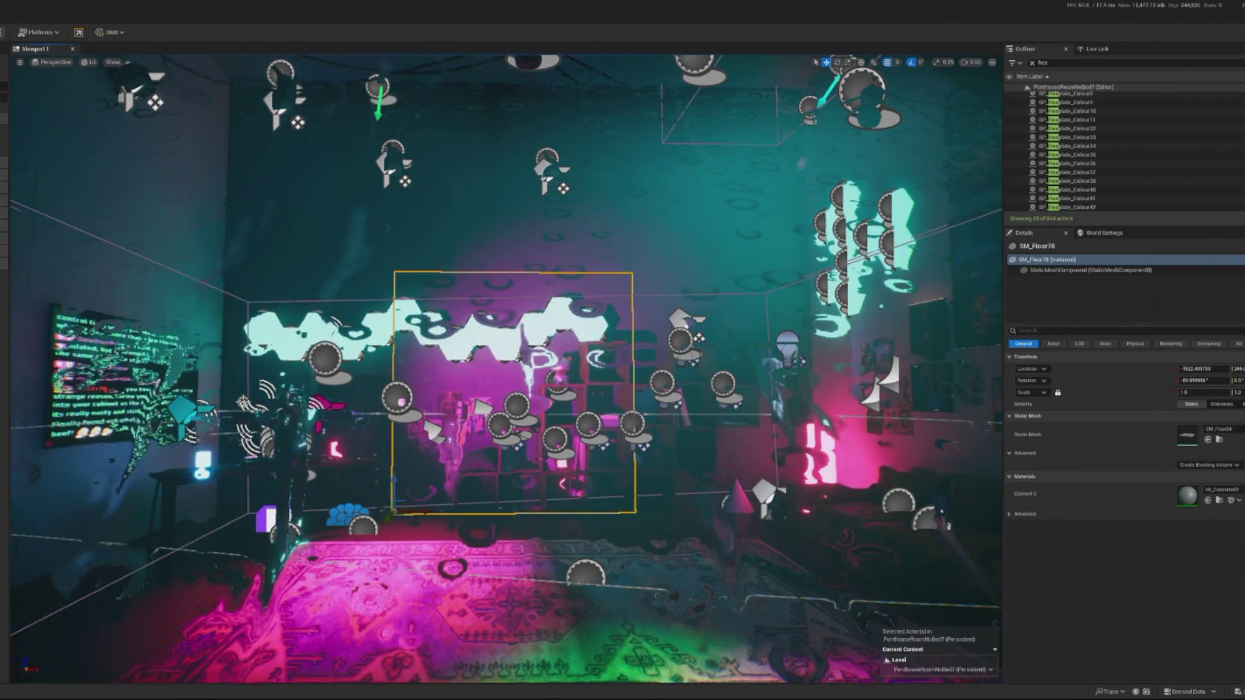
{"action": "key", "text": "f"}
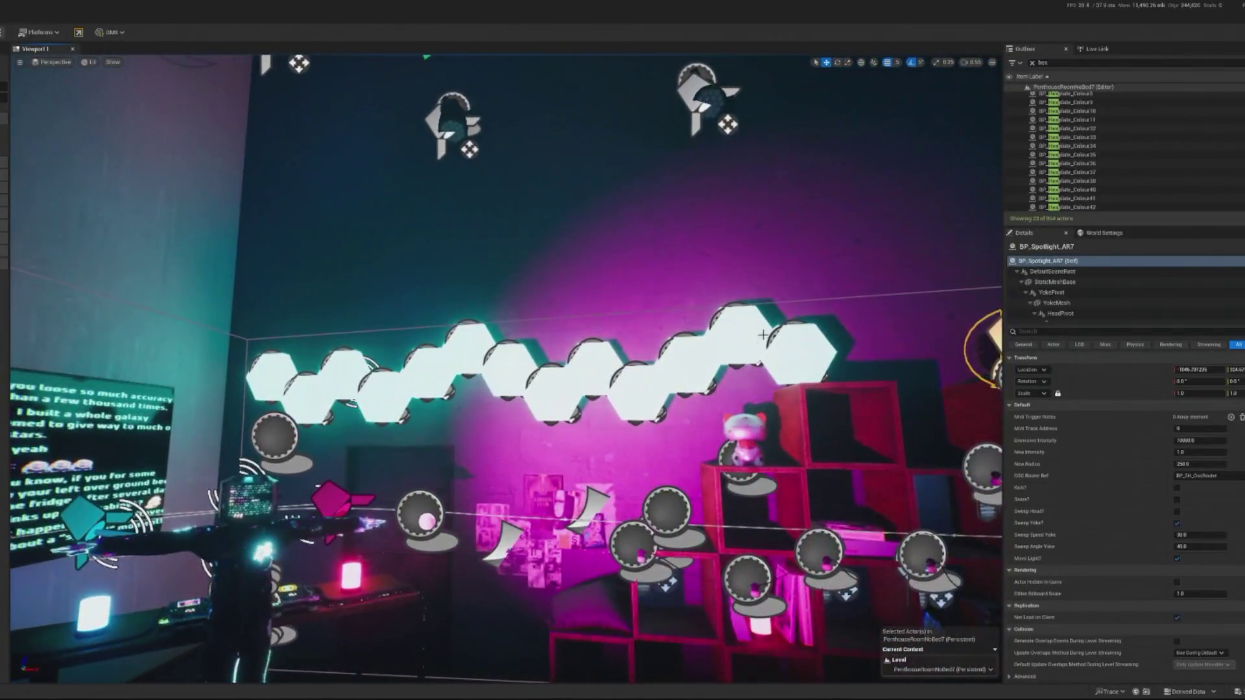
{"action": "left_click", "coordinate": [689, 362]}
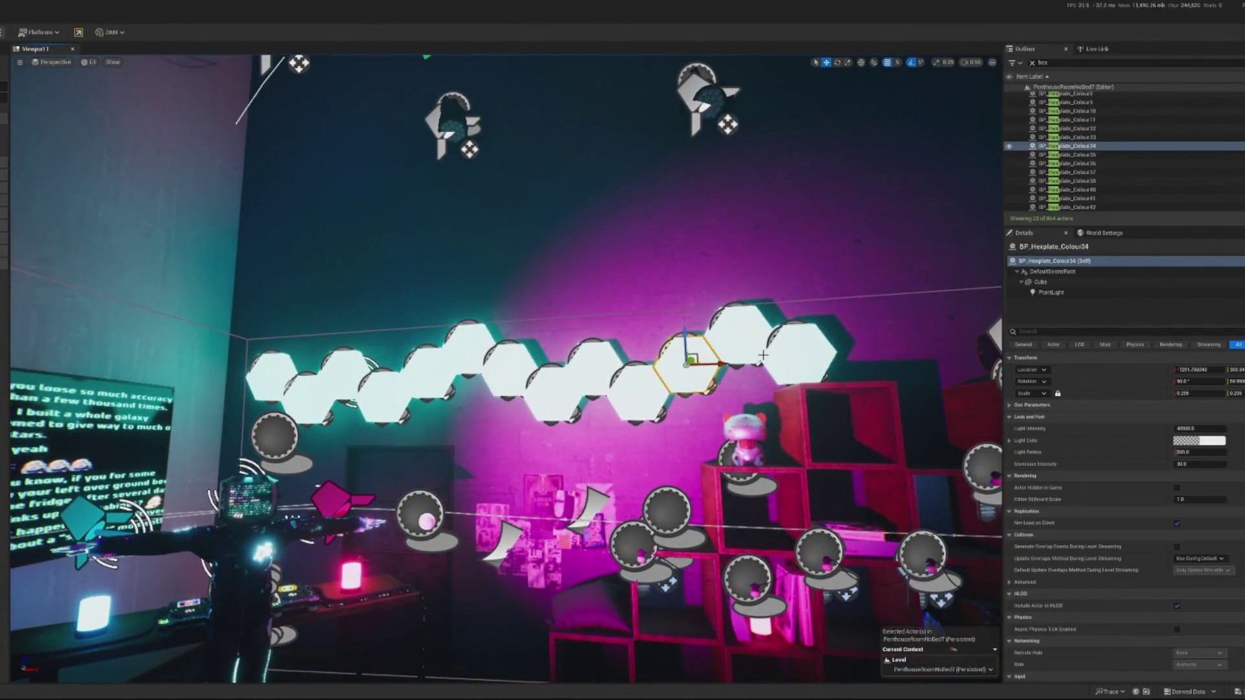
Step: Delete the extra hex panel BP_Hexplate_Colour36, undoing and redoing the last deletion
{"action": "left_click", "coordinate": [742, 344]}
{"action": "key", "text": "Delete"}
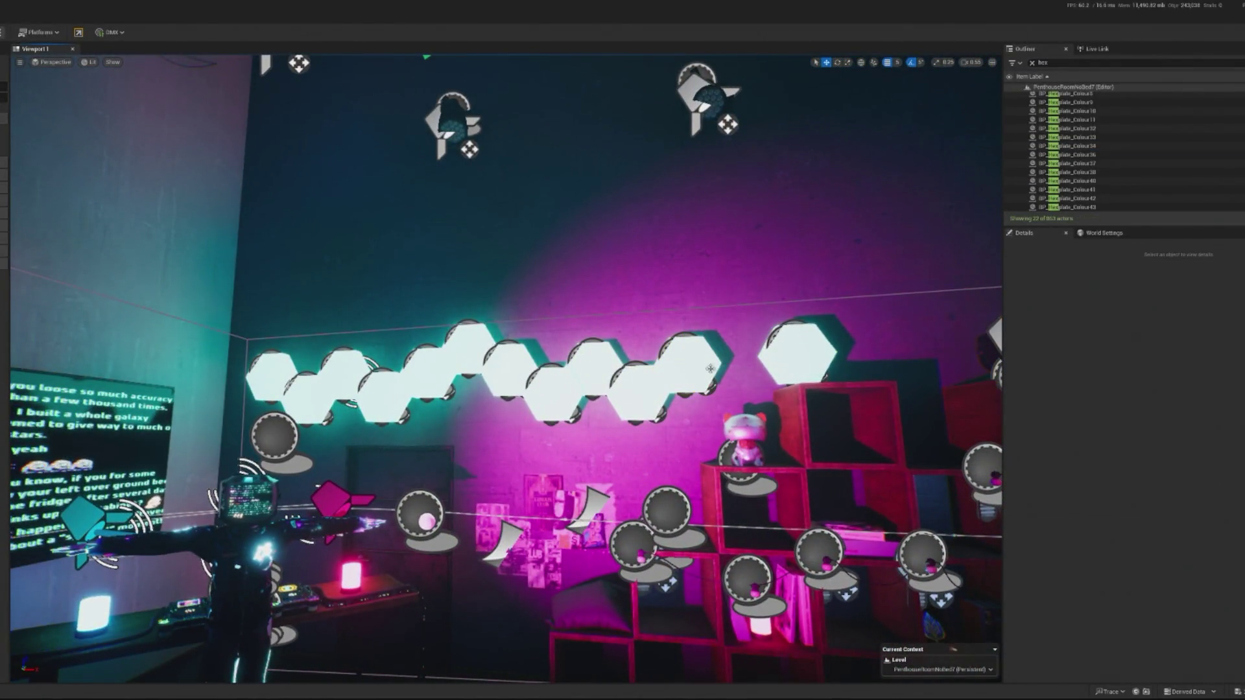
{"action": "left_click", "coordinate": [689, 362]}
{"action": "key", "text": "Delete"}
{"action": "mouse_move", "coordinate": [793, 448]}
{"action": "left_mouse_down"}
{"action": "mouse_move", "coordinate": [713, 480]}
{"action": "mouse_move", "coordinate": [714, 454]}
{"action": "mouse_move", "coordinate": [695, 453]}
{"action": "left_mouse_up"}
{"action": "key", "text": "ctrl+z"}
{"action": "key", "text": "ctrl+z"}
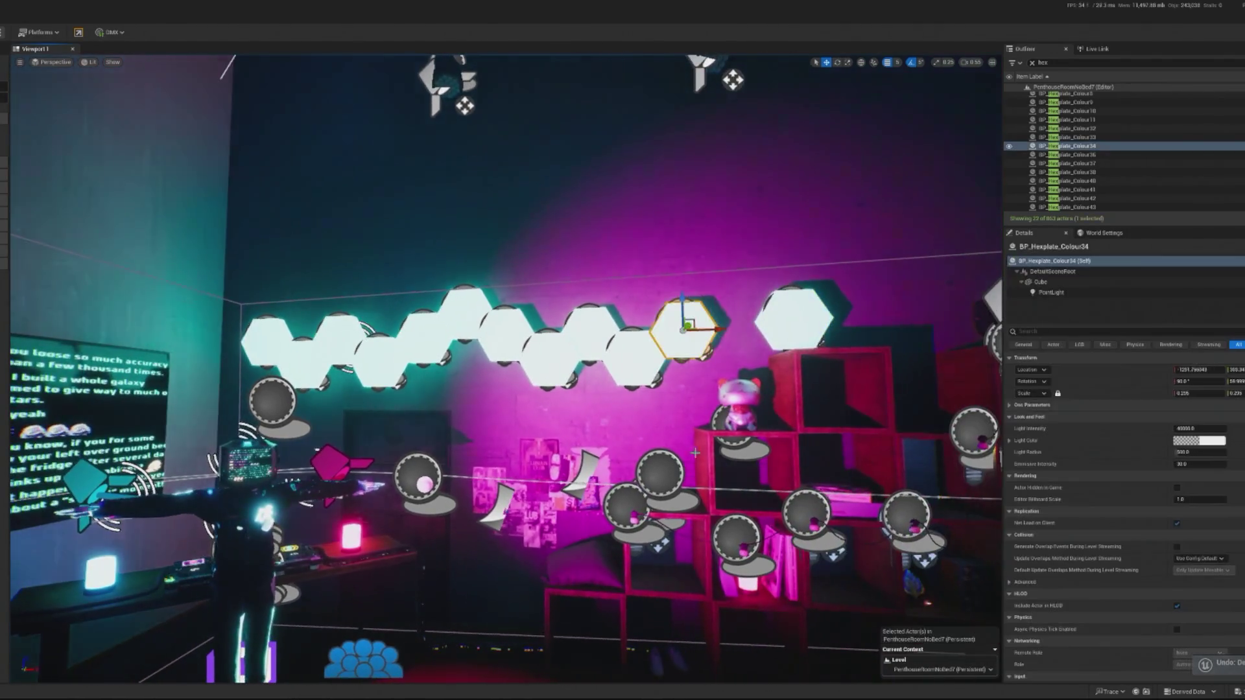
{"action": "key", "text": "ctrl+y"}
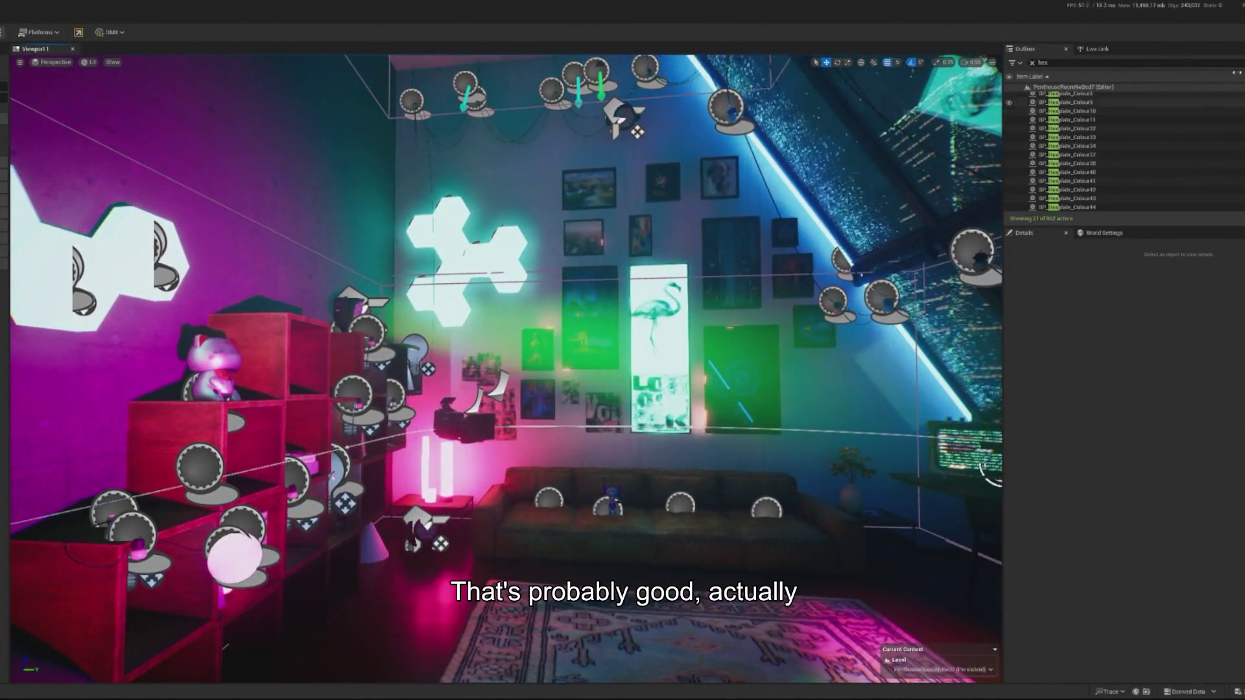
{"action": "scroll", "coordinate": [1119, 152], "scroll_direction": "down", "scroll_amount": 1}
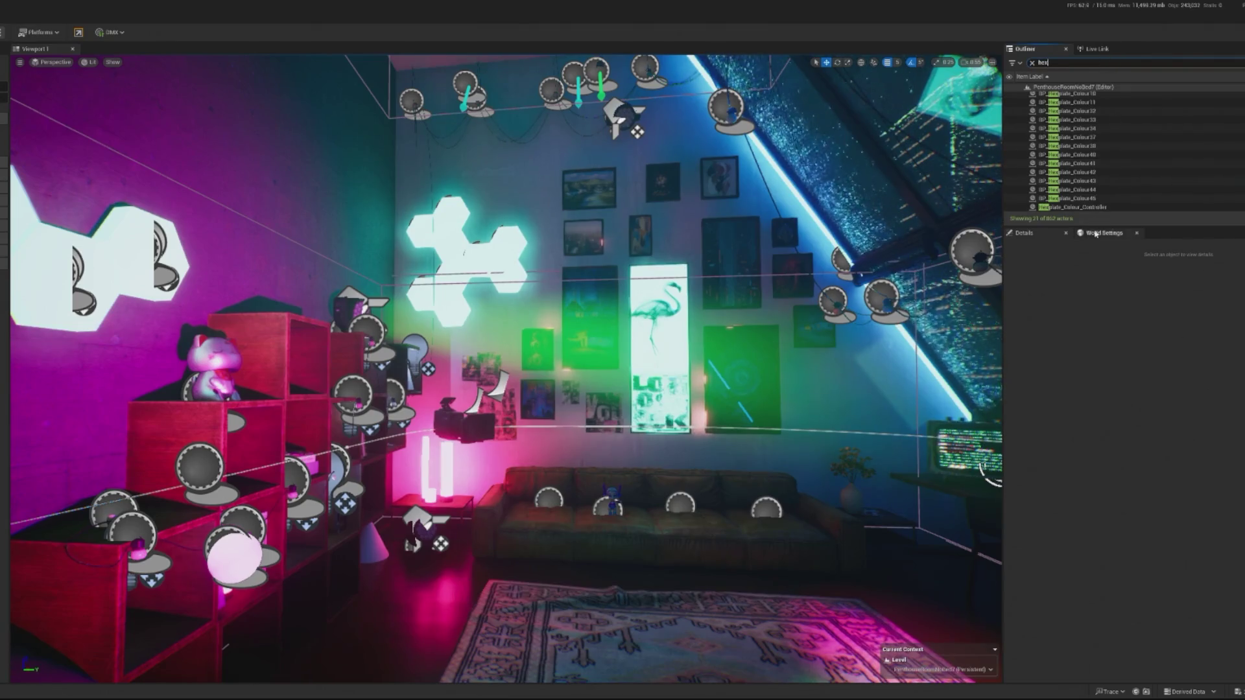
Step: Select Hexplate_Colour_Controller and its root component, then launch Play In Editor with Alt+P
{"action": "left_click", "coordinate": [1124, 207]}
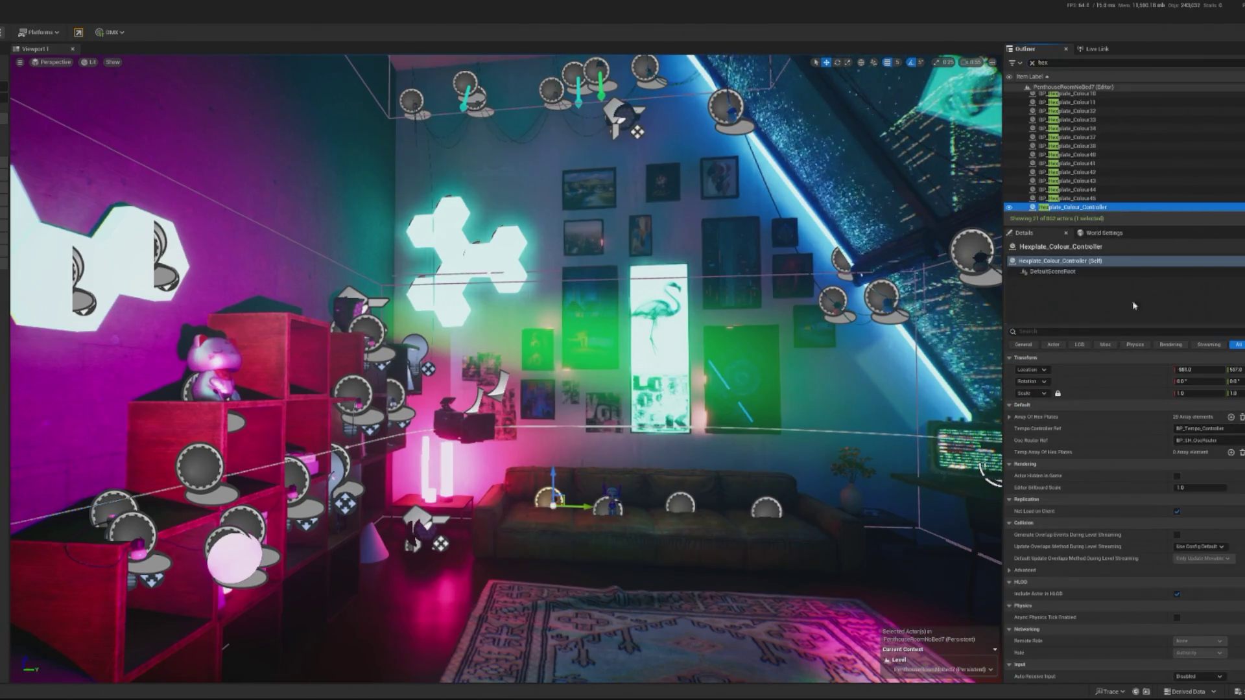
{"action": "left_click", "coordinate": [1052, 271]}
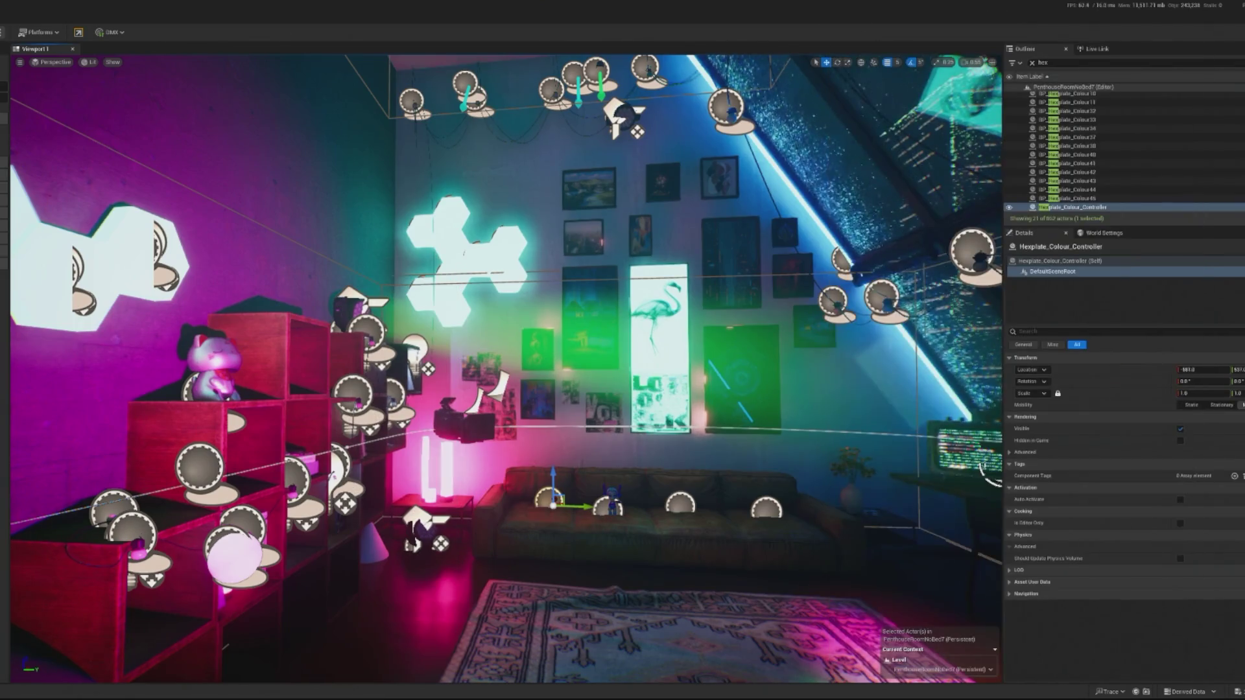
{"action": "key", "text": "alt+p"}
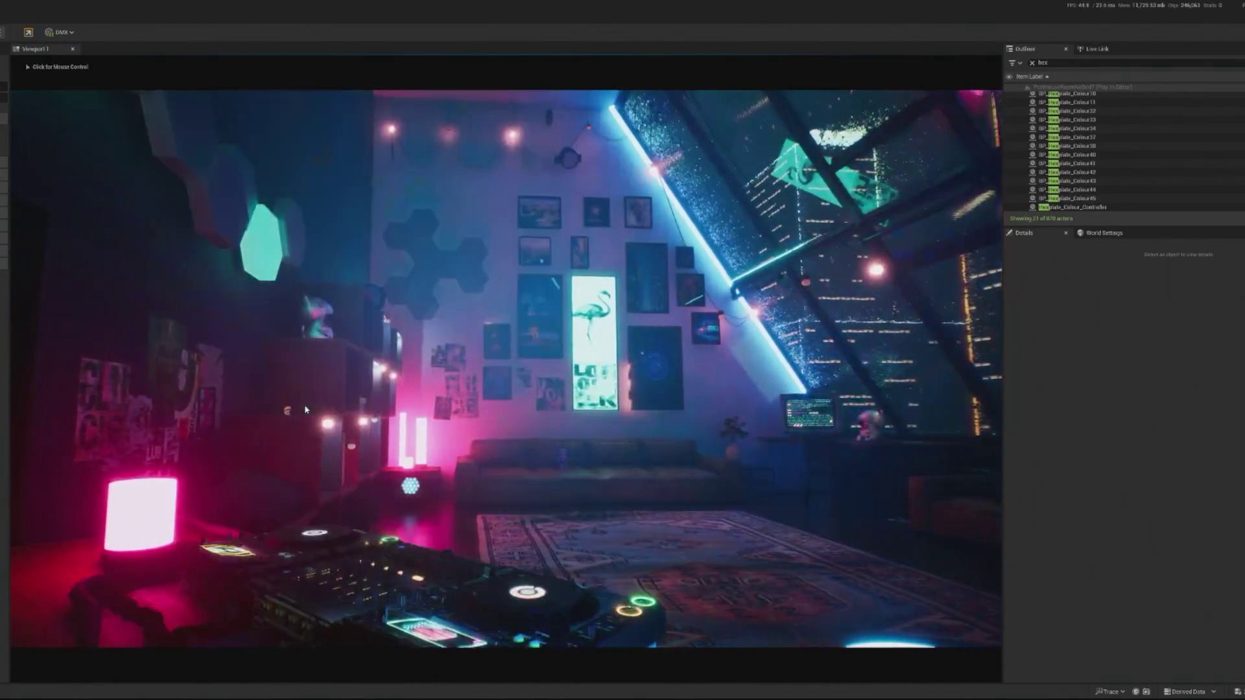
{"action": "left_click", "coordinate": [305, 403]}
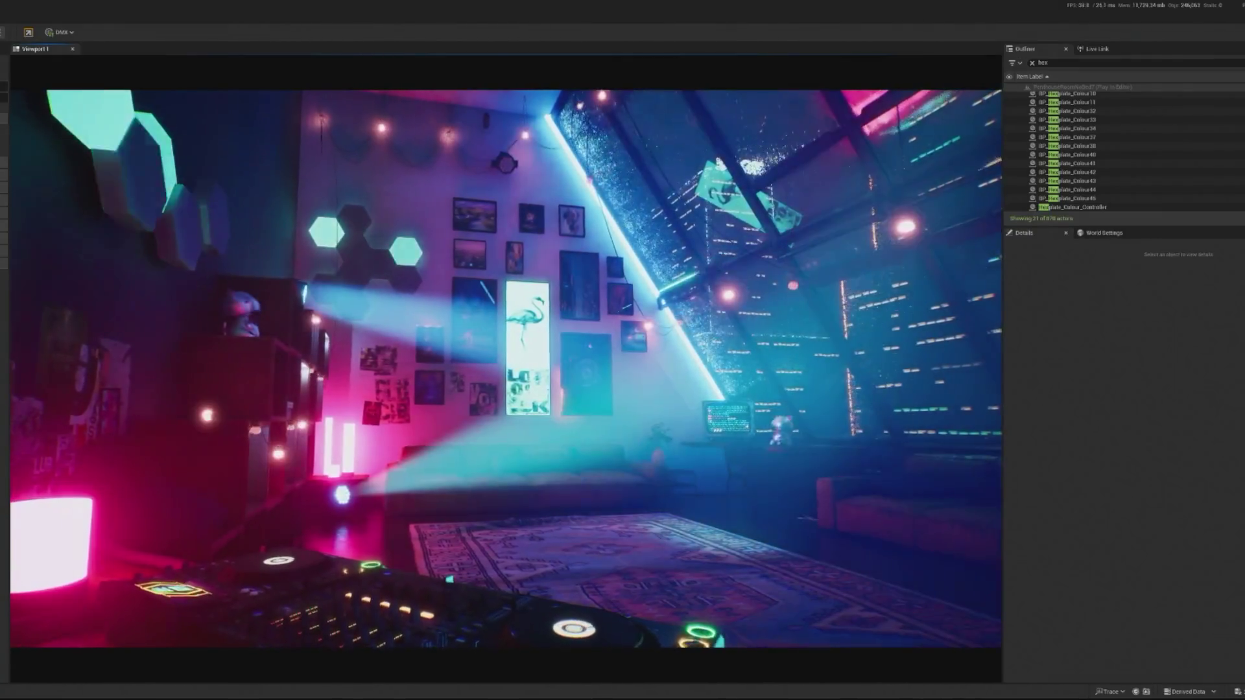
Step: Stop the preview with Esc and select a hex panel in the light chain
{"action": "key", "text": "Escape"}
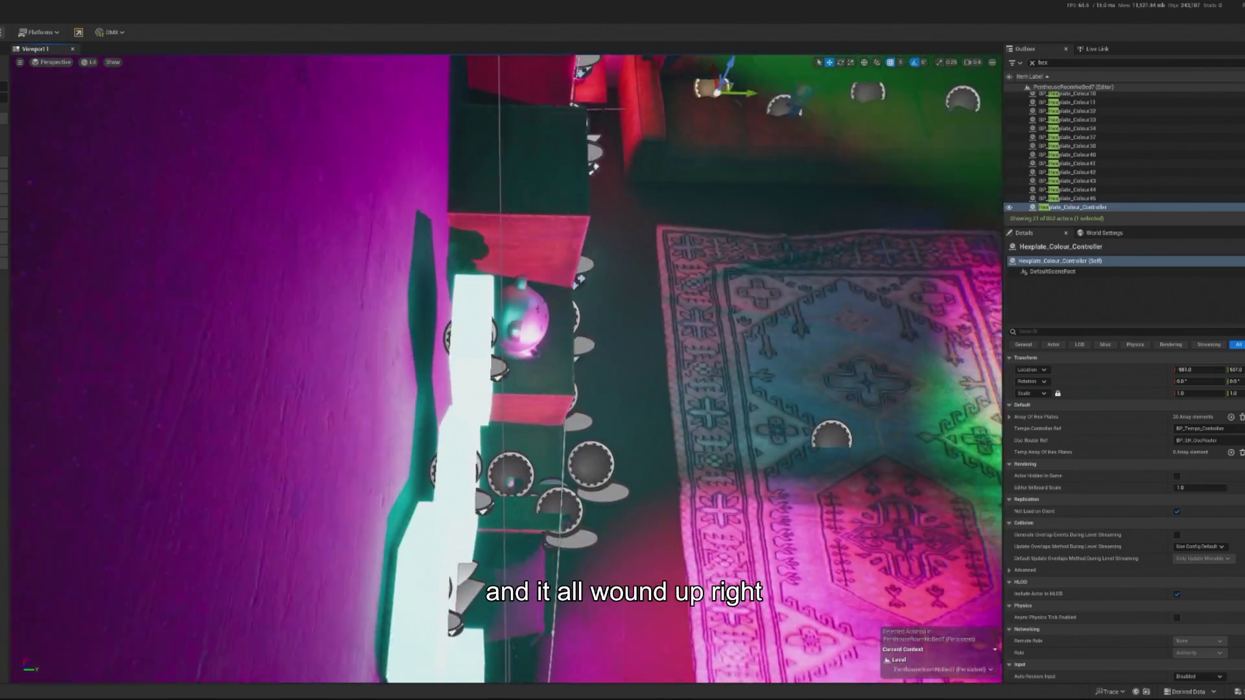
{"action": "left_click", "coordinate": [480, 443]}
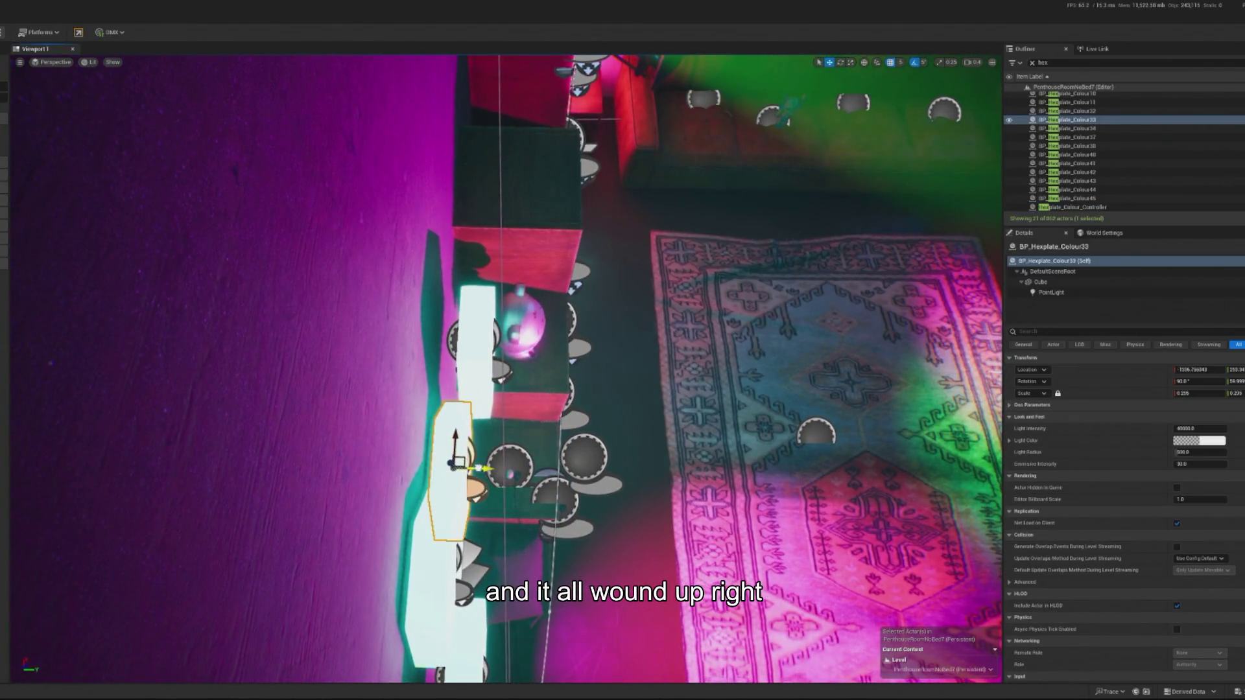
Step: Check the run of panels up to Colour37, then raise Colour44 slightly
{"action": "left_click", "coordinate": [499, 368]}
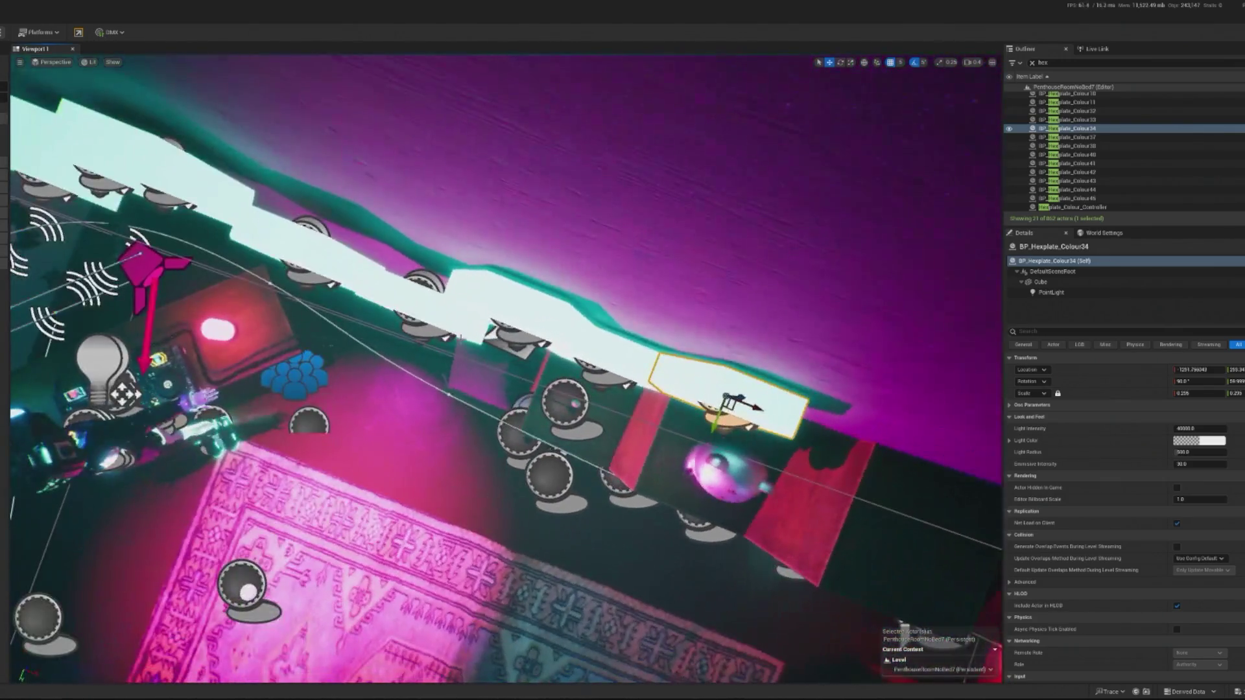
{"action": "left_click", "coordinate": [401, 302]}
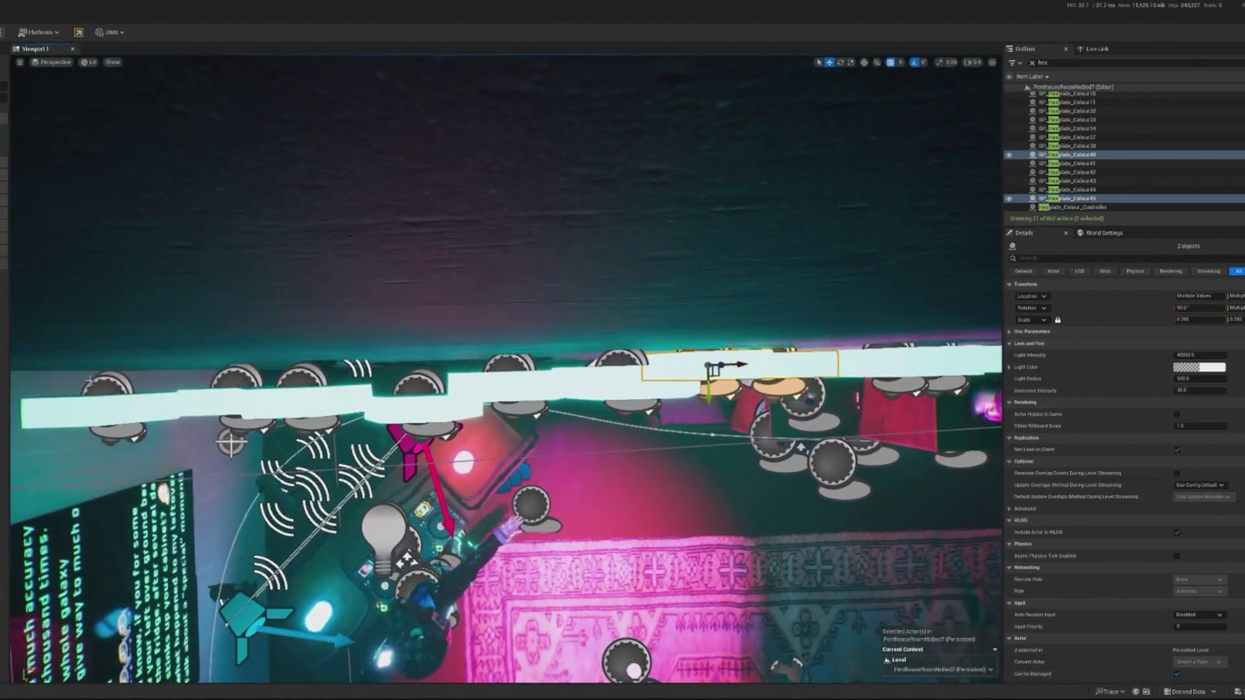
{"action": "left_click", "coordinate": [110, 410]}
{"action": "left_click", "coordinate": [260, 403], "text": "ctrl"}
{"action": "left_click", "coordinate": [421, 401], "text": "ctrl"}
{"action": "left_click", "coordinate": [551, 389], "text": "ctrl"}
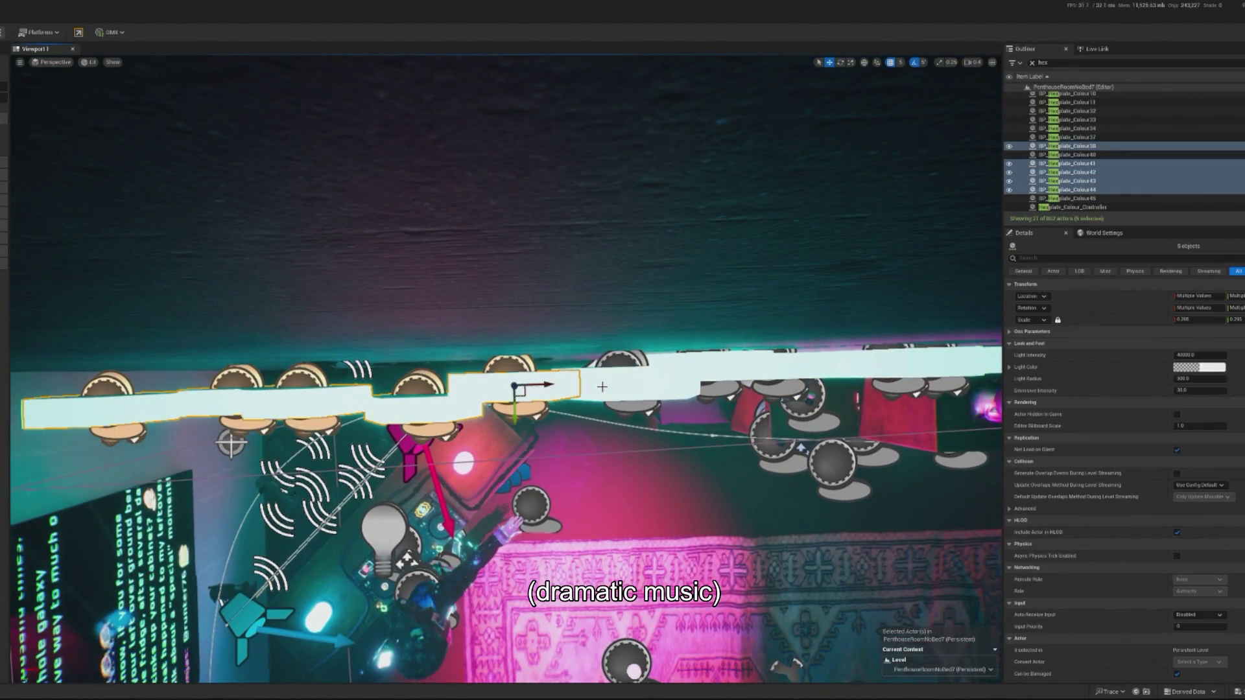
{"action": "left_click", "coordinate": [602, 388], "text": "ctrl"}
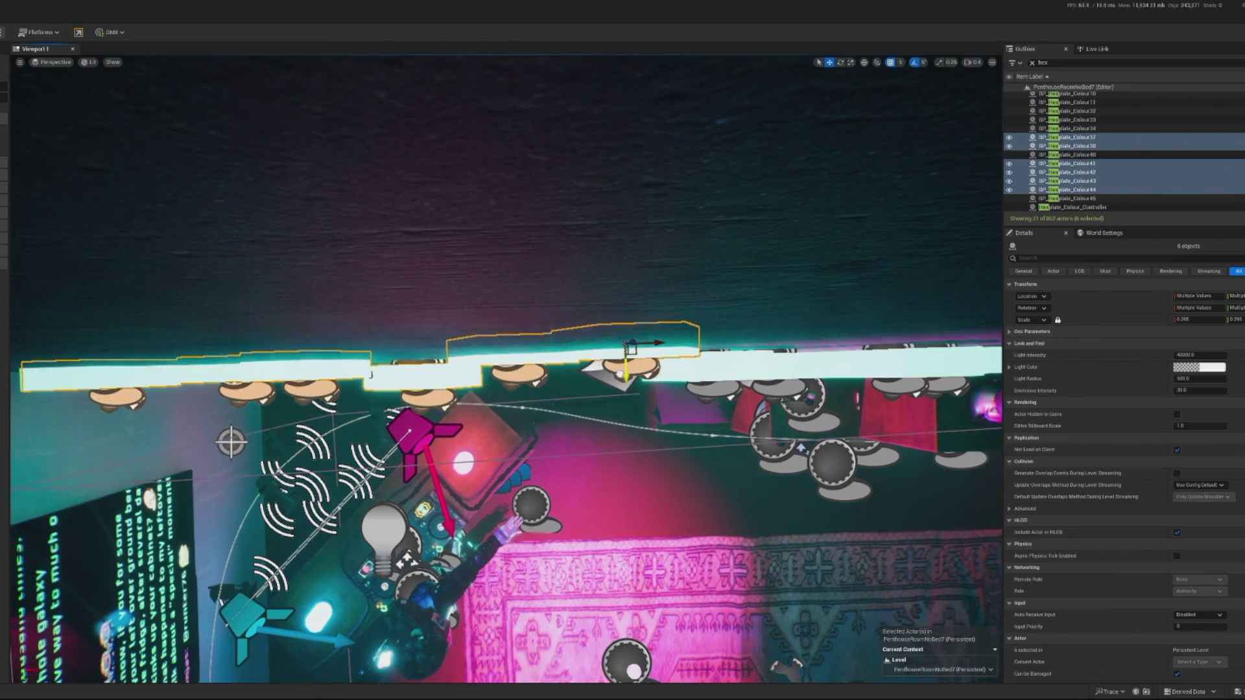
{"action": "left_click", "coordinate": [363, 387]}
{"action": "left_click", "coordinate": [422, 389]}
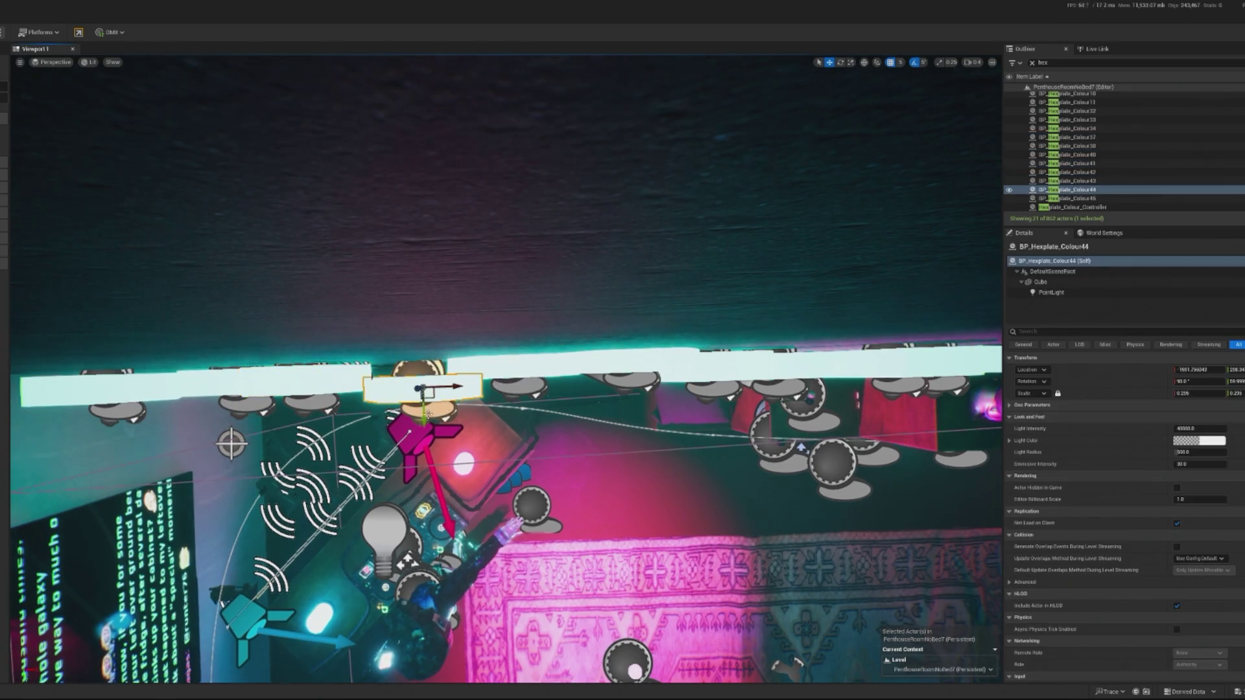
{"action": "left_click_drag", "start_coordinate": [422, 389], "coordinate": [422, 368]}
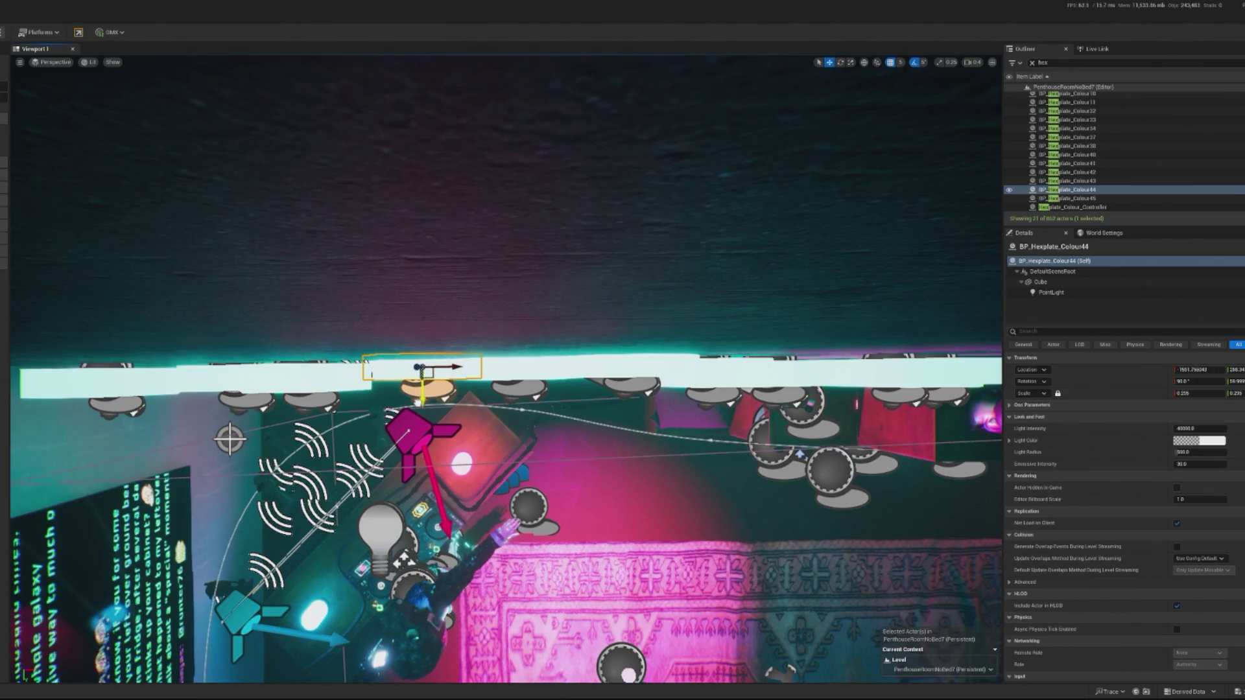
Step: Raise panels Colour41–43, Colour32–34 and Colour40 together slightly to line up the zigzag
{"action": "mouse_move", "coordinate": [122, 368]}
{"action": "left_mouse_down"}
{"action": "mouse_move", "coordinate": [344, 397]}
{"action": "mouse_move", "coordinate": [306, 367]}
{"action": "left_mouse_up"}
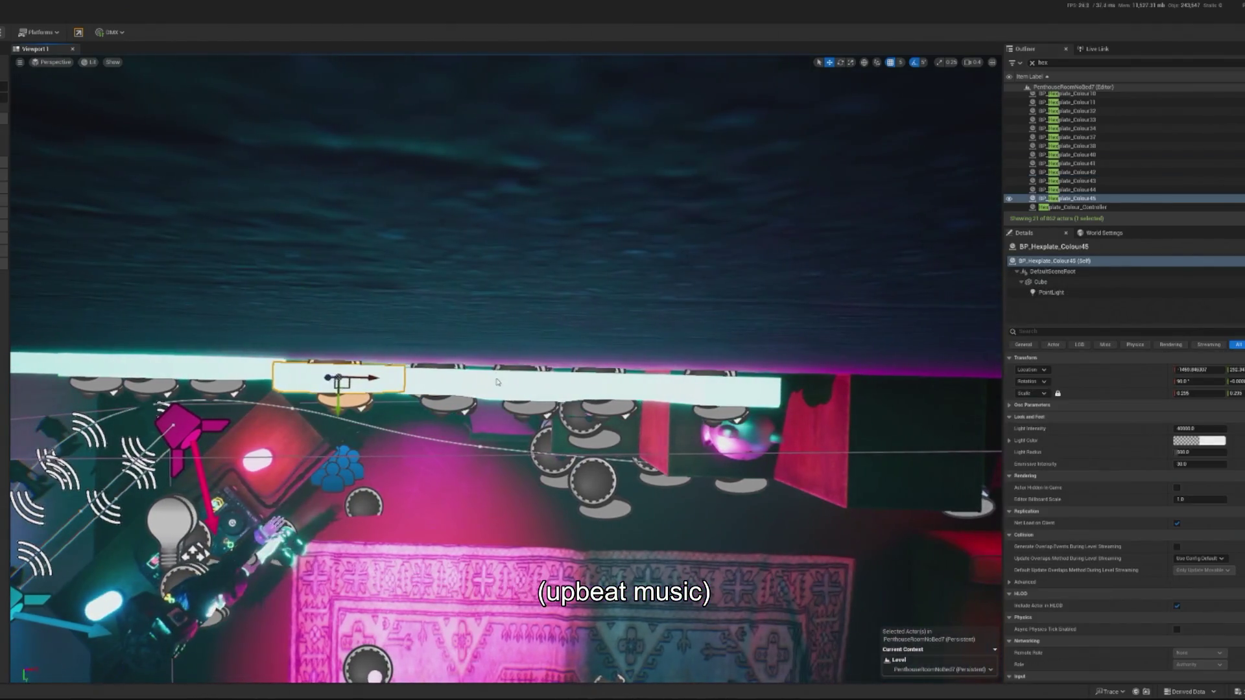
{"action": "left_click", "coordinate": [628, 400], "text": "ctrl"}
{"action": "left_click", "coordinate": [628, 401], "text": "ctrl"}
{"action": "left_click", "coordinate": [720, 396], "text": "ctrl"}
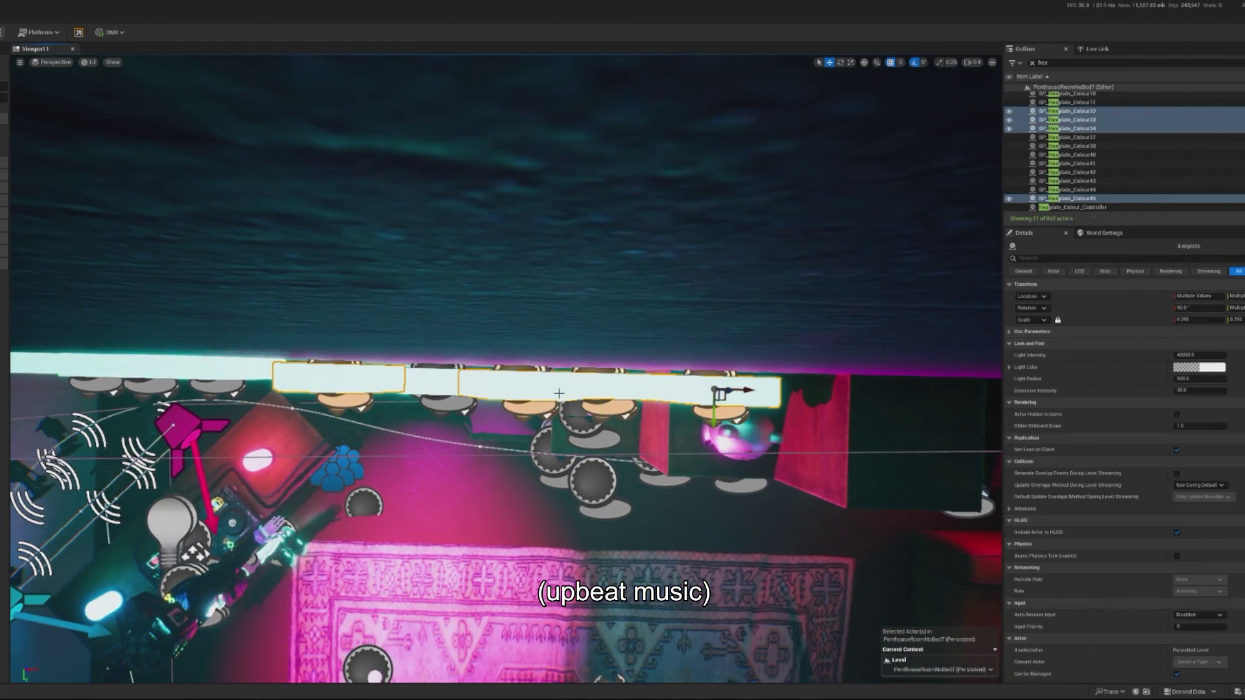
{"action": "left_click", "coordinate": [439, 402], "text": "ctrl"}
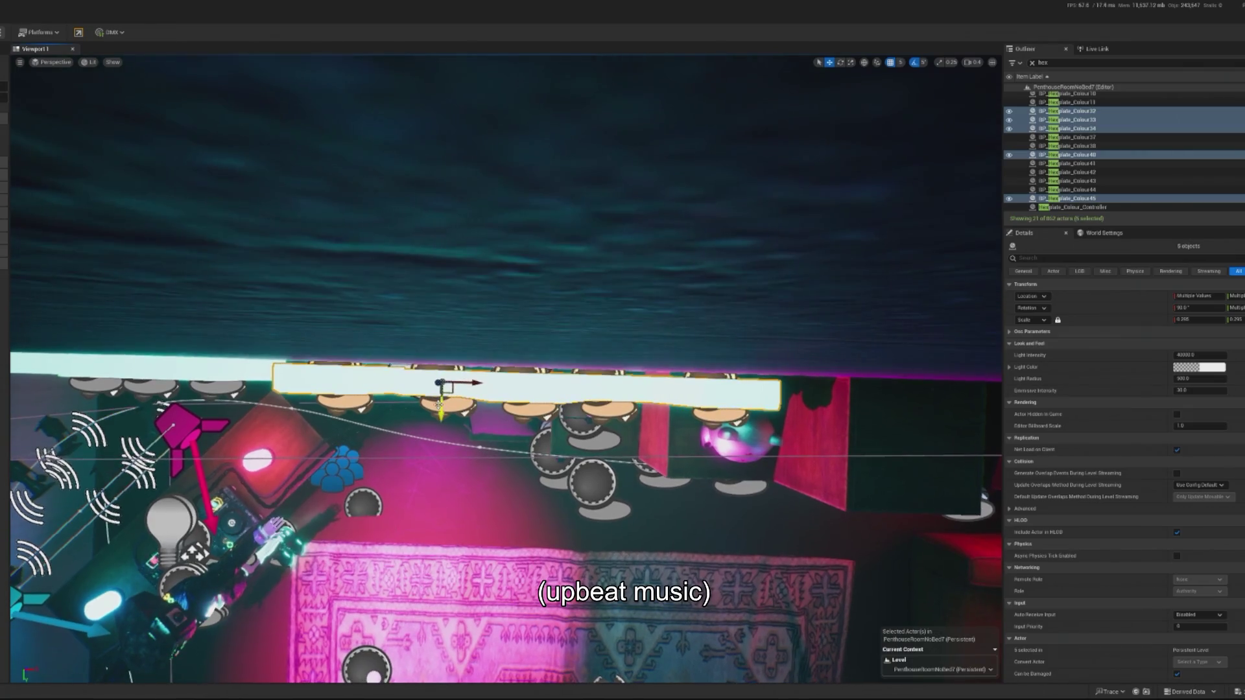
{"action": "left_click_drag", "start_coordinate": [442, 411], "coordinate": [441, 402]}
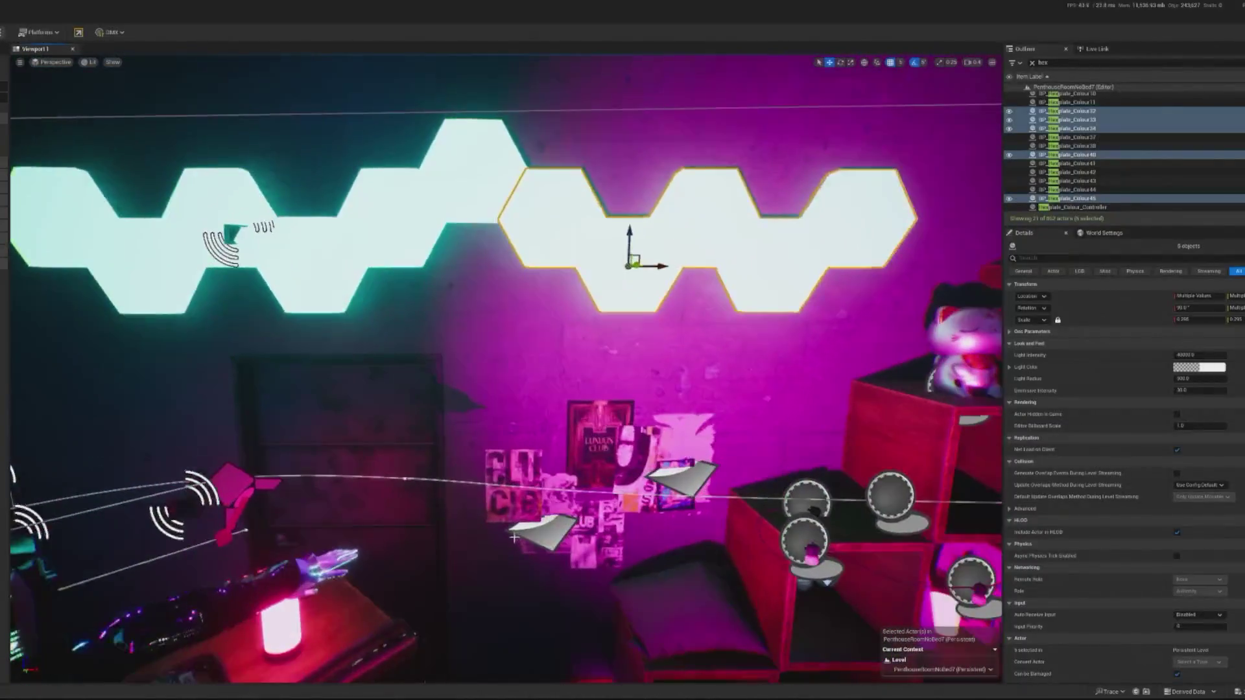
{"action": "left_click", "coordinate": [713, 363]}
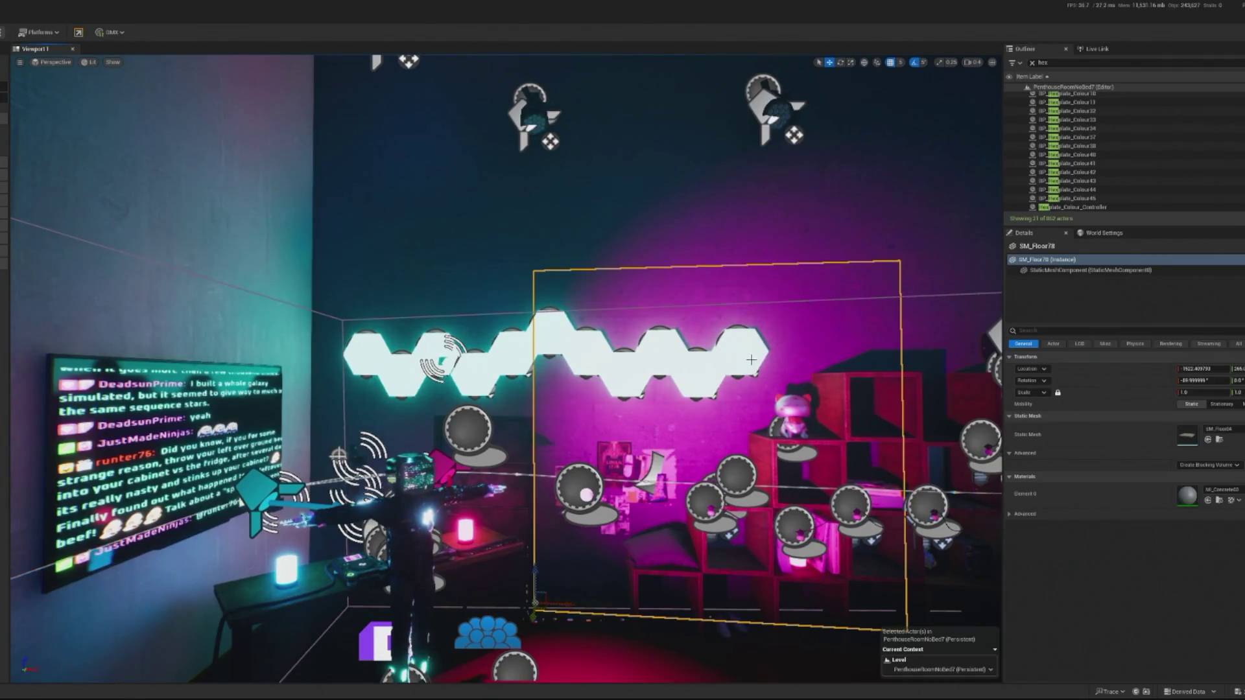
{"action": "left_click", "coordinate": [362, 353]}
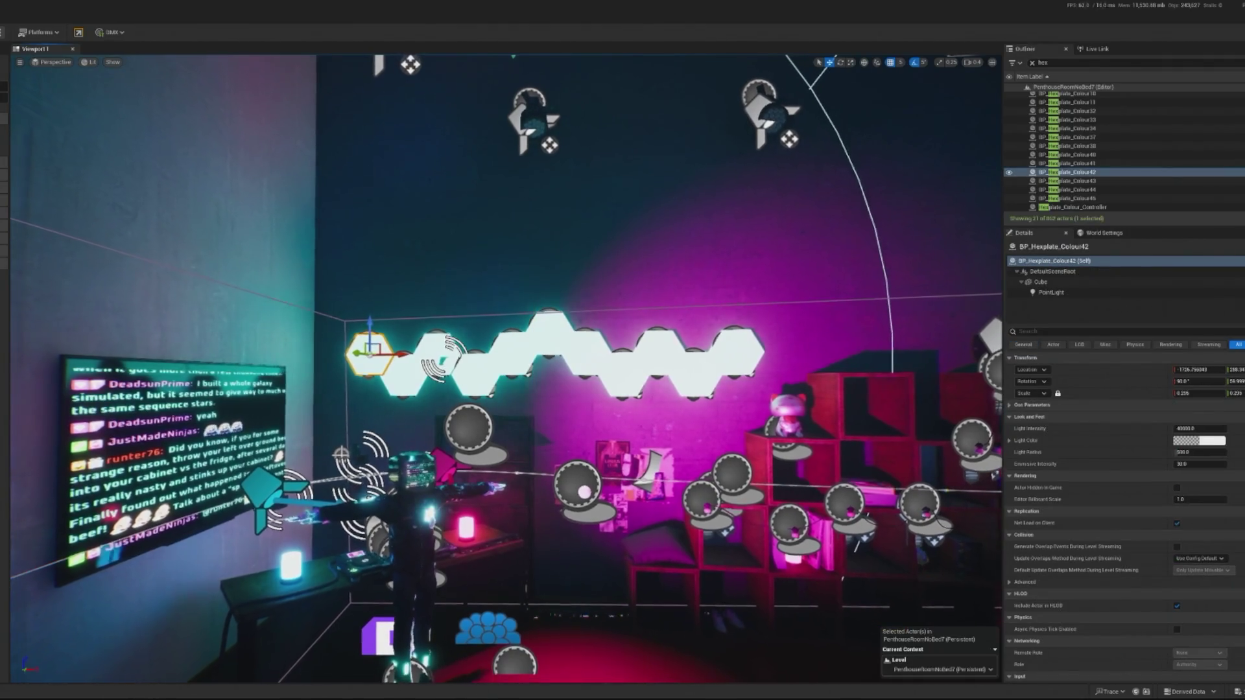
{"action": "left_click", "coordinate": [600, 573]}
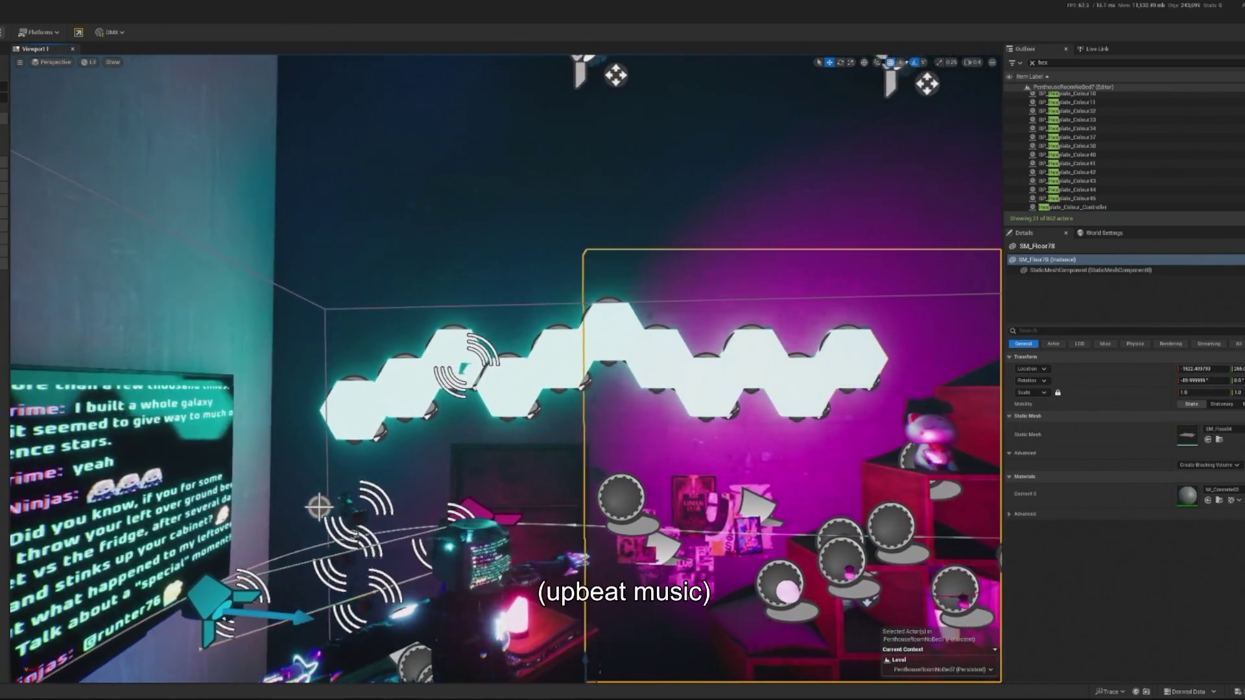
{"action": "left_click", "coordinate": [527, 493]}
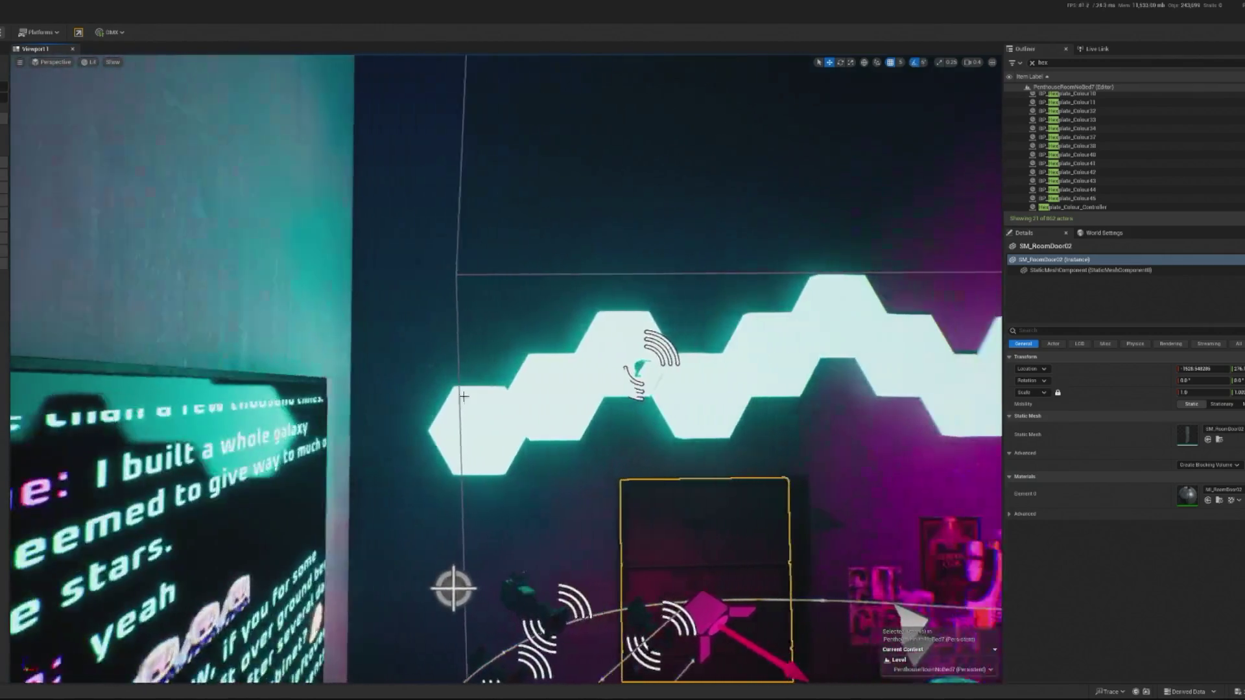
{"action": "left_click", "coordinate": [484, 405]}
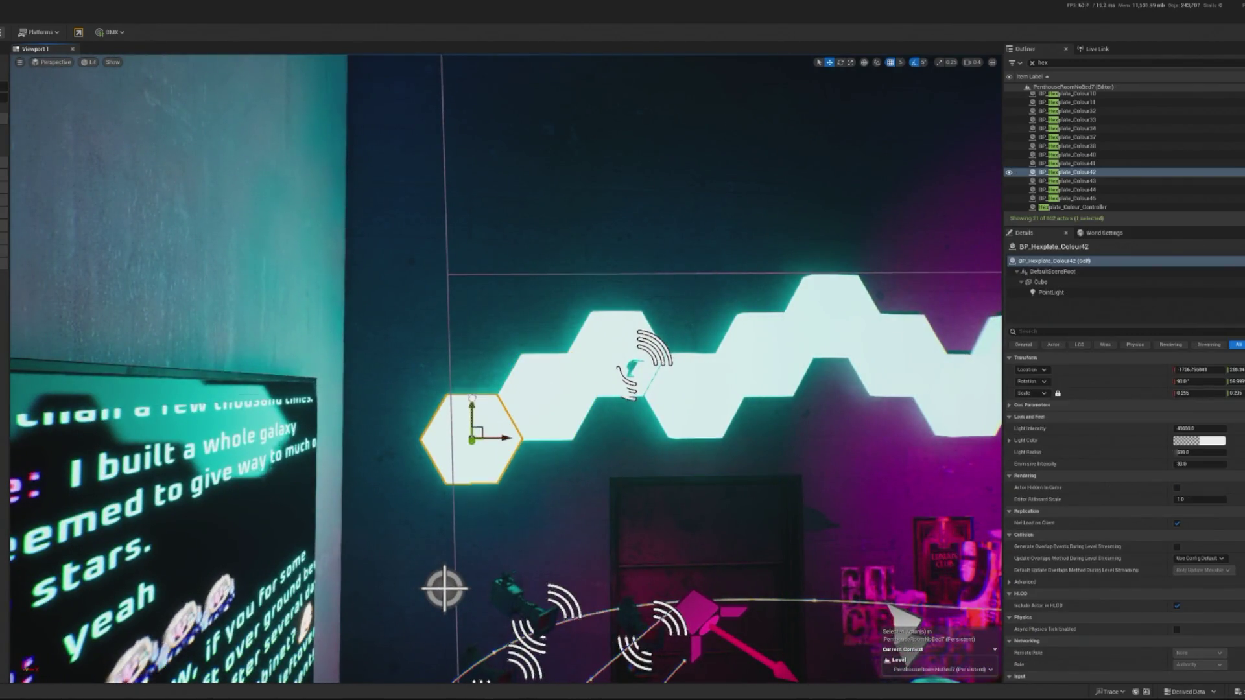
{"action": "left_click", "coordinate": [568, 397]}
{"action": "left_click", "coordinate": [612, 358], "text": "ctrl"}
{"action": "left_click", "coordinate": [658, 380], "text": "ctrl"}
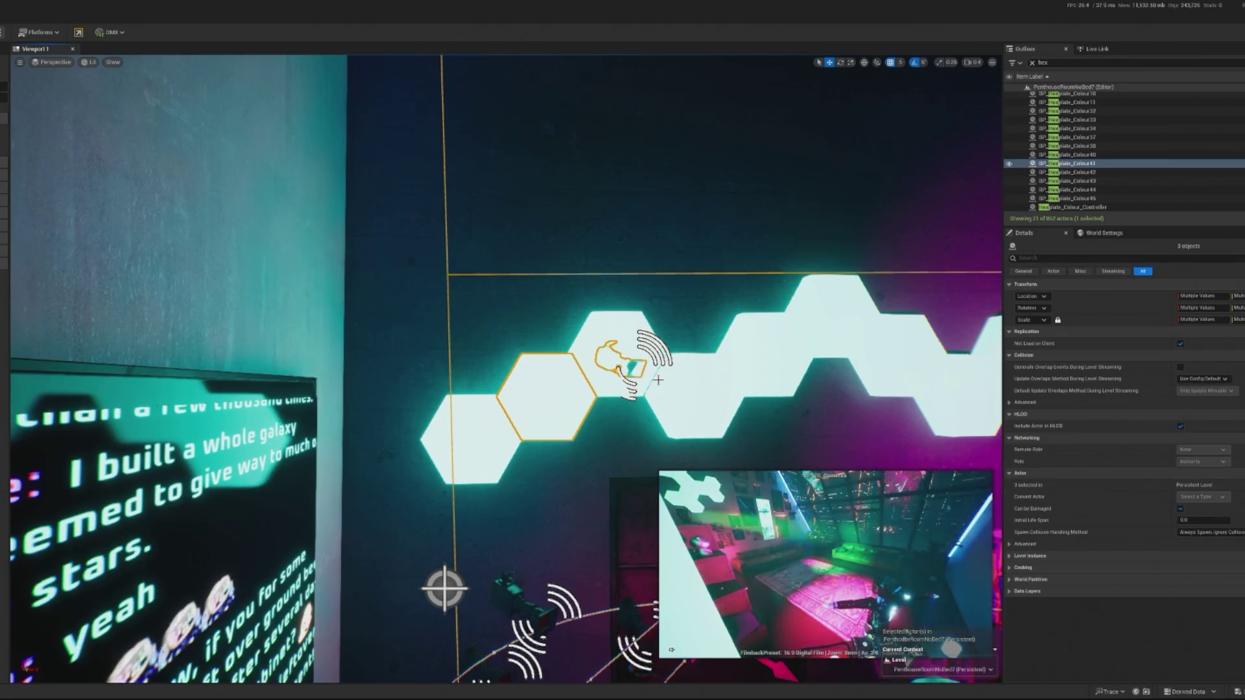
{"action": "left_click", "coordinate": [467, 441]}
{"action": "left_click", "coordinate": [548, 396], "text": "ctrl"}
{"action": "left_click", "coordinate": [616, 353], "text": "ctrl"}
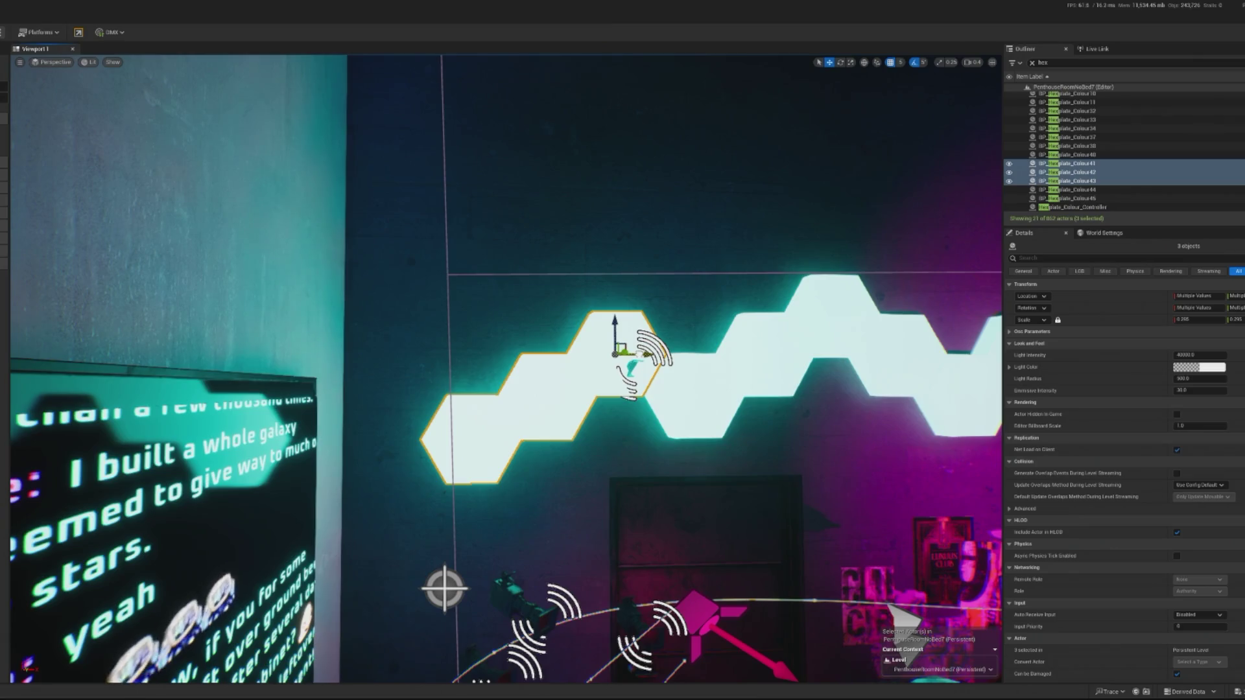
{"action": "left_click", "coordinate": [714, 194]}
{"action": "mouse_move", "coordinate": [713, 195]}
{"action": "left_mouse_down"}
{"action": "mouse_move", "coordinate": [707, 292]}
{"action": "mouse_move", "coordinate": [681, 363]}
{"action": "mouse_move", "coordinate": [771, 465]}
{"action": "left_mouse_up"}
{"action": "left_click_drag", "start_coordinate": [713, 519], "coordinate": [584, 422]}
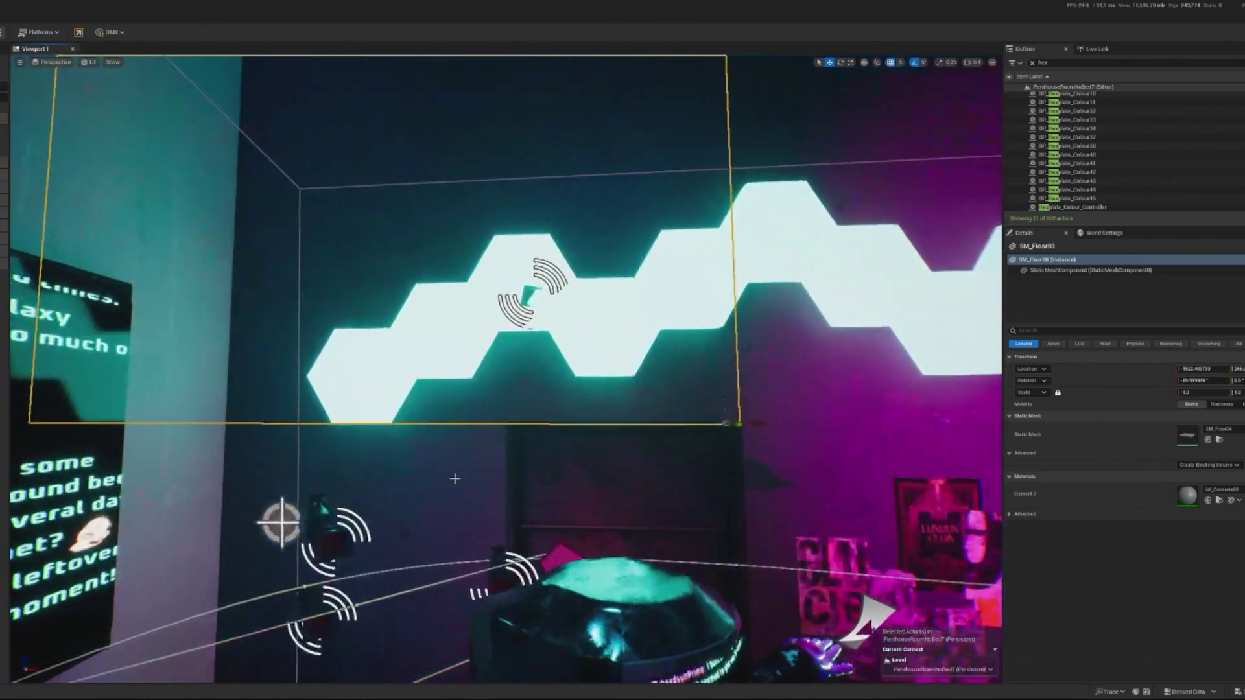
{"action": "left_click", "coordinate": [357, 329]}
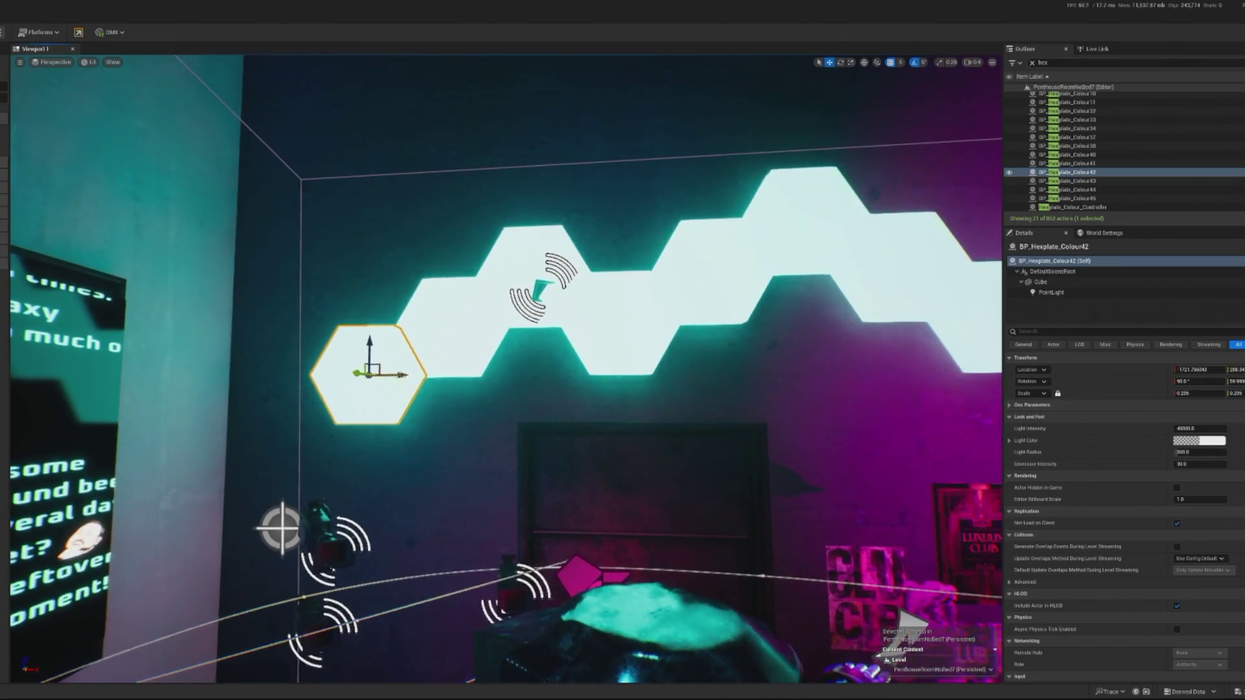
{"action": "scroll", "coordinate": [383, 348], "scroll_direction": "down", "scroll_amount": 5}
{"action": "left_click_drag", "start_coordinate": [289, 410], "coordinate": [298, 487]}
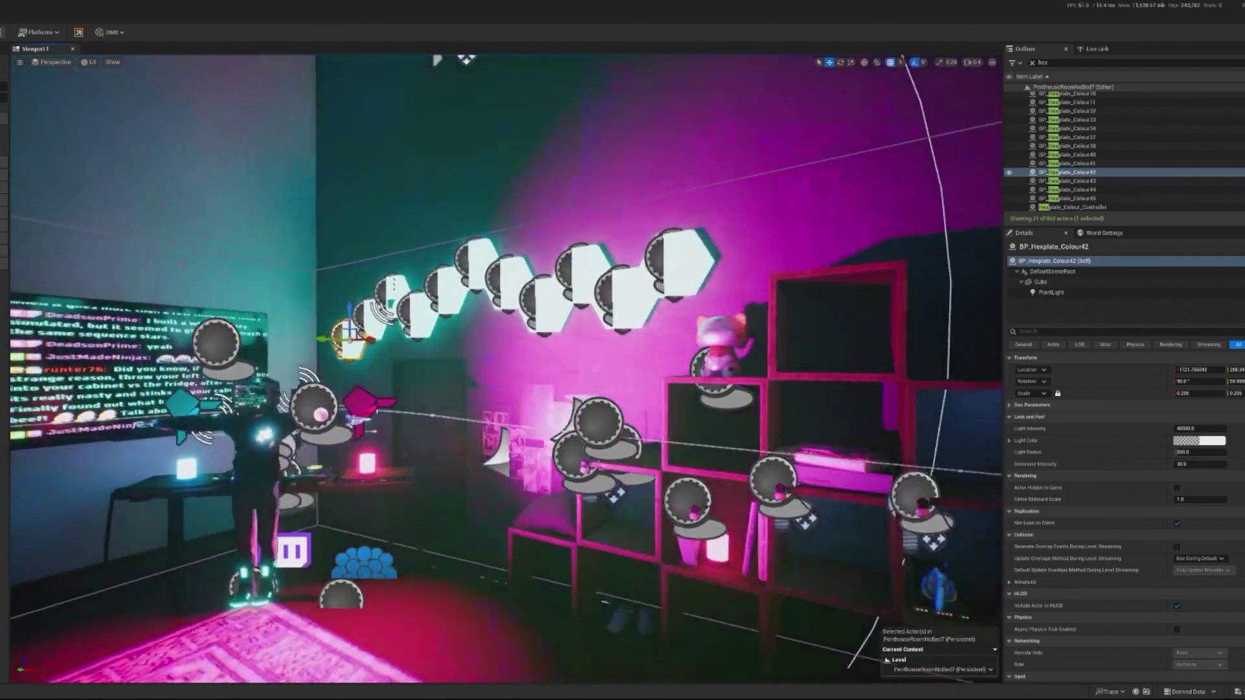
Step: Lower the raised mid-chain hex panel after inspecting Colour32 and Colour33
{"action": "key", "text": "f"}
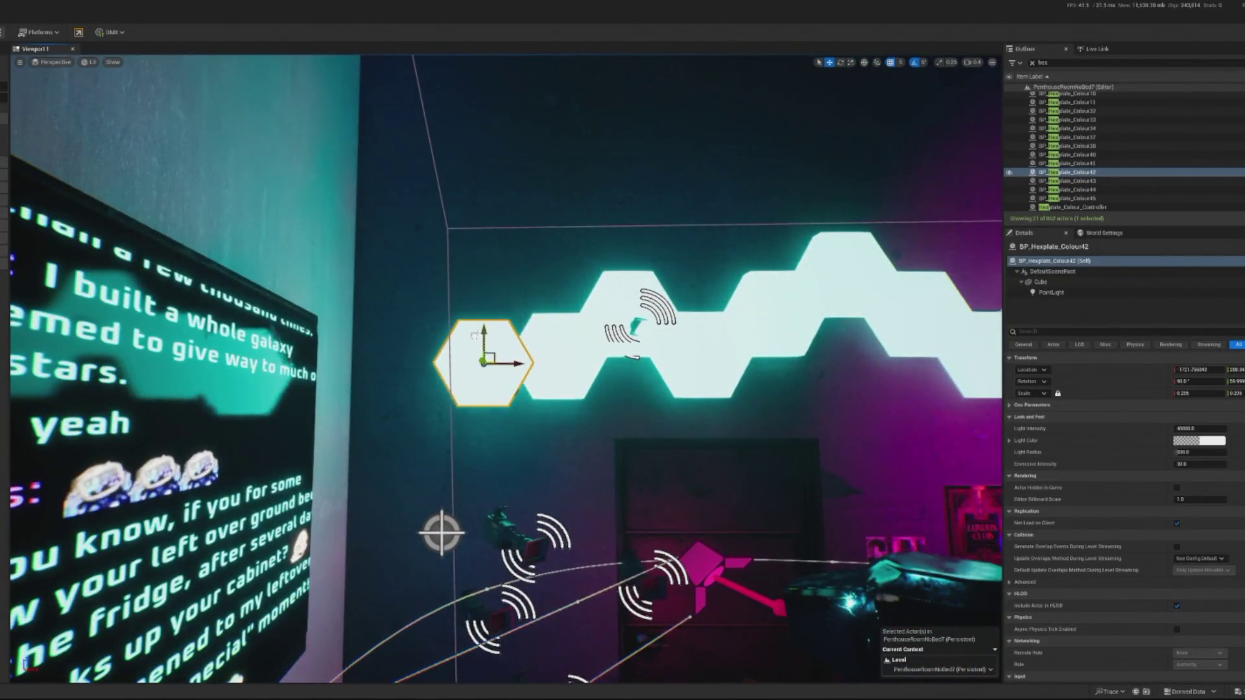
{"action": "left_click", "coordinate": [520, 437]}
{"action": "key", "text": "f"}
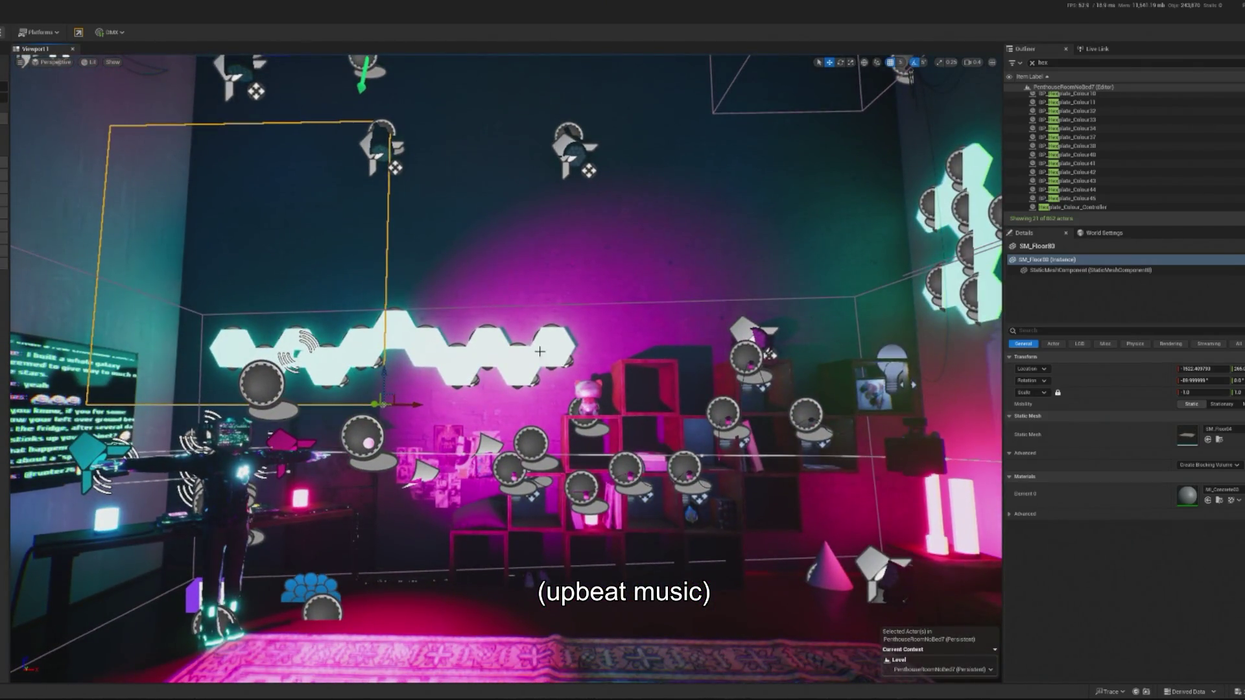
{"action": "left_click", "coordinate": [502, 356]}
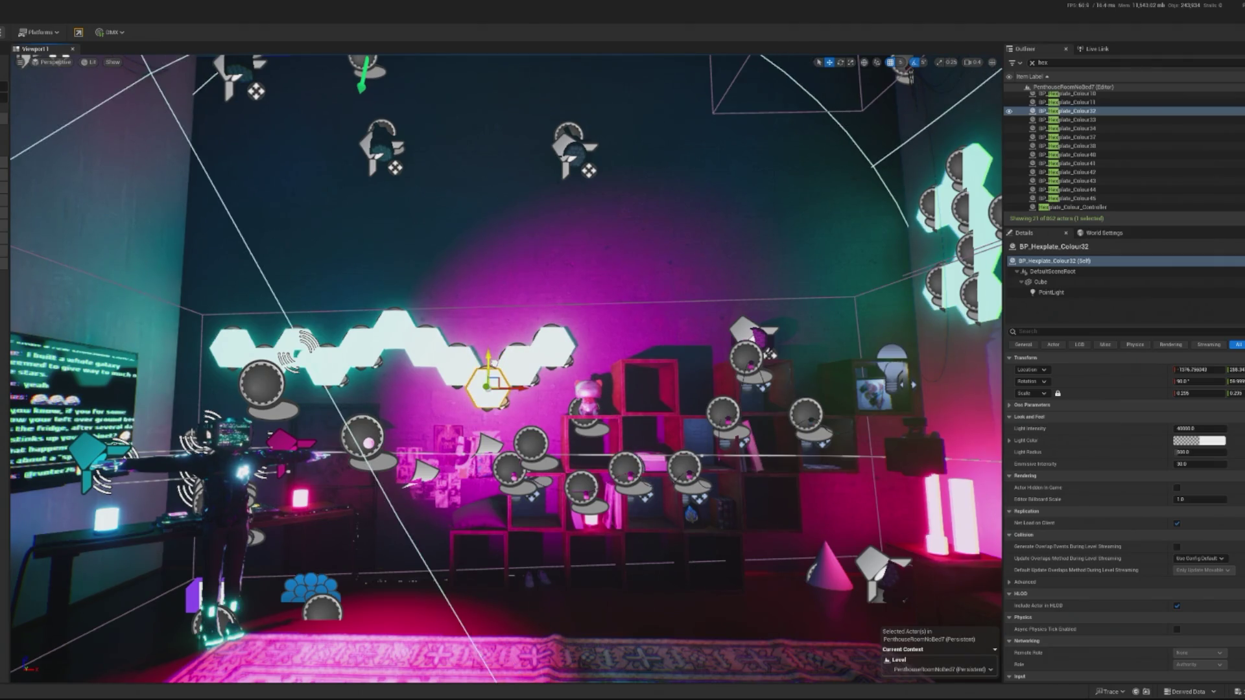
{"action": "left_click", "coordinate": [454, 454]}
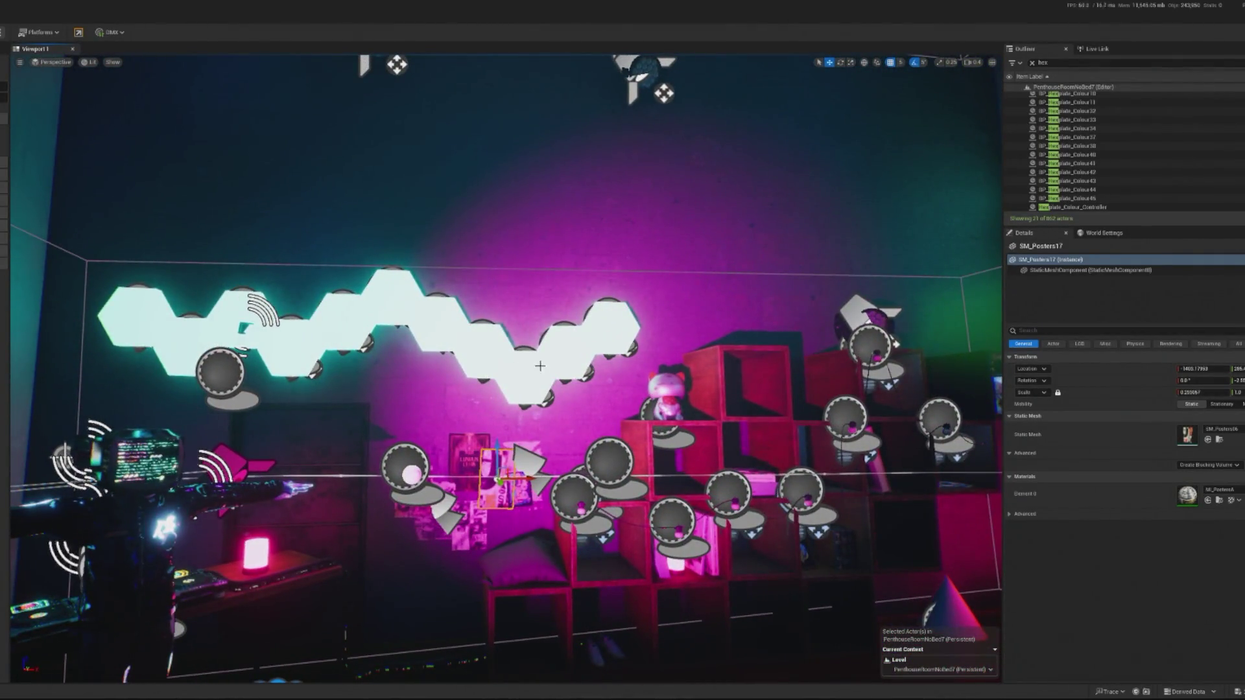
{"action": "left_click", "coordinate": [561, 351]}
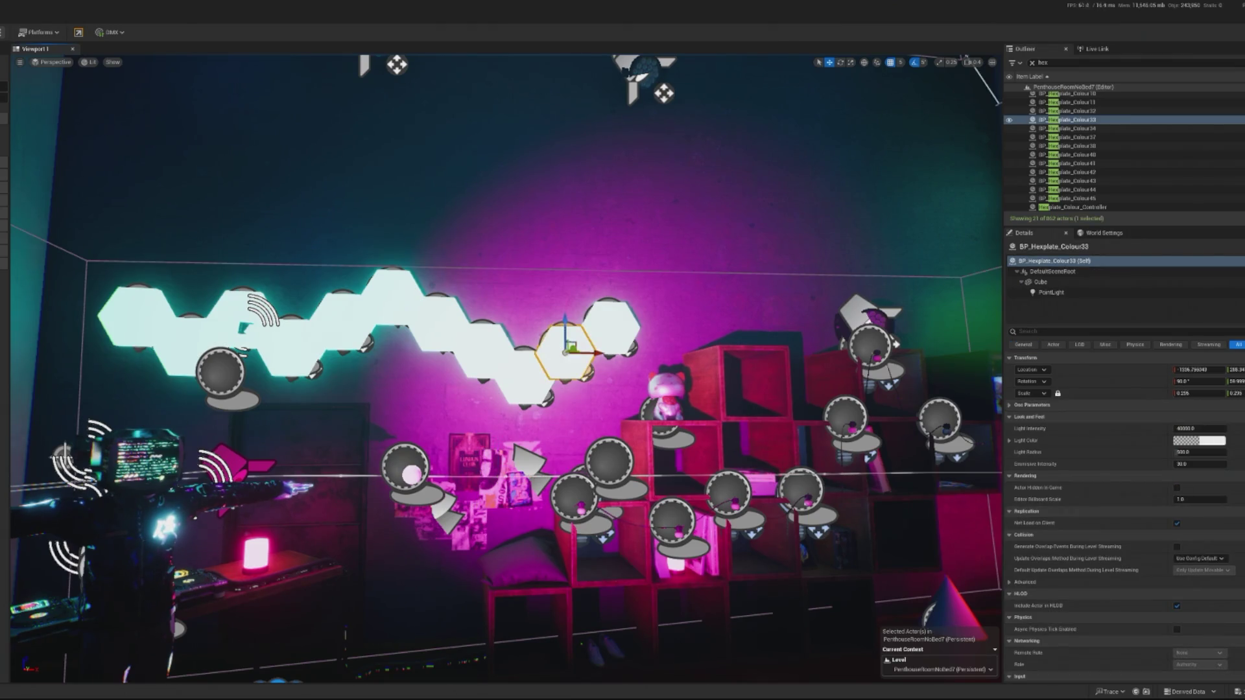
{"action": "left_click", "coordinate": [570, 487]}
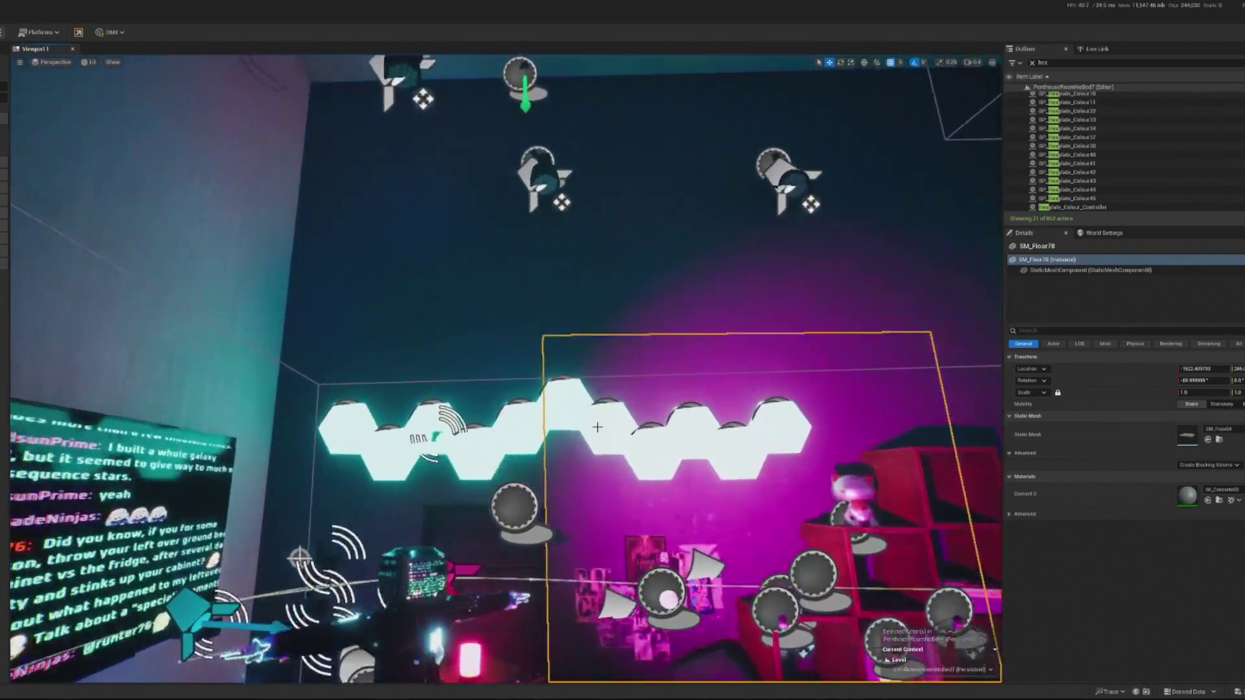
{"action": "left_click", "coordinate": [582, 413]}
{"action": "mouse_move", "coordinate": [568, 383]}
{"action": "left_mouse_down"}
{"action": "mouse_move", "coordinate": [570, 428]}
{"action": "mouse_move", "coordinate": [558, 379]}
{"action": "left_mouse_up"}
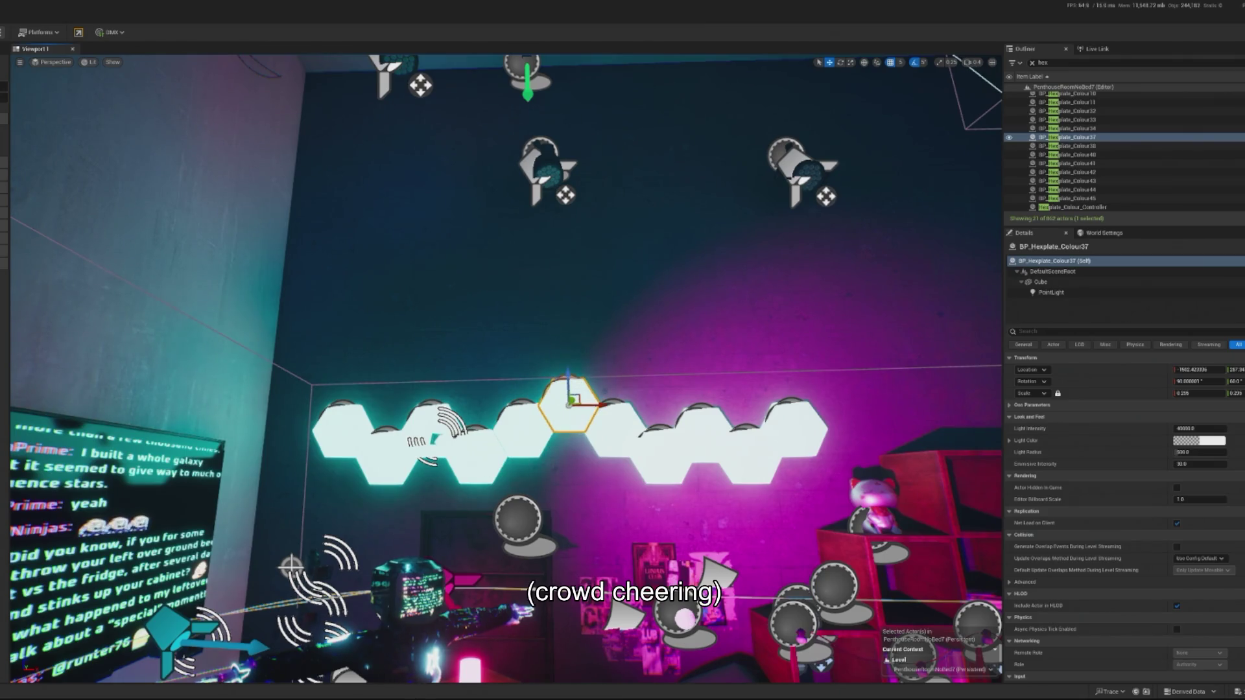
Step: Select the three leftmost hex panels starting from Colour42, framing Colour43
{"action": "left_click", "coordinate": [475, 450]}
{"action": "left_click", "coordinate": [392, 464], "text": "ctrl"}
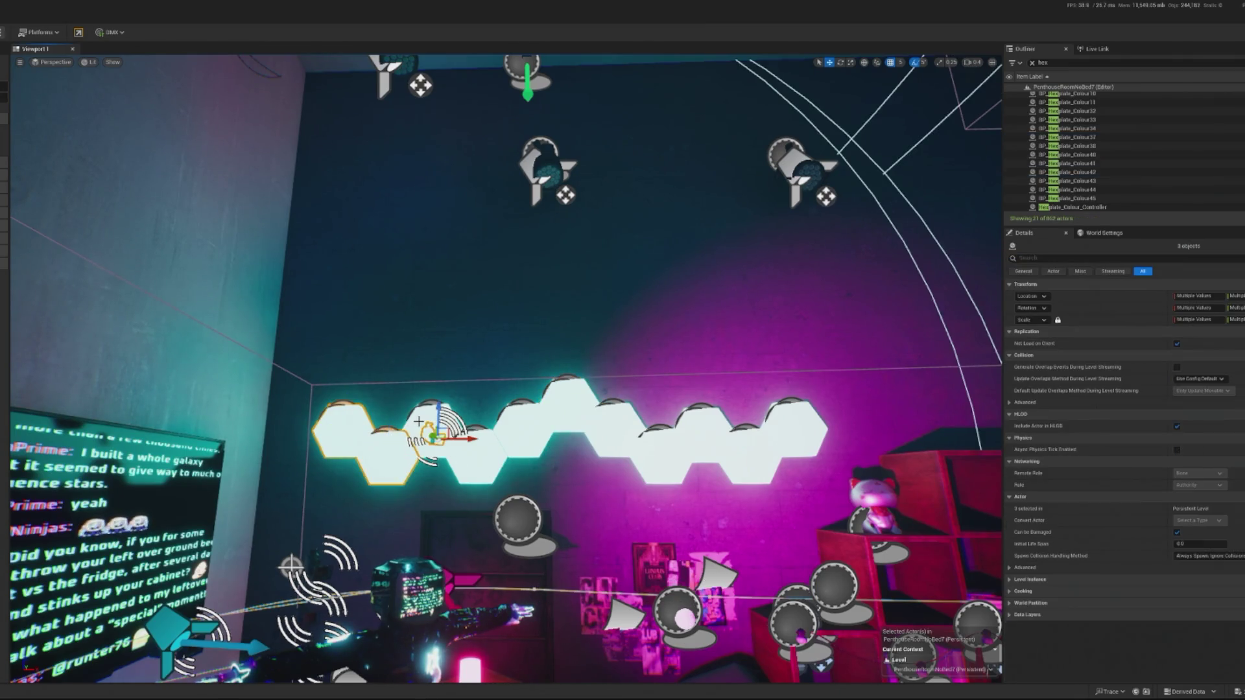
{"action": "left_click", "coordinate": [432, 439], "text": "ctrl"}
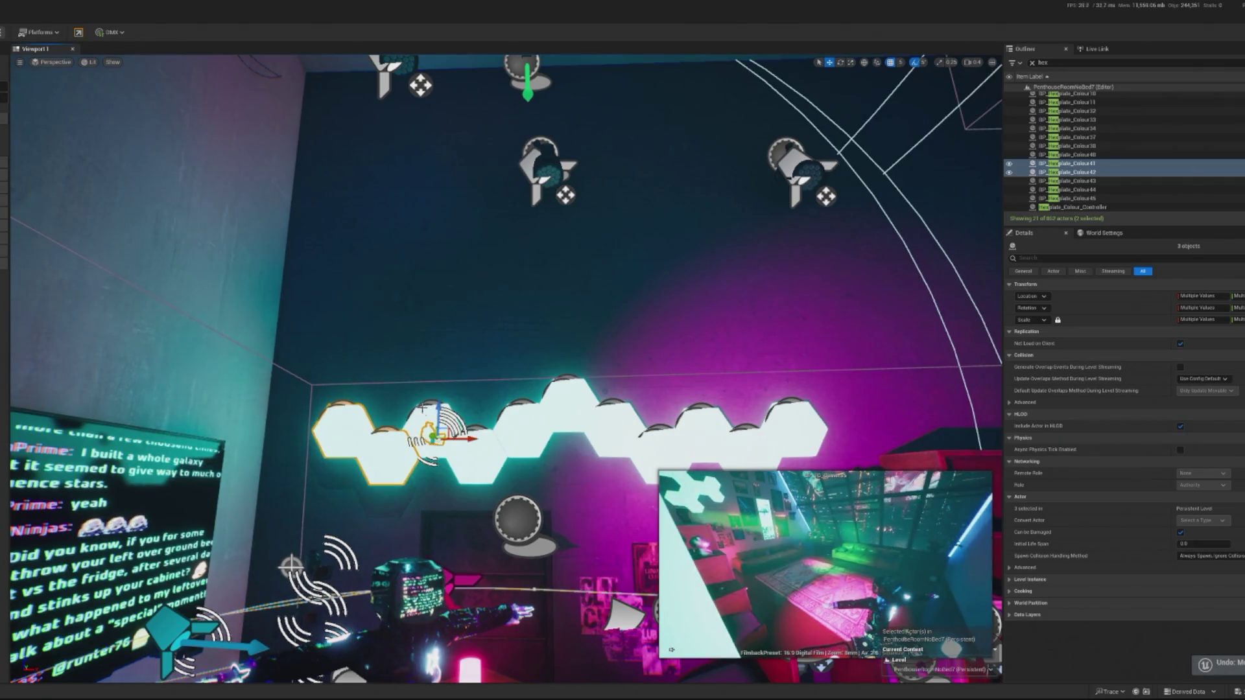
{"action": "left_click", "coordinate": [427, 419]}
{"action": "key", "text": "f"}
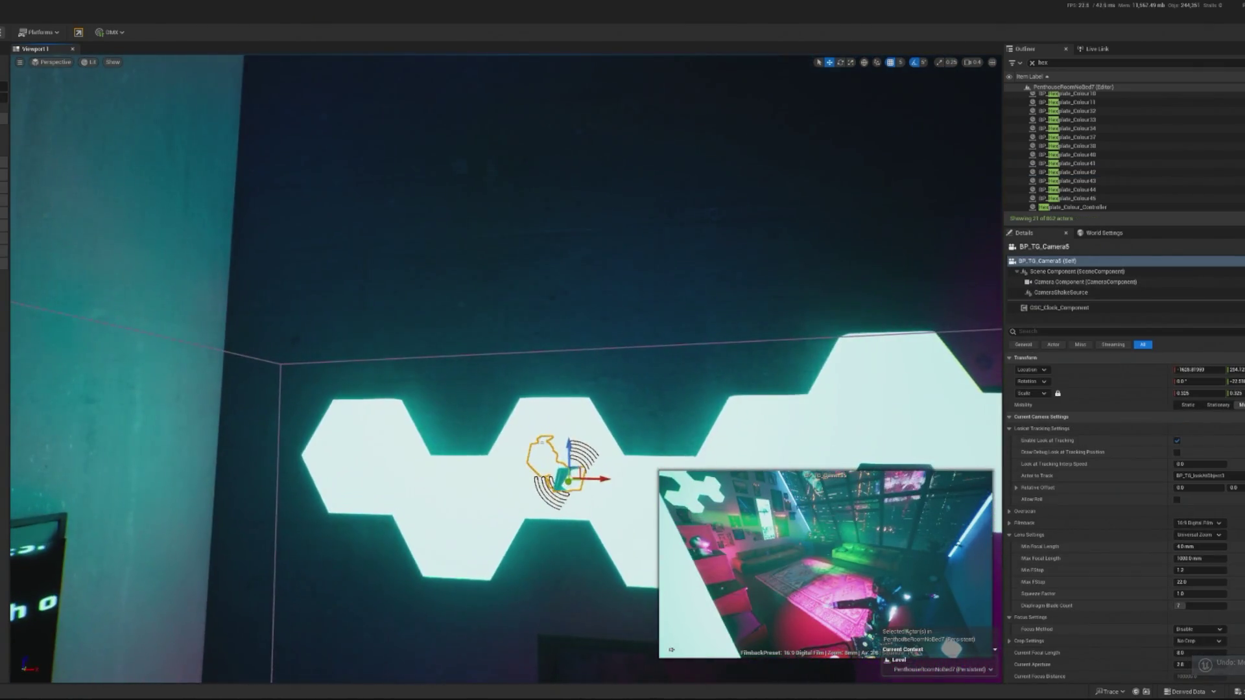
{"action": "left_click", "coordinate": [478, 512], "text": "ctrl"}
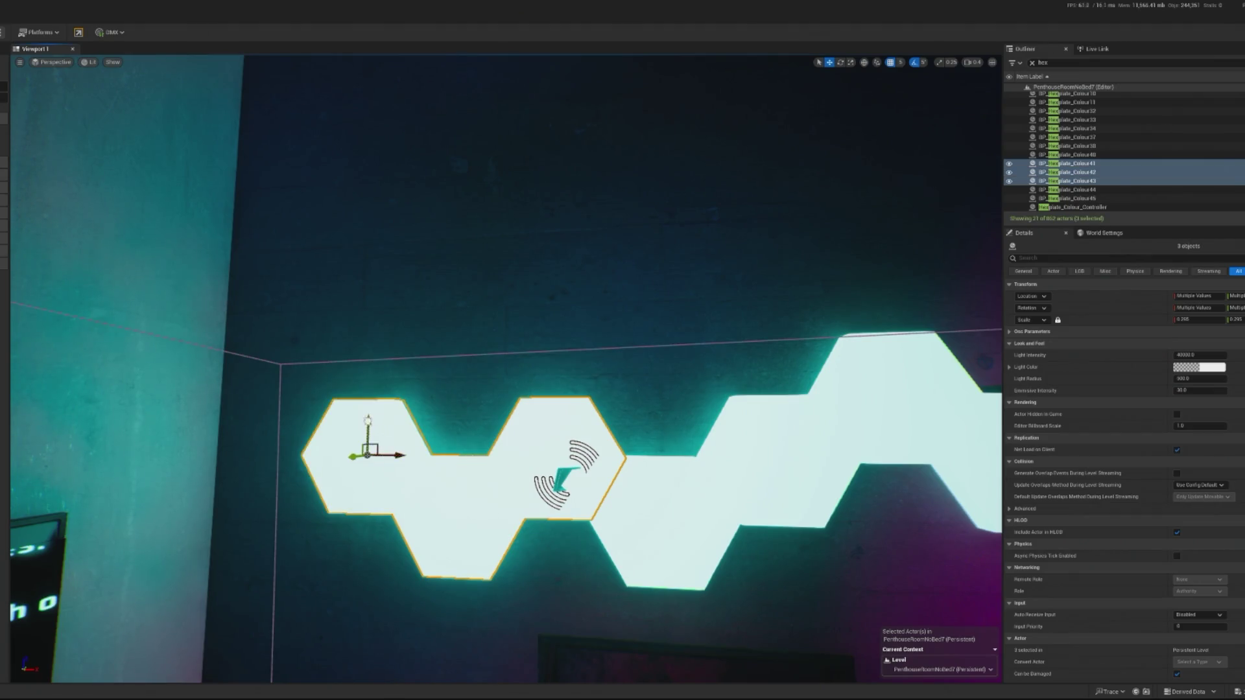
Step: Select Colour40 then Colour32, swing toward the side wall, and restore the previous selection
{"action": "scroll", "coordinate": [506, 369], "scroll_direction": "down", "scroll_amount": 5}
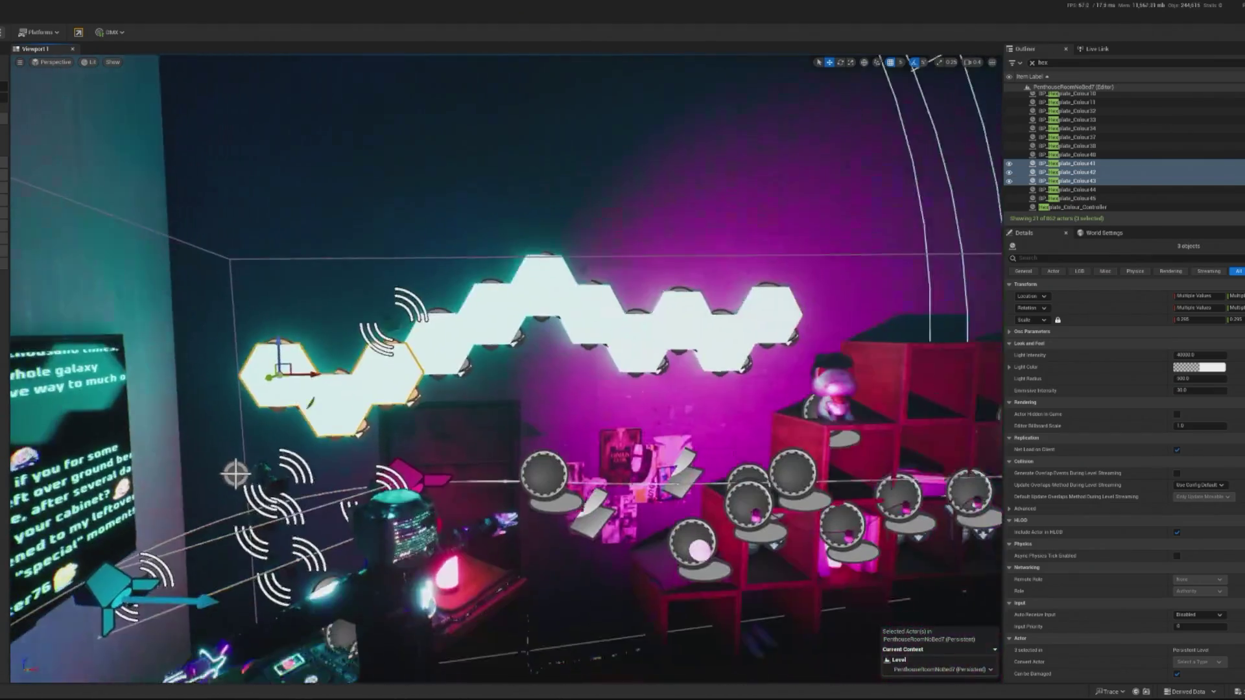
{"action": "scroll", "coordinate": [612, 570], "scroll_direction": "up", "scroll_amount": 5}
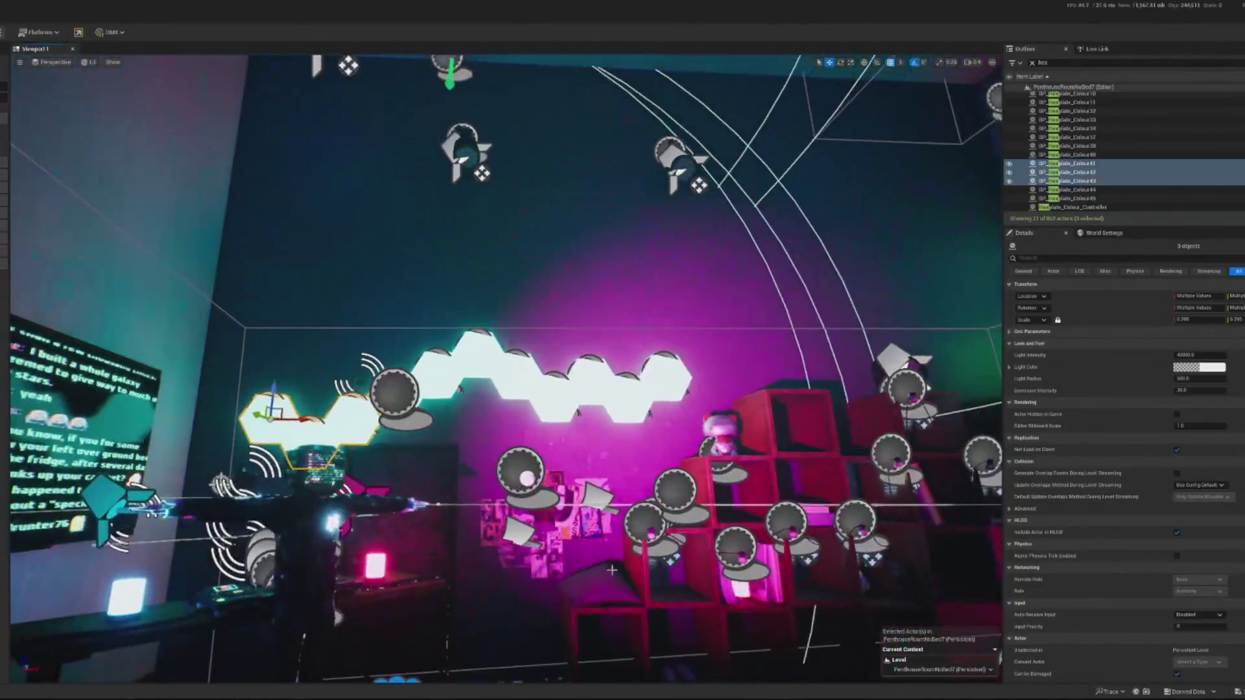
{"action": "scroll", "coordinate": [611, 570], "scroll_direction": "up", "scroll_amount": 5}
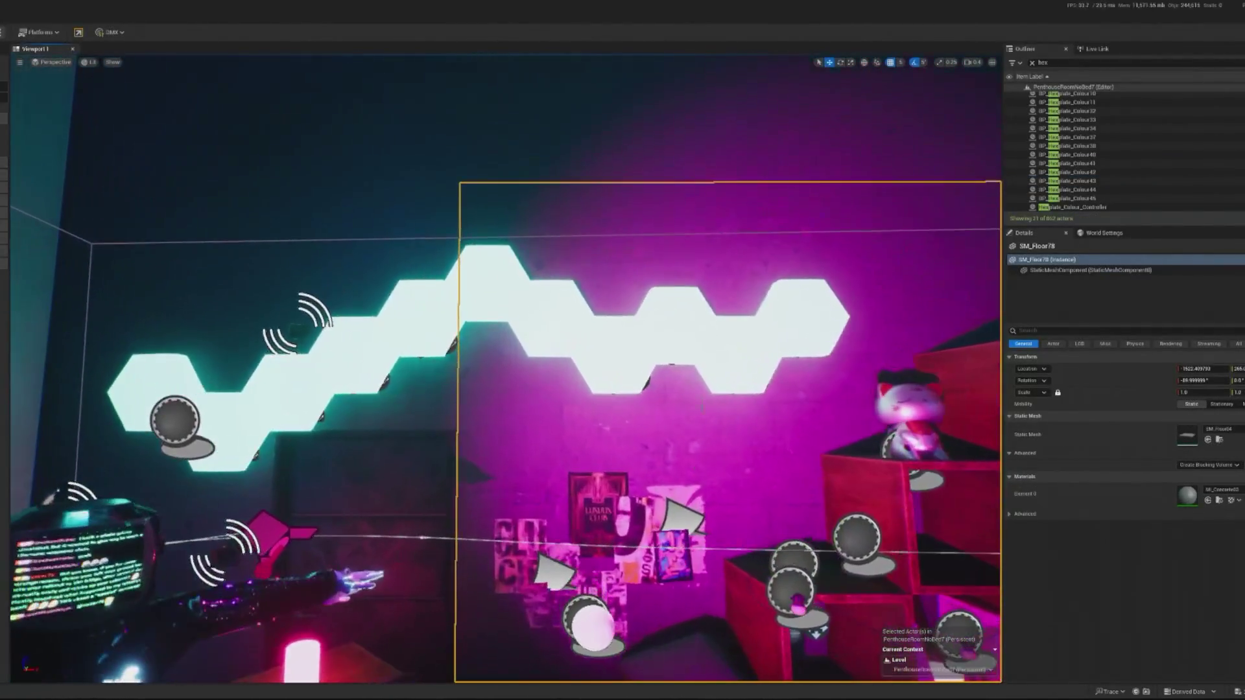
{"action": "left_click", "coordinate": [632, 348]}
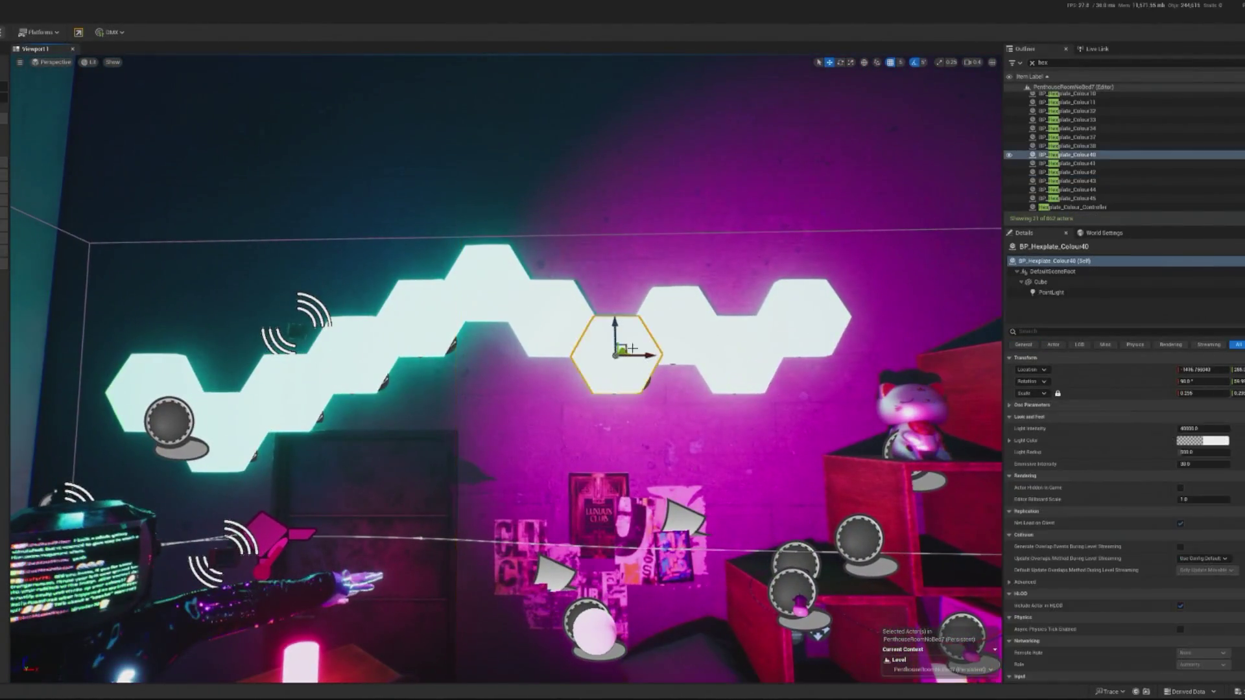
{"action": "left_click", "coordinate": [668, 316]}
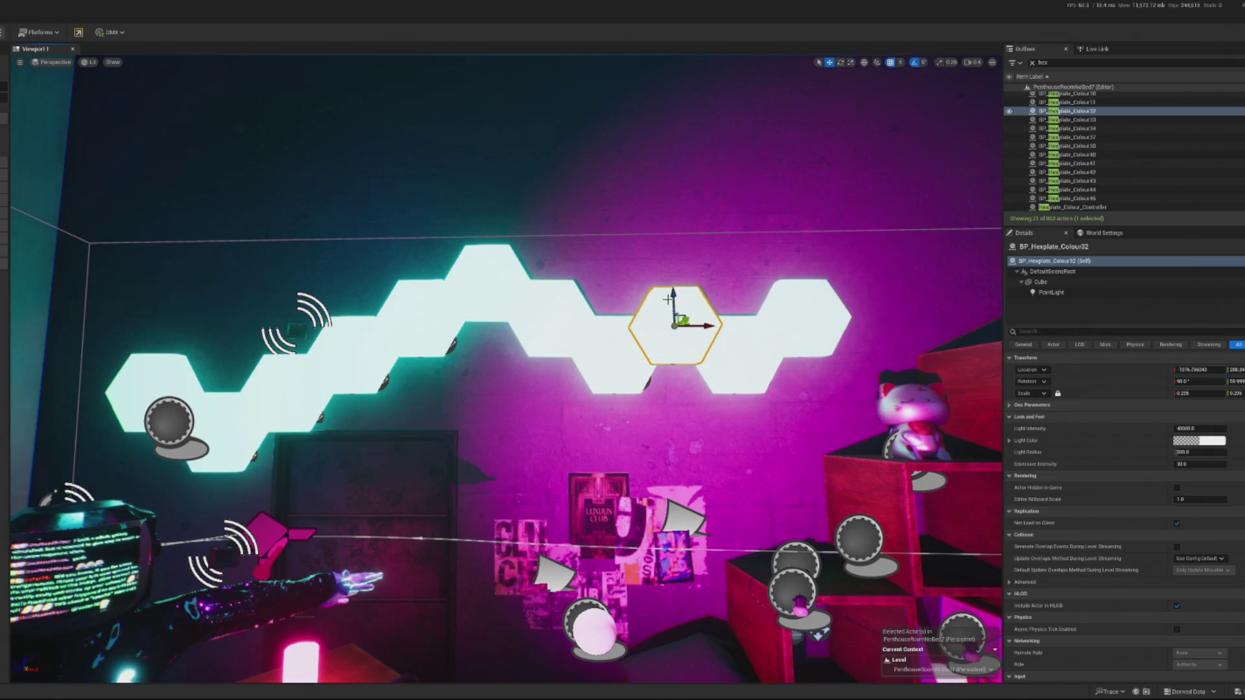
{"action": "scroll", "coordinate": [668, 299], "scroll_direction": "down", "scroll_amount": 1}
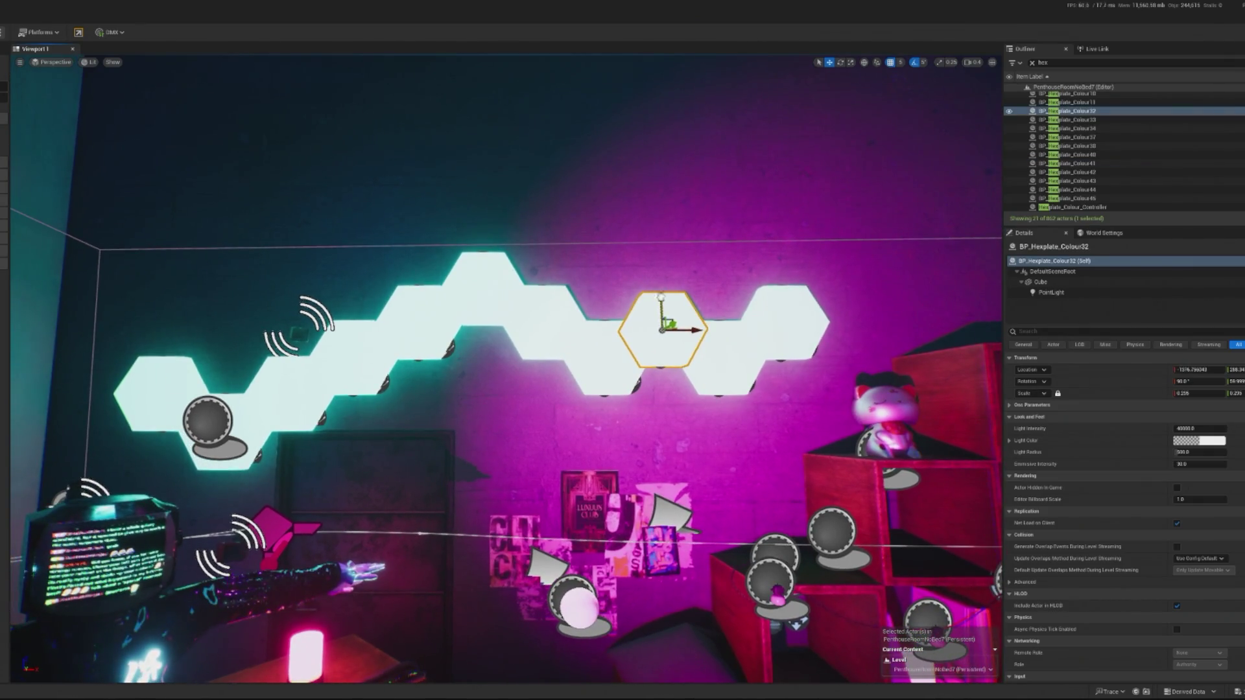
{"action": "mouse_move", "coordinate": [668, 299]}
{"action": "left_mouse_down"}
{"action": "mouse_move", "coordinate": [519, 312]}
{"action": "mouse_move", "coordinate": [568, 506]}
{"action": "left_mouse_up"}
{"action": "key", "text": "ctrl+z"}
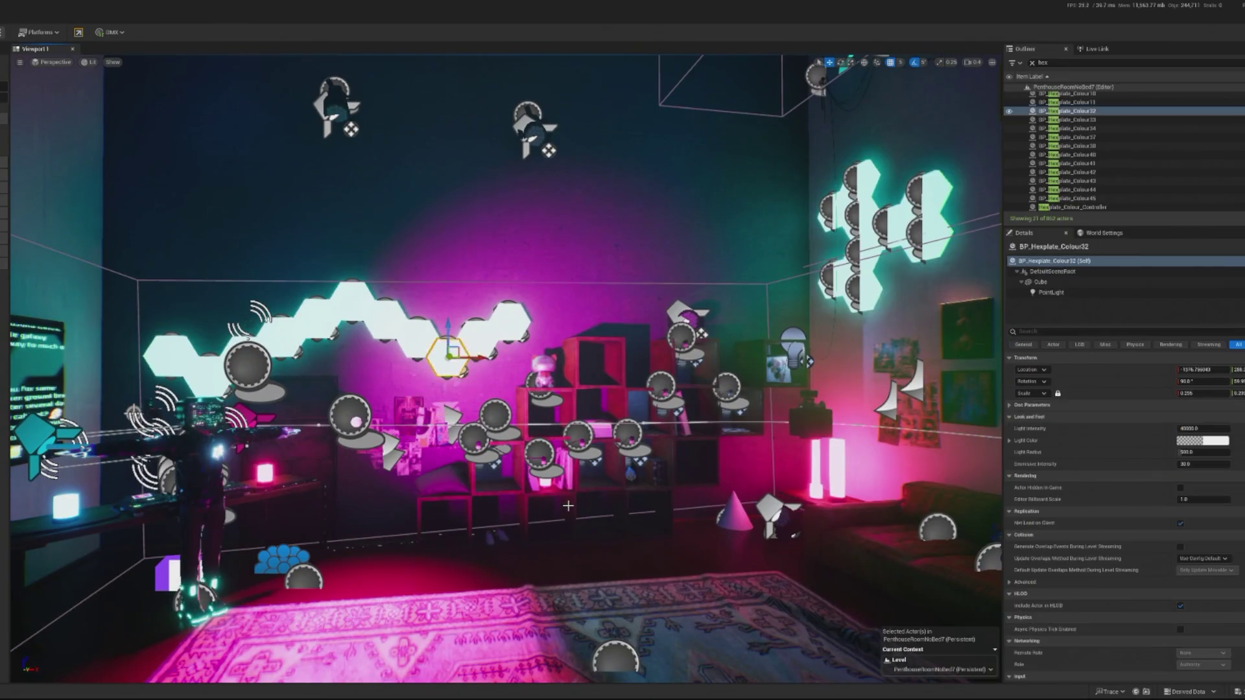
Step: Undo recent selection changes, then select and frame ceiling pieces SM_Floor83 near the fog volume
{"action": "key", "text": "ctrl+z"}
{"action": "key", "text": "ctrl+z"}
{"action": "key", "text": "ctrl+z"}
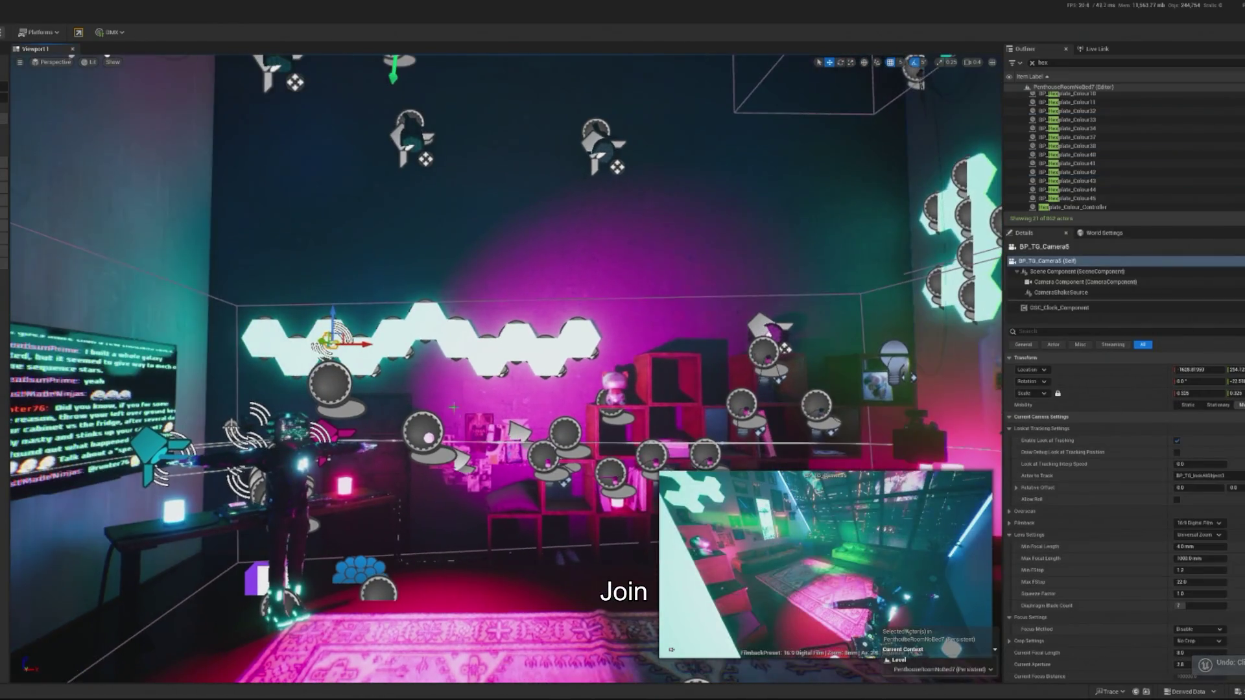
{"action": "key", "text": "ctrl+z"}
{"action": "key", "text": "ctrl+z"}
{"action": "key", "text": "ctrl+z"}
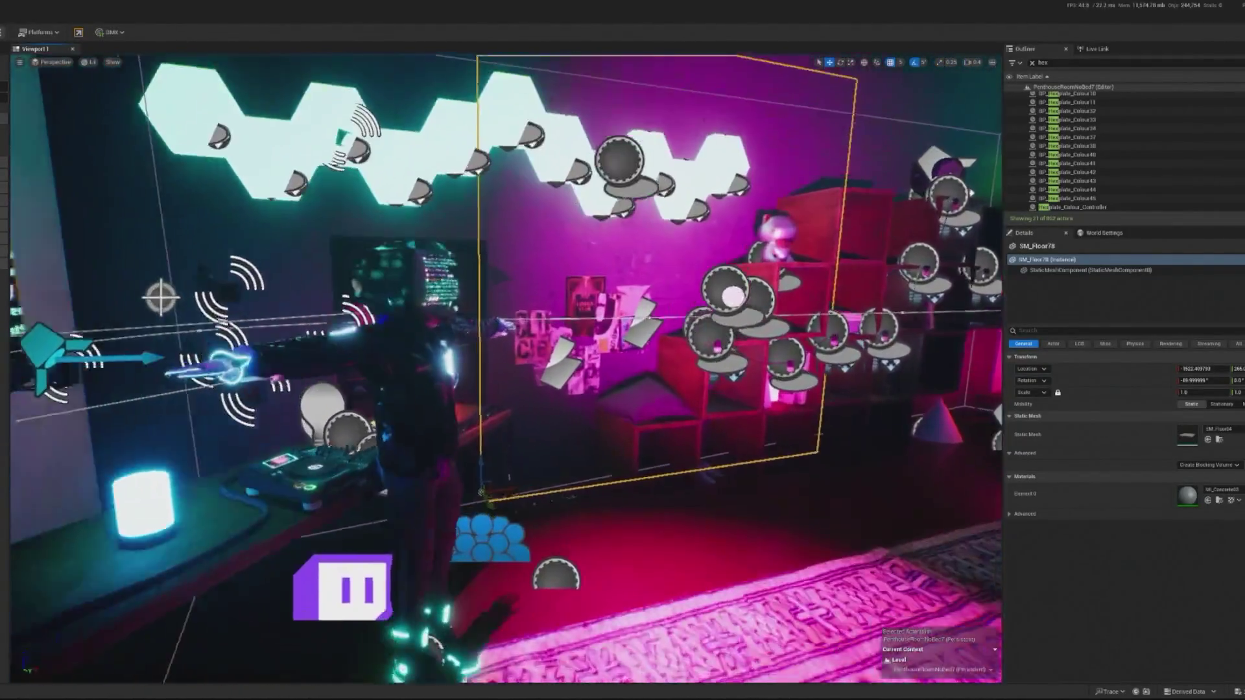
{"action": "key", "text": "ctrl+z"}
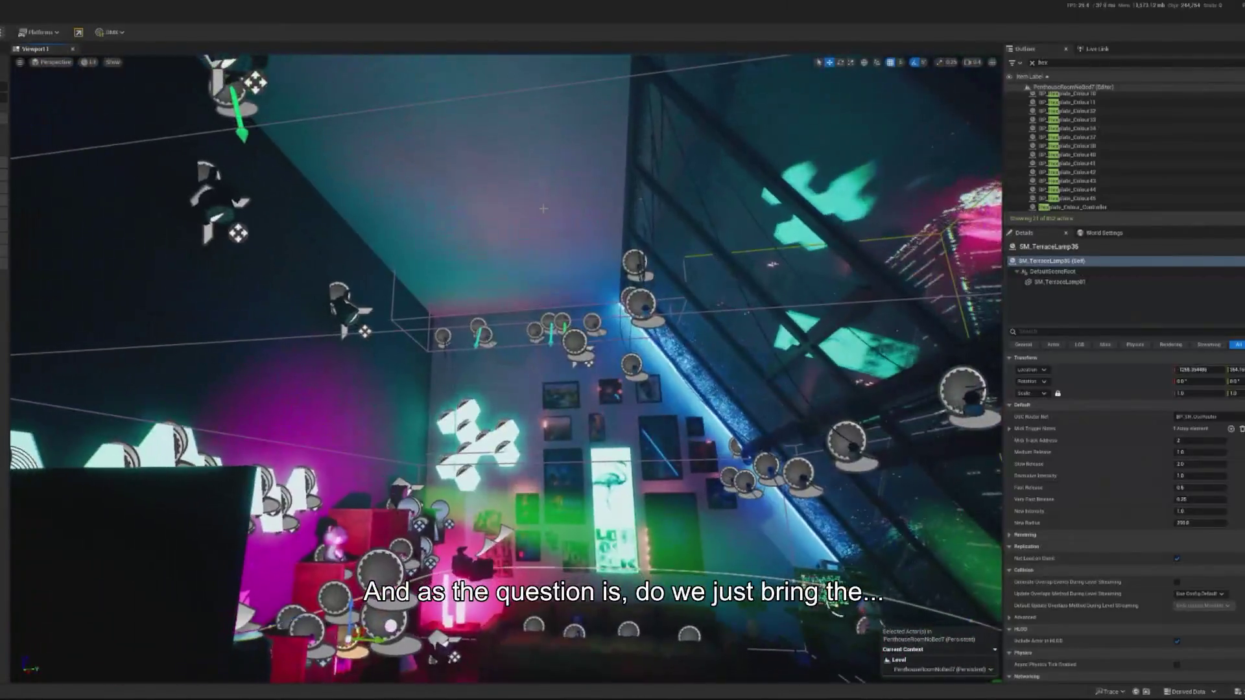
{"action": "left_click", "coordinate": [543, 208]}
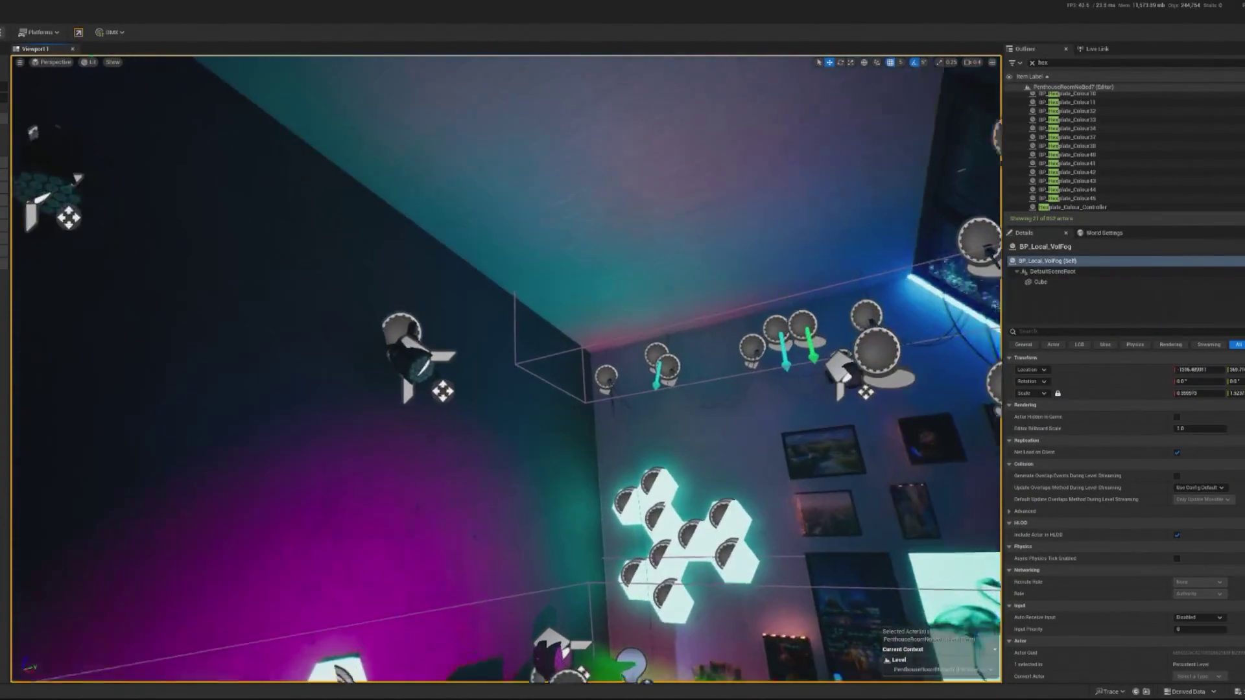
{"action": "left_click", "coordinate": [519, 162]}
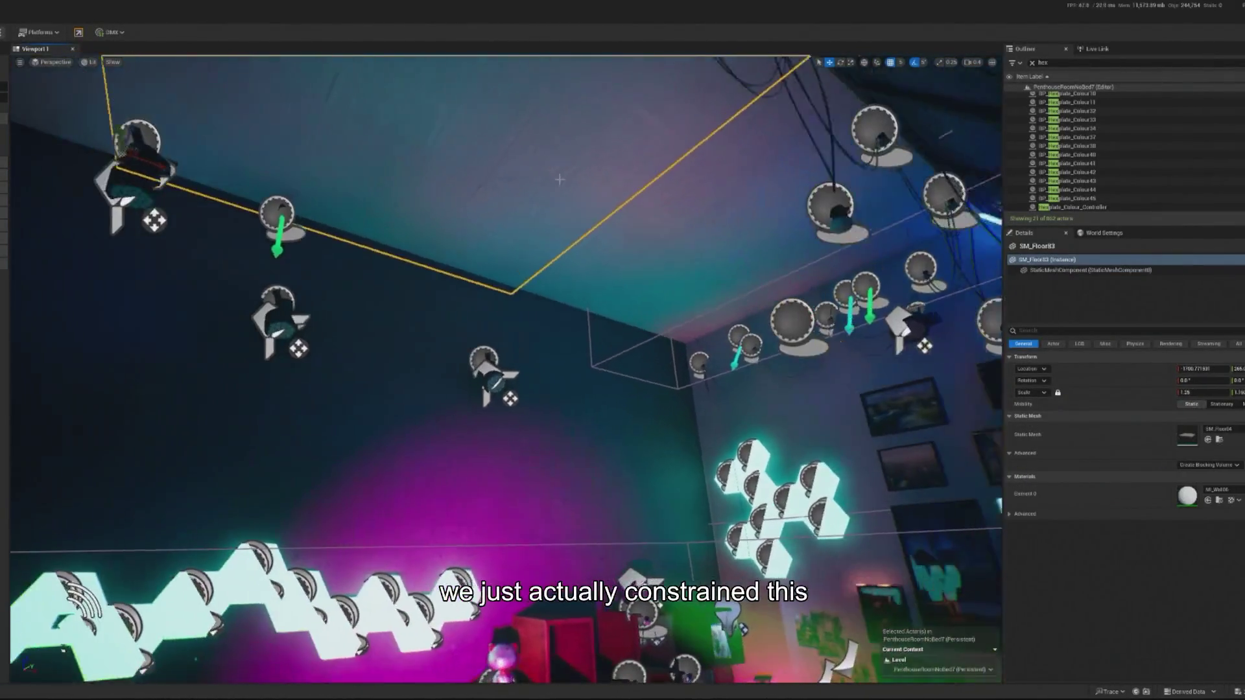
{"action": "left_click", "coordinate": [560, 180], "text": "ctrl"}
{"action": "key", "text": "f"}
{"action": "key", "text": "f"}
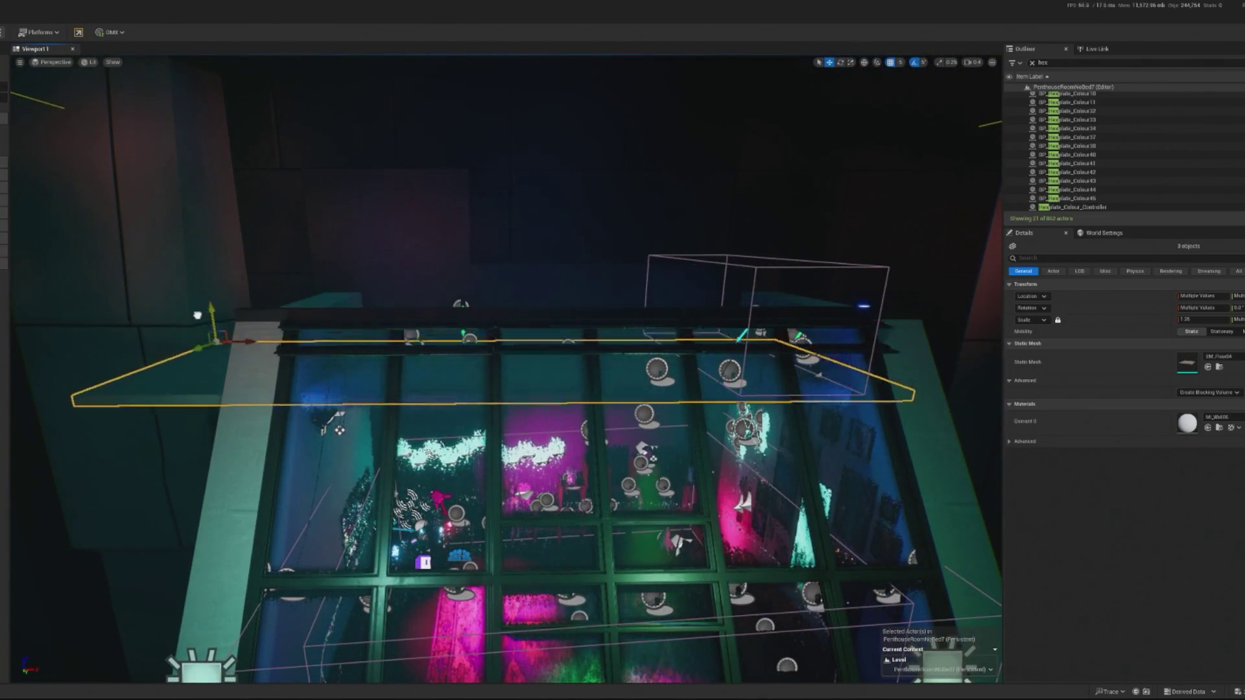
Step: Undo the last edit, select Hexplate_Colour_Controller, and start Play In Editor with Alt+P
{"action": "scroll", "coordinate": [195, 351], "scroll_direction": "up", "scroll_amount": 5}
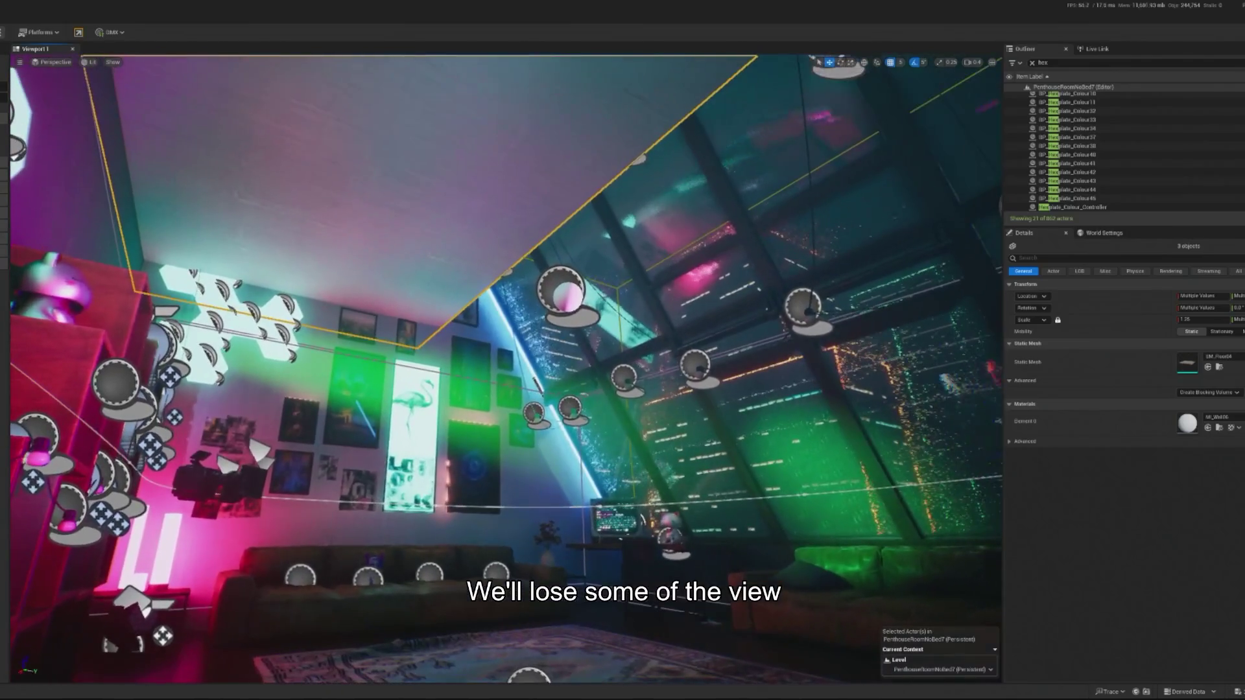
{"action": "key", "text": "ctrl+z"}
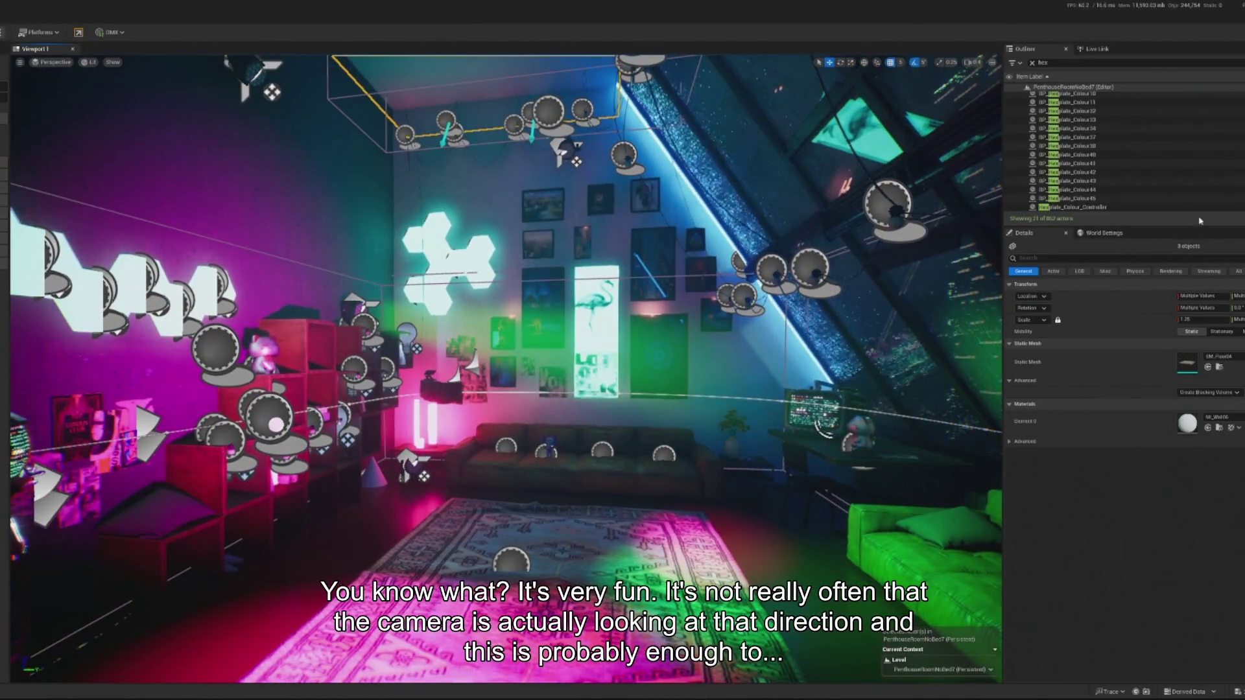
{"action": "left_click", "coordinate": [1076, 207]}
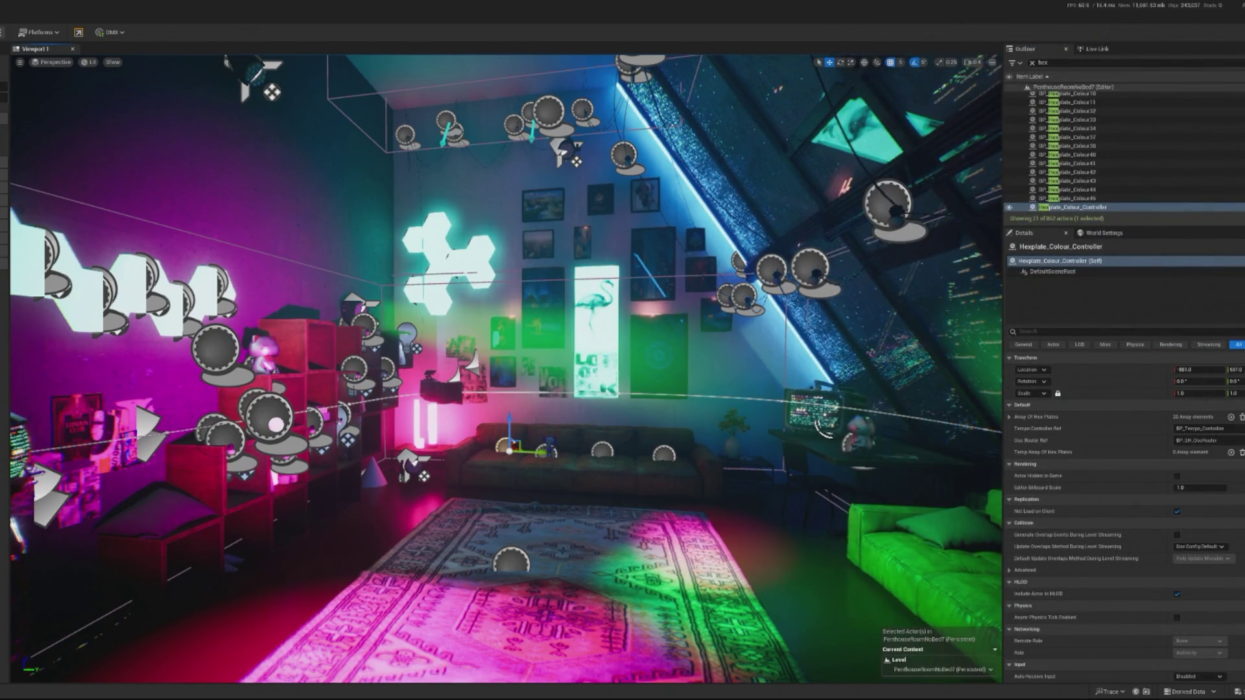
{"action": "key", "text": "alt+p"}
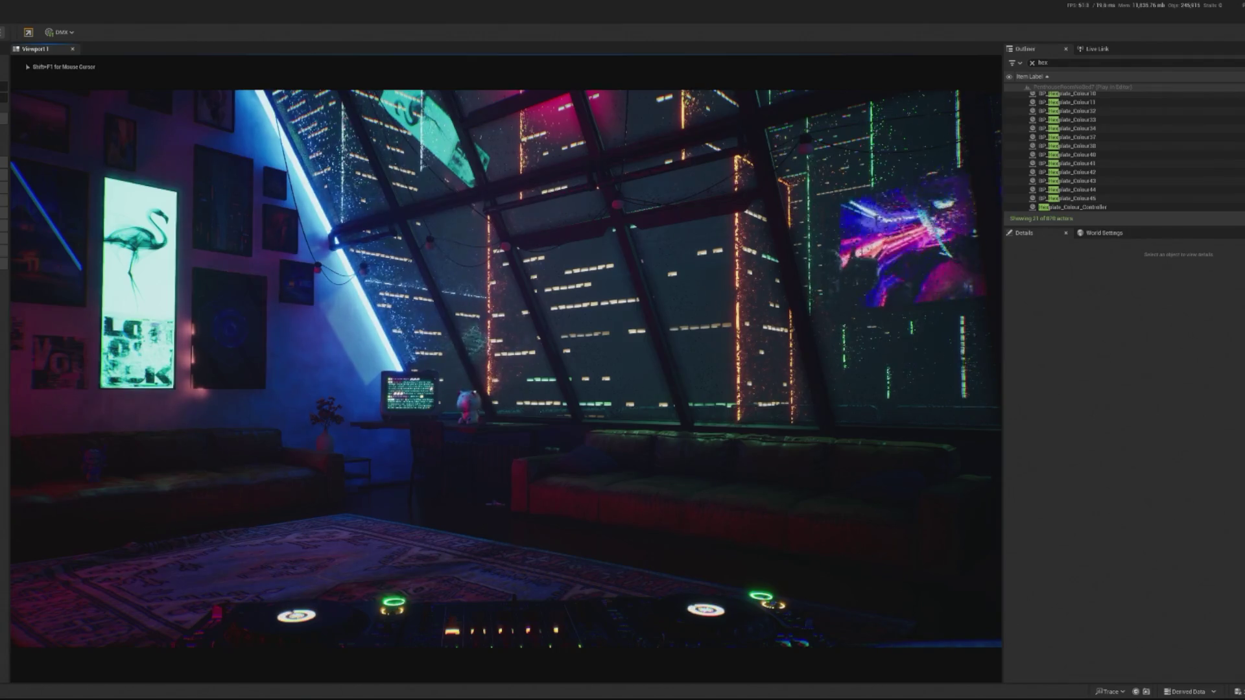
Step: Free the mouse with Shift+F1 and stop the penthouse Play In Editor session
{"action": "key", "text": "shift+F1"}
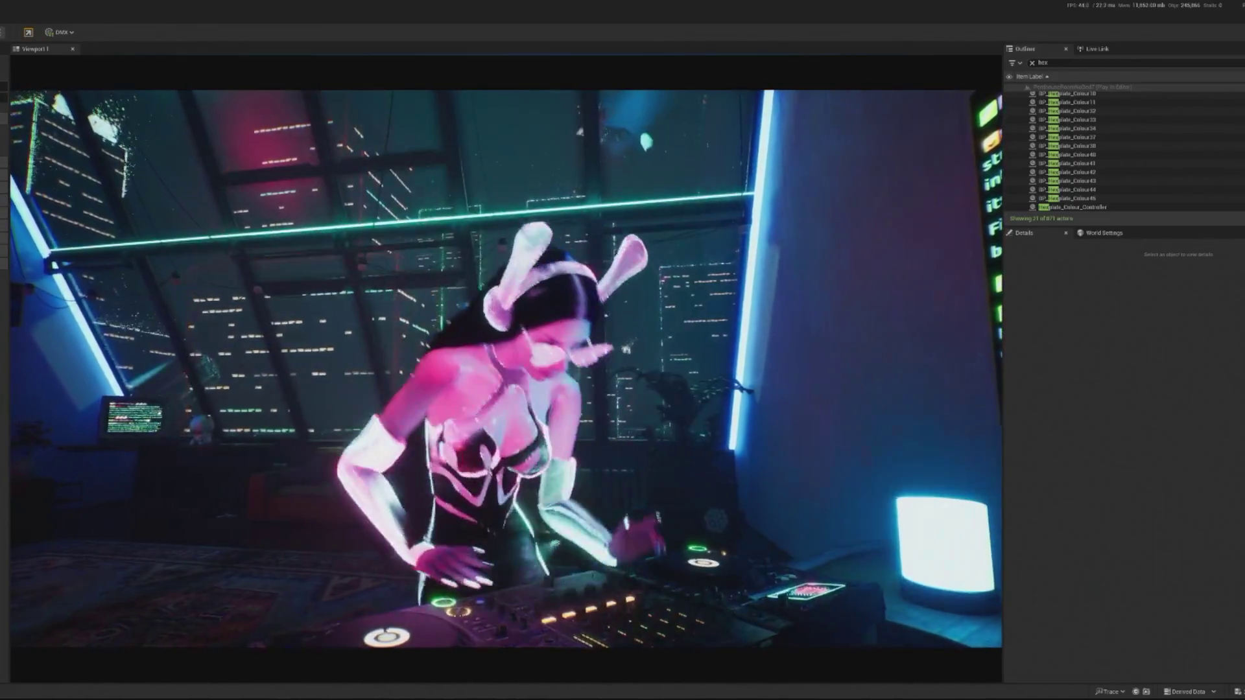
{"action": "key", "text": "Escape"}
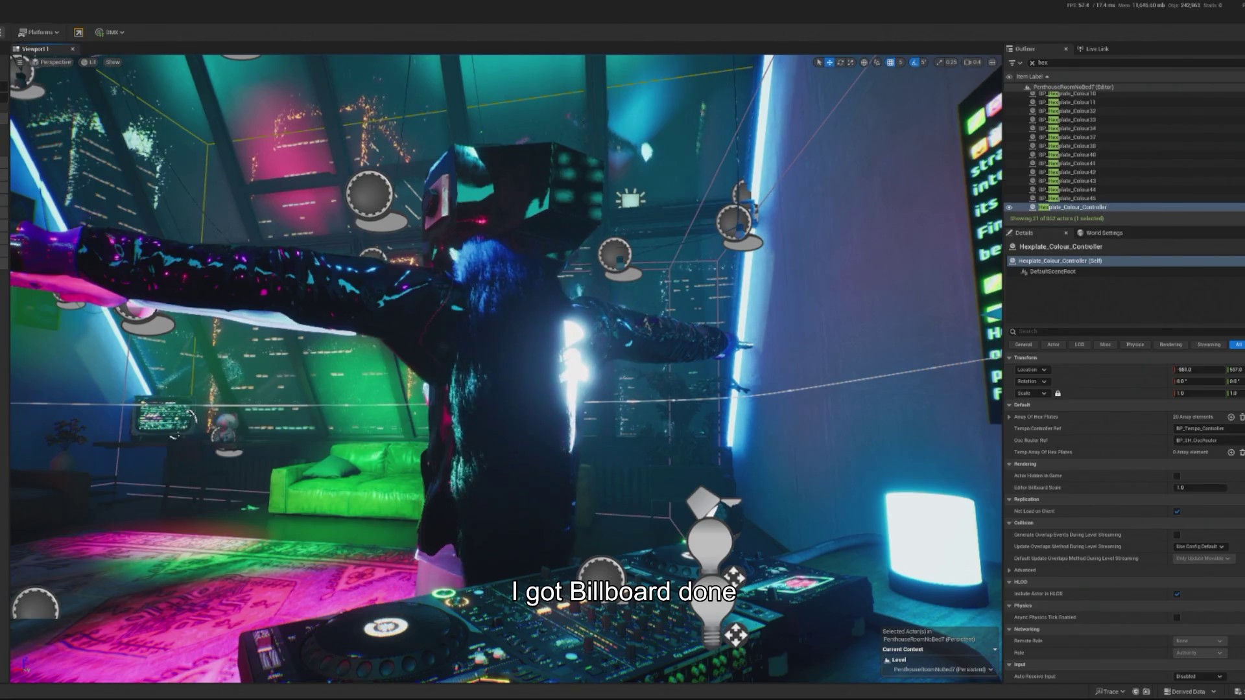
Step: Select and frame the ceiling spotlight, clear the Outliner hex filter, and open BP_Spotlight_AR
{"action": "left_click", "coordinate": [635, 244]}
{"action": "key", "text": "f"}
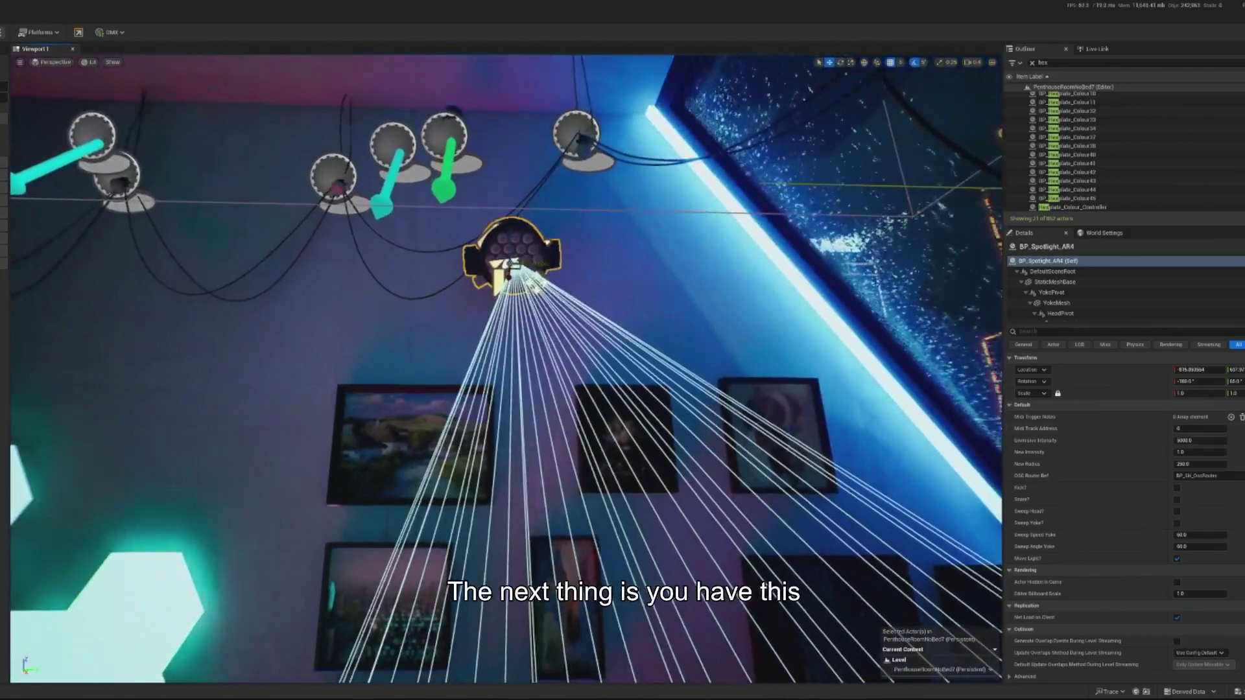
{"action": "left_click", "coordinate": [1032, 63]}
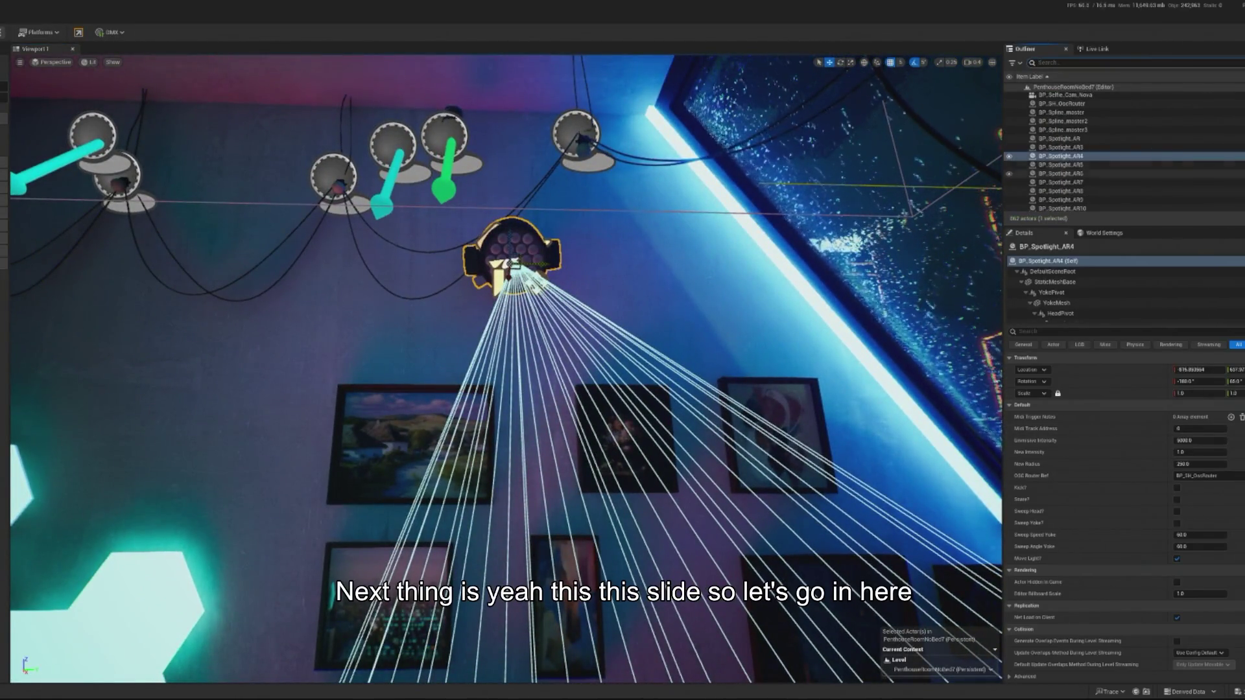
{"action": "key", "text": "ctrl+e"}
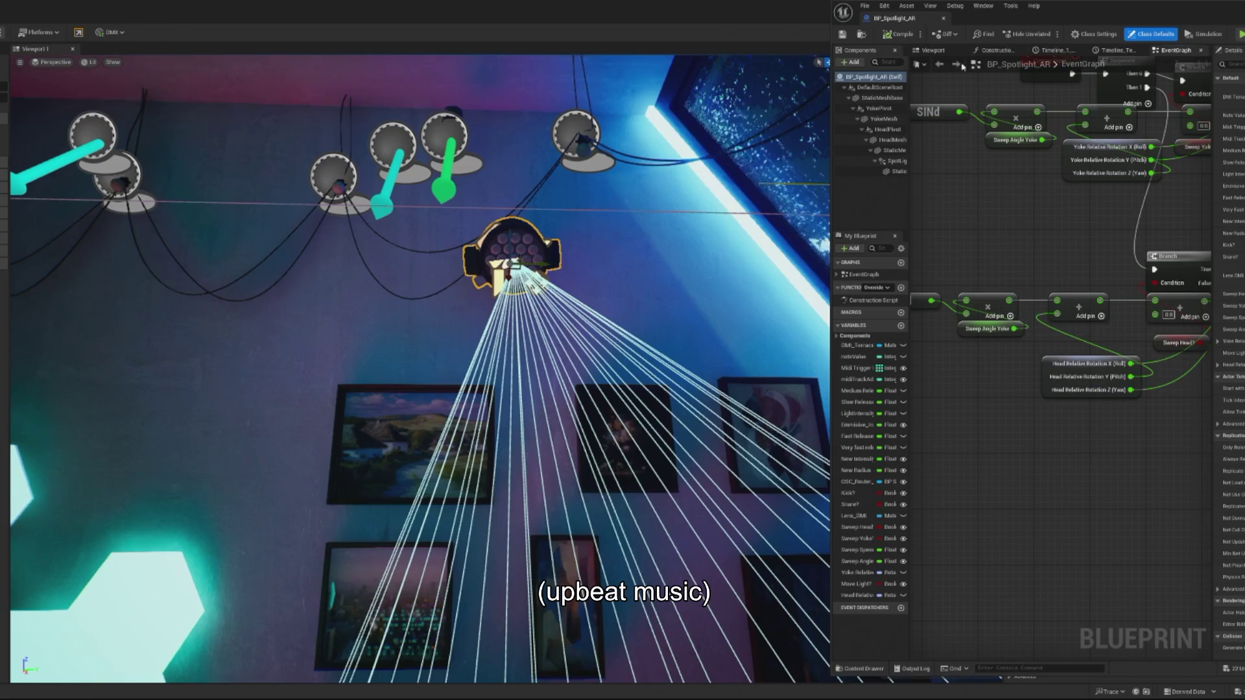
{"action": "left_click_drag", "start_coordinate": [831, 14], "coordinate": [629, 15]}
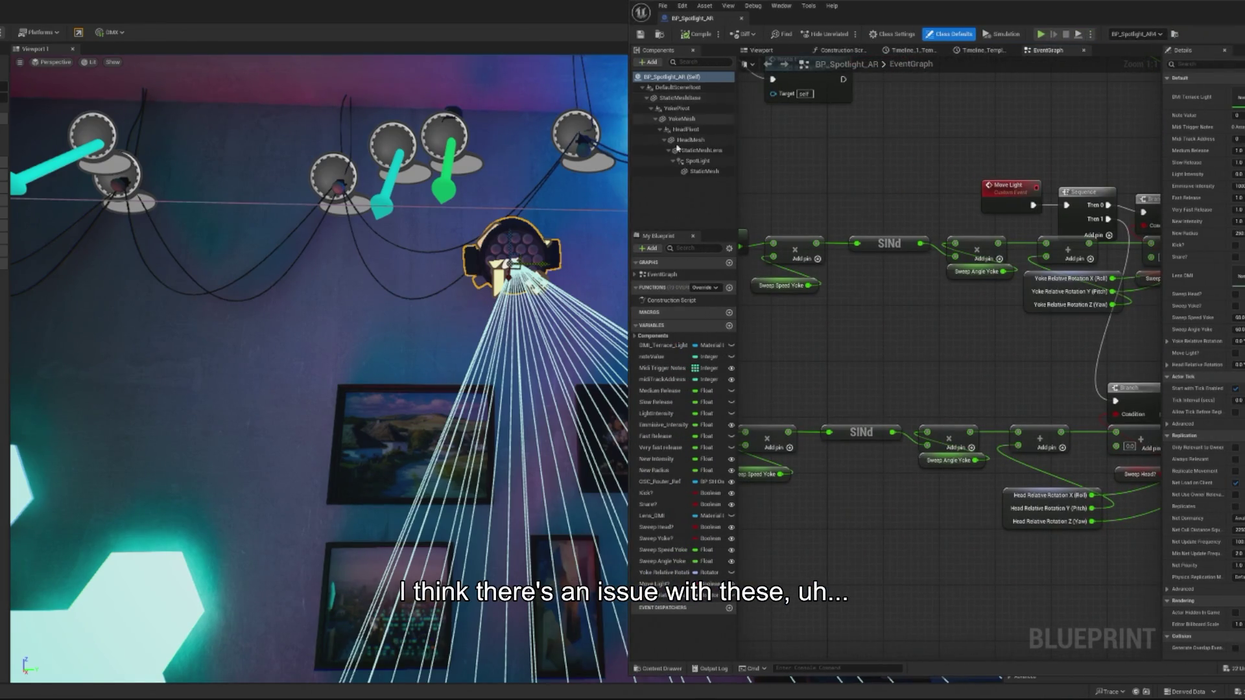
Step: Inspect the YokePivot, YokeMesh and HeadMesh components in the Blueprint Viewport preview
{"action": "left_click", "coordinate": [678, 108]}
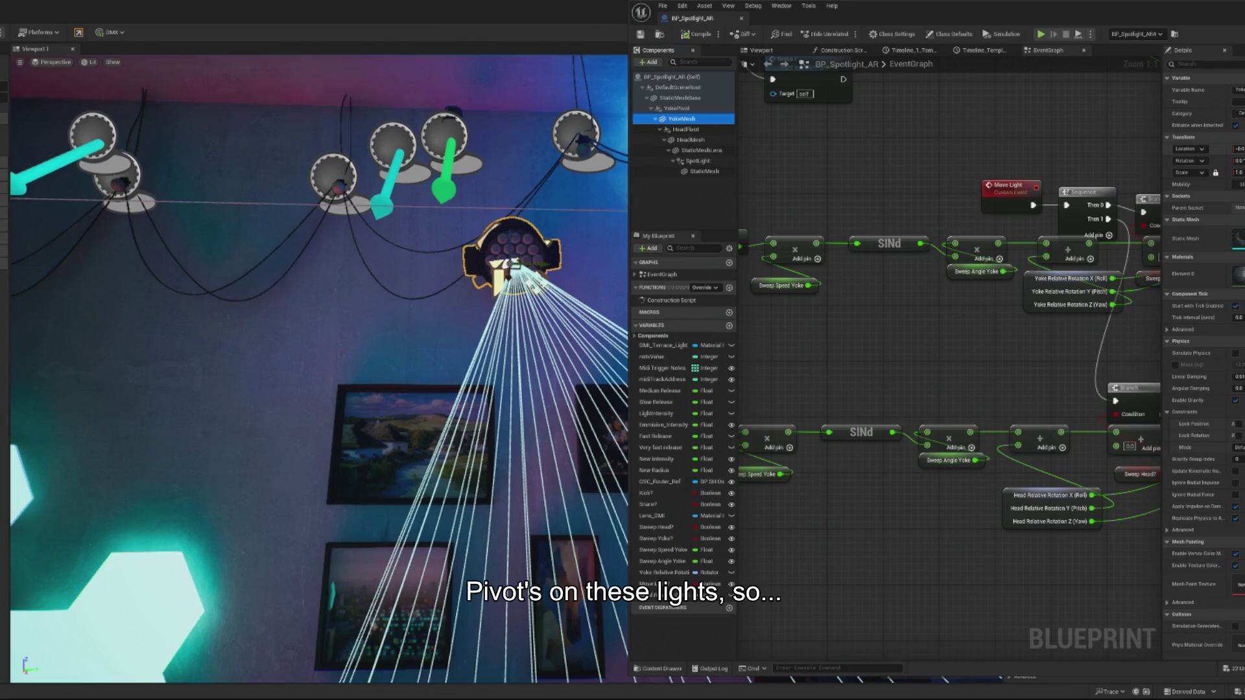
{"action": "left_click", "coordinate": [764, 50]}
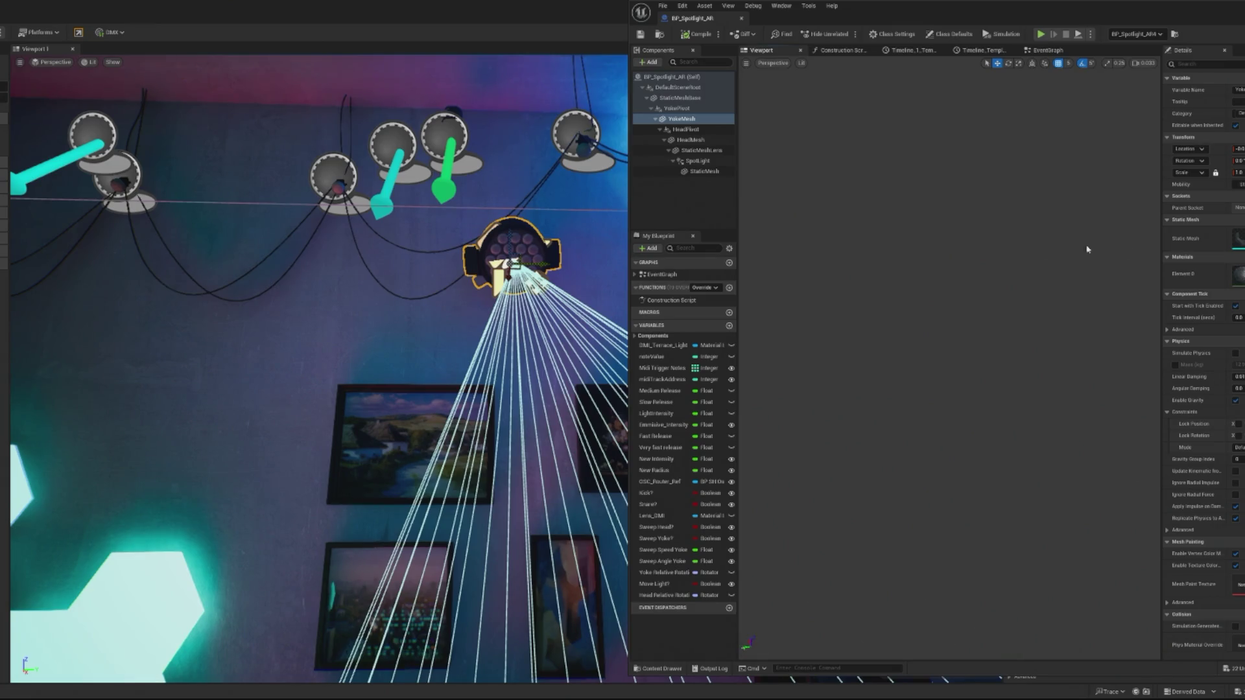
{"action": "left_click_drag", "start_coordinate": [1088, 249], "coordinate": [1087, 249]}
{"action": "left_click", "coordinate": [687, 119]}
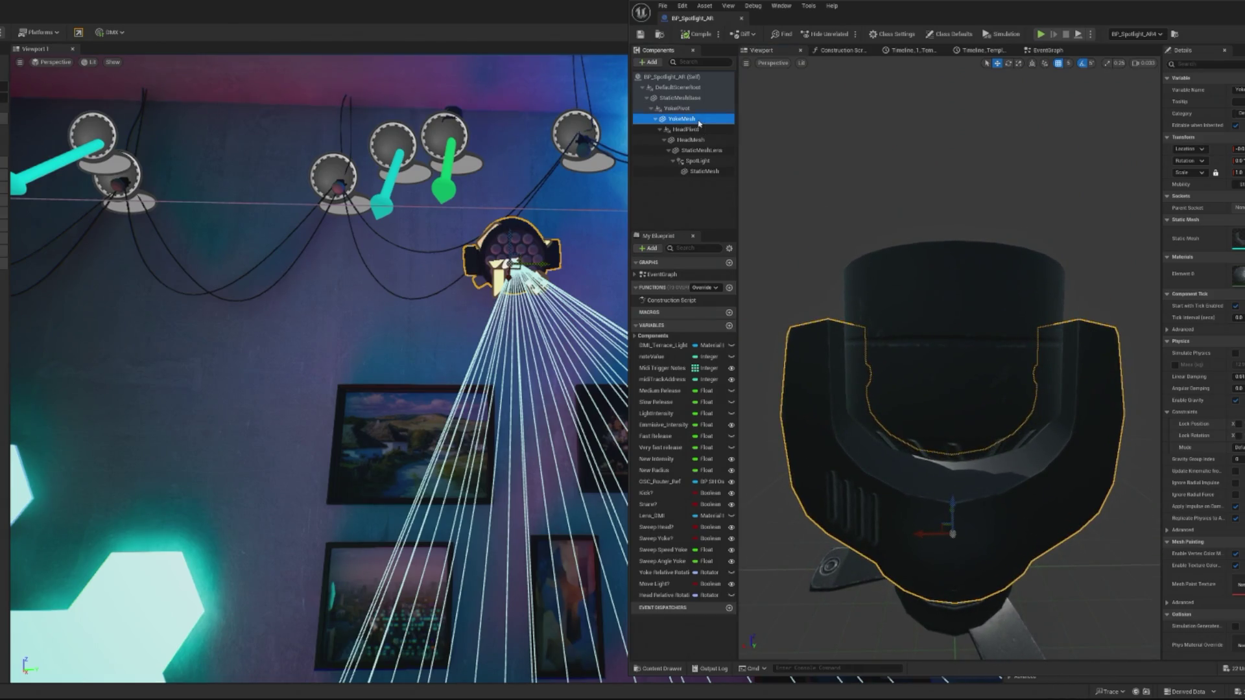
{"action": "left_click_drag", "start_coordinate": [755, 165], "coordinate": [755, 165]}
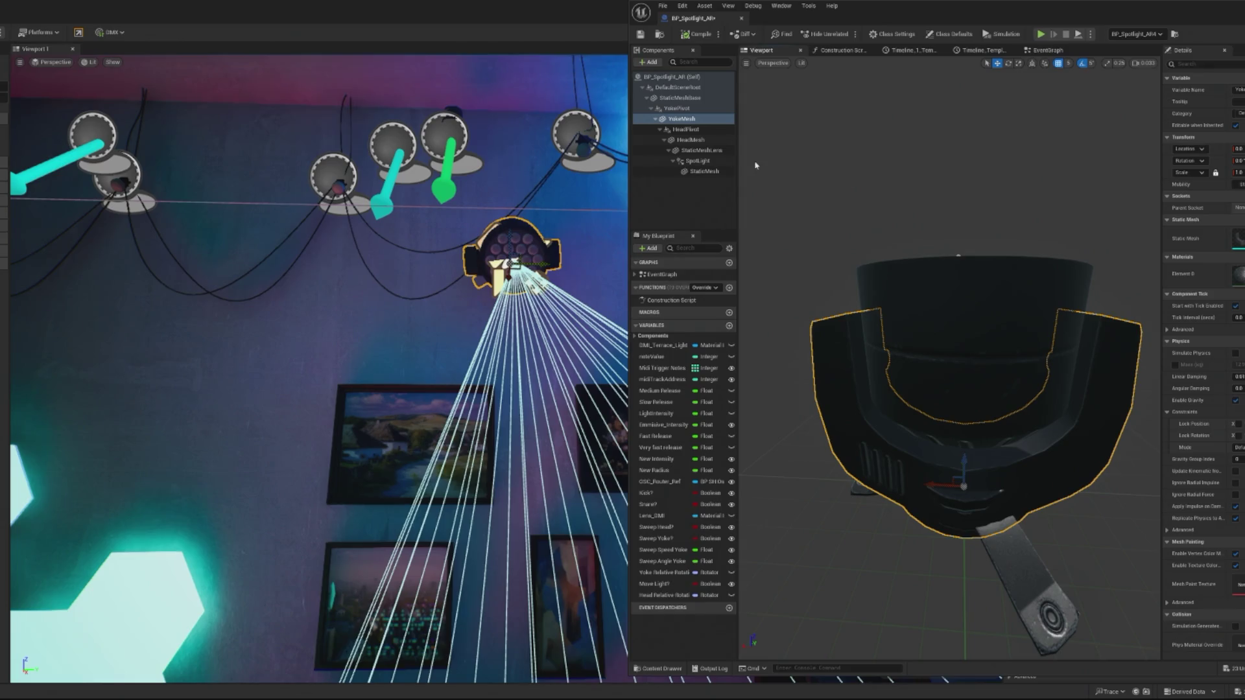
{"action": "left_click", "coordinate": [691, 139]}
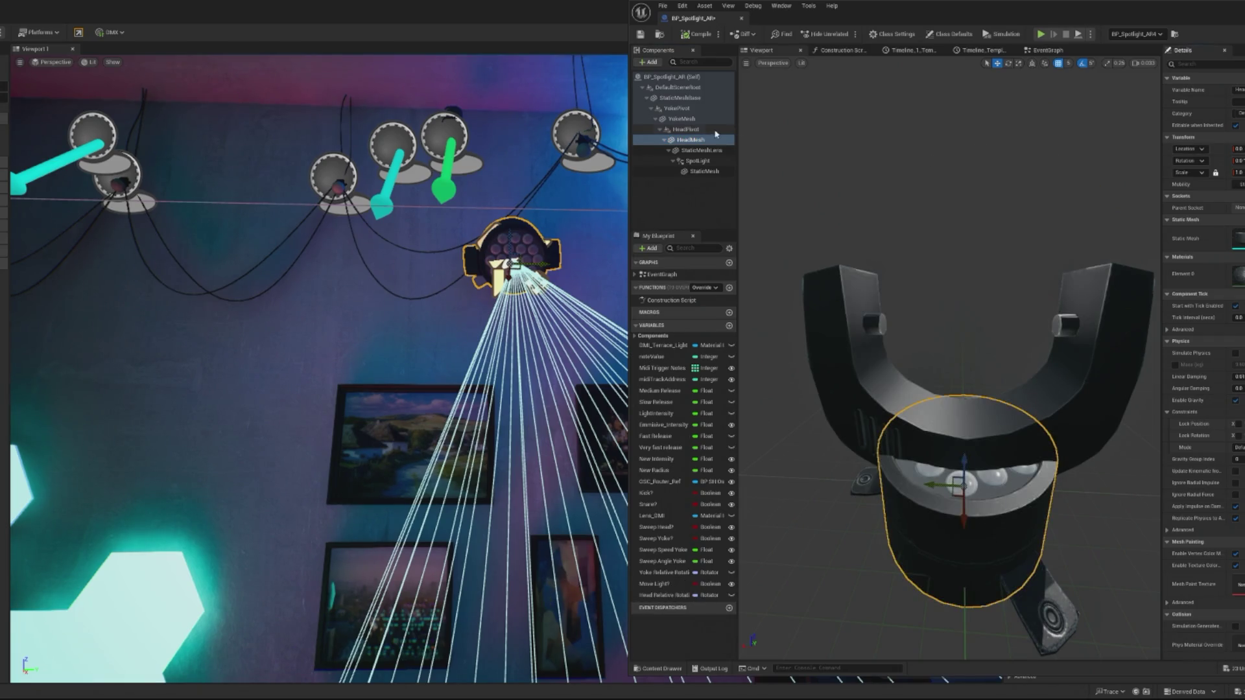
Step: Rotate HeadPivot 35 degrees to tilt the spotlight head, and save BP_Spotlight_AR
{"action": "left_click", "coordinate": [685, 129]}
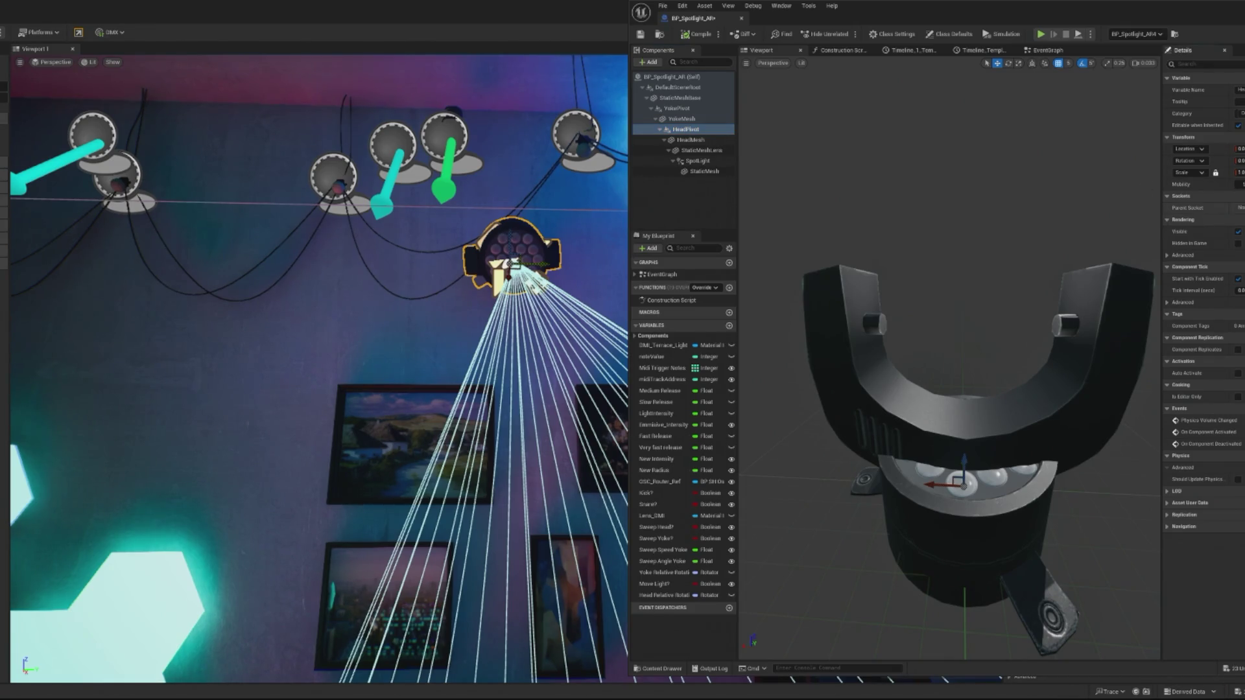
{"action": "mouse_move", "coordinate": [964, 461]}
{"action": "left_mouse_down"}
{"action": "mouse_move", "coordinate": [1007, 246]}
{"action": "mouse_move", "coordinate": [788, 185]}
{"action": "left_mouse_up"}
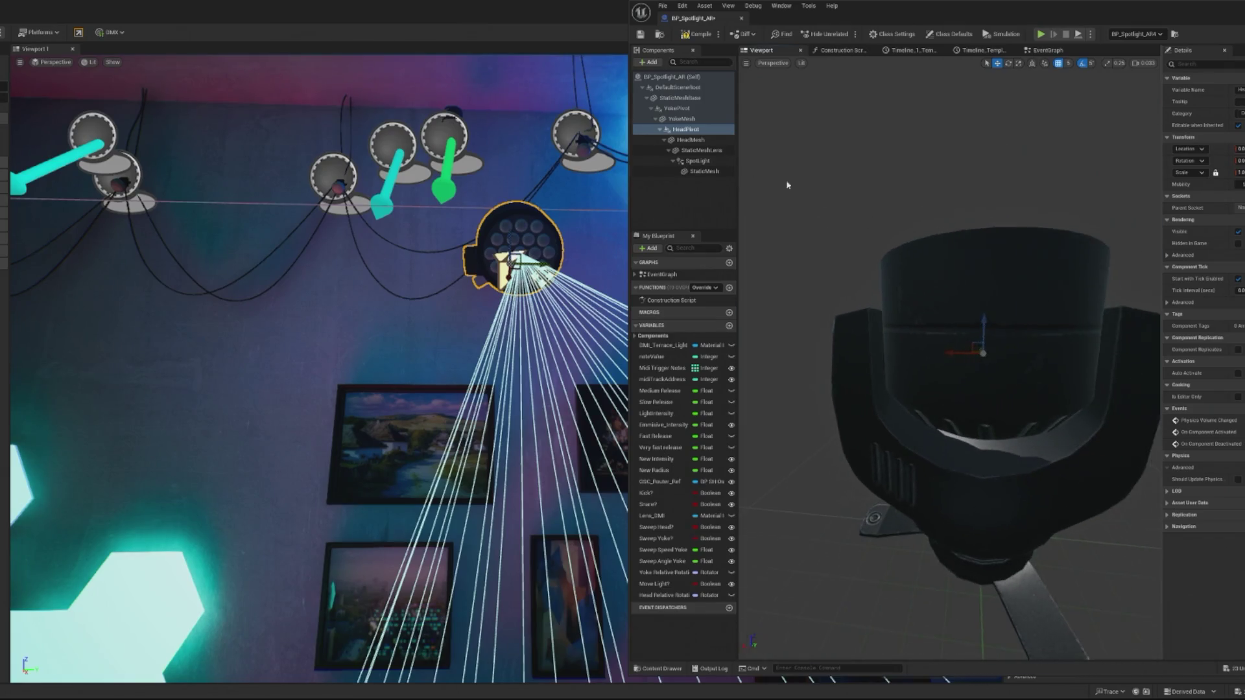
{"action": "left_click", "coordinate": [697, 140]}
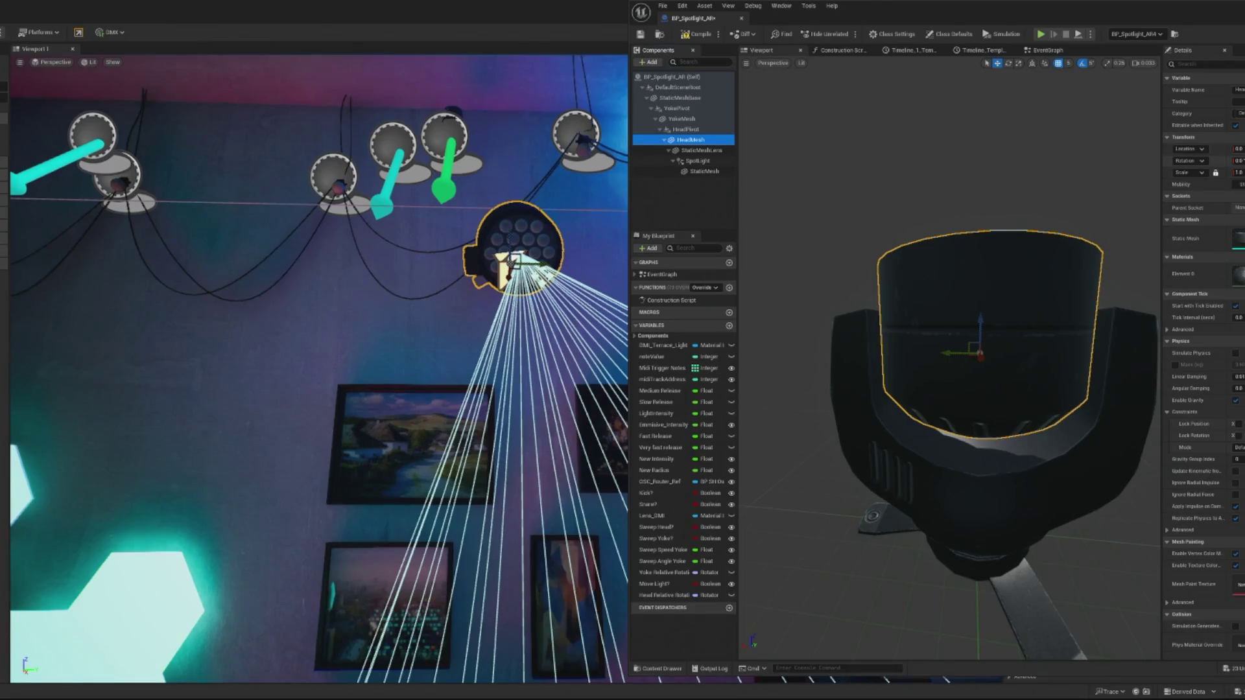
{"action": "left_click", "coordinate": [698, 34]}
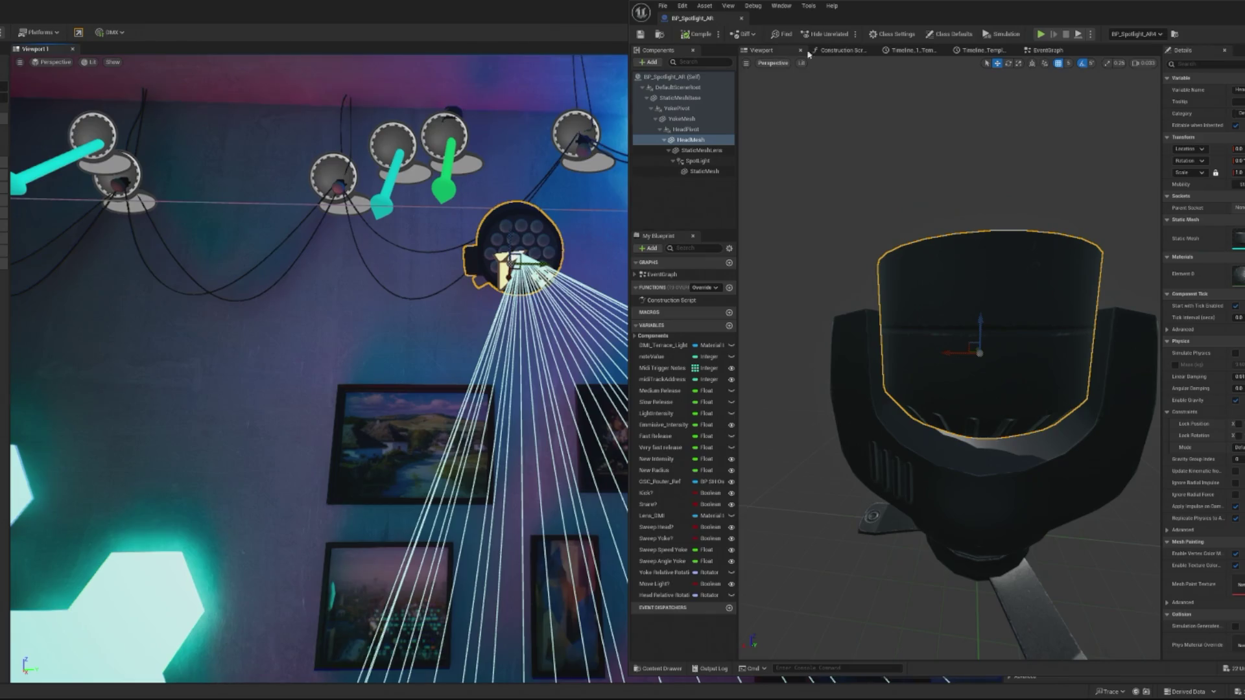
{"action": "left_click", "coordinate": [1047, 50]}
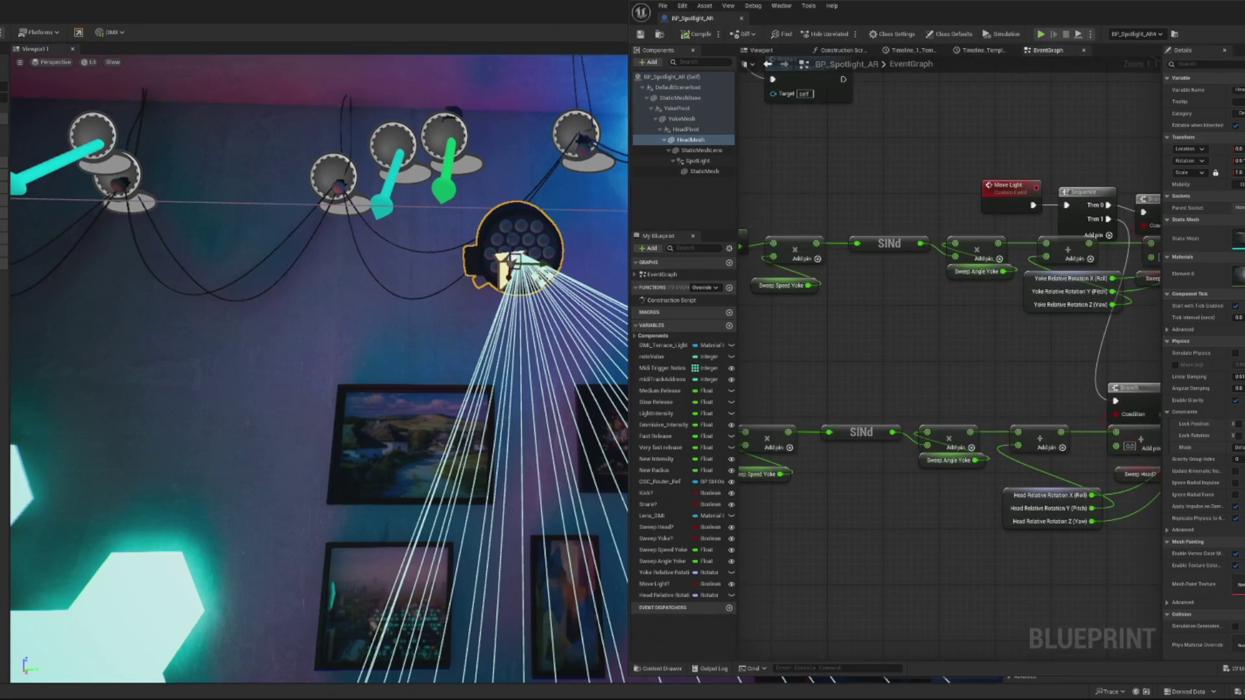
Step: Add a Head Pivot reference to the EventGraph and replace the first Head Mesh rotation target
{"action": "scroll", "coordinate": [944, 244], "scroll_direction": "down", "scroll_amount": 2}
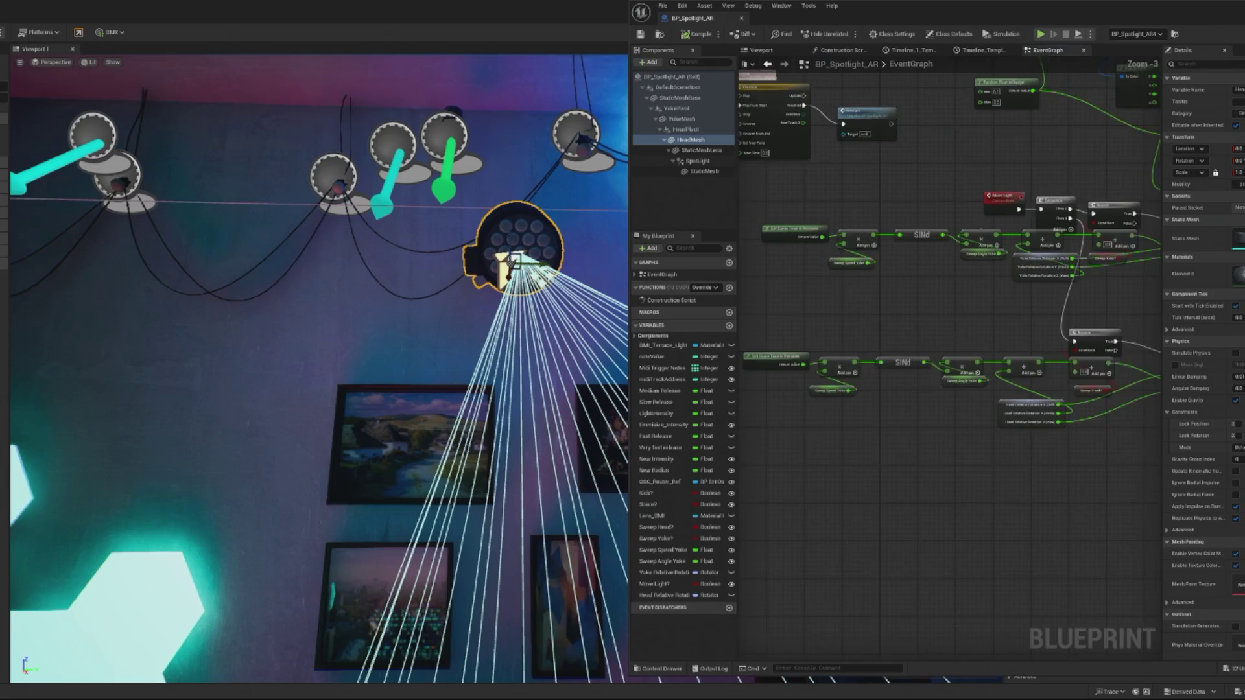
{"action": "scroll", "coordinate": [903, 446], "scroll_direction": "up", "scroll_amount": 2}
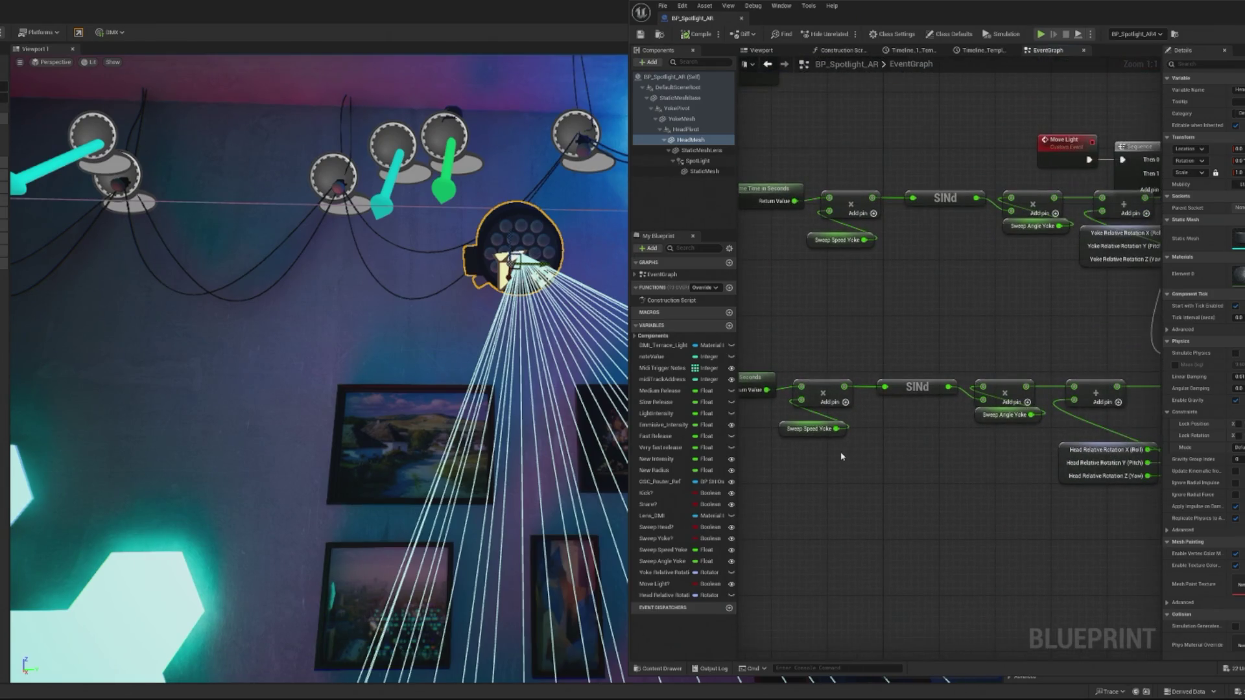
{"action": "left_click_drag", "start_coordinate": [903, 446], "coordinate": [821, 486]}
{"action": "mouse_move", "coordinate": [893, 515]}
{"action": "left_mouse_down"}
{"action": "mouse_move", "coordinate": [917, 514]}
{"action": "mouse_move", "coordinate": [834, 509]}
{"action": "left_mouse_up"}
{"action": "left_click_drag", "start_coordinate": [986, 522], "coordinate": [864, 537]}
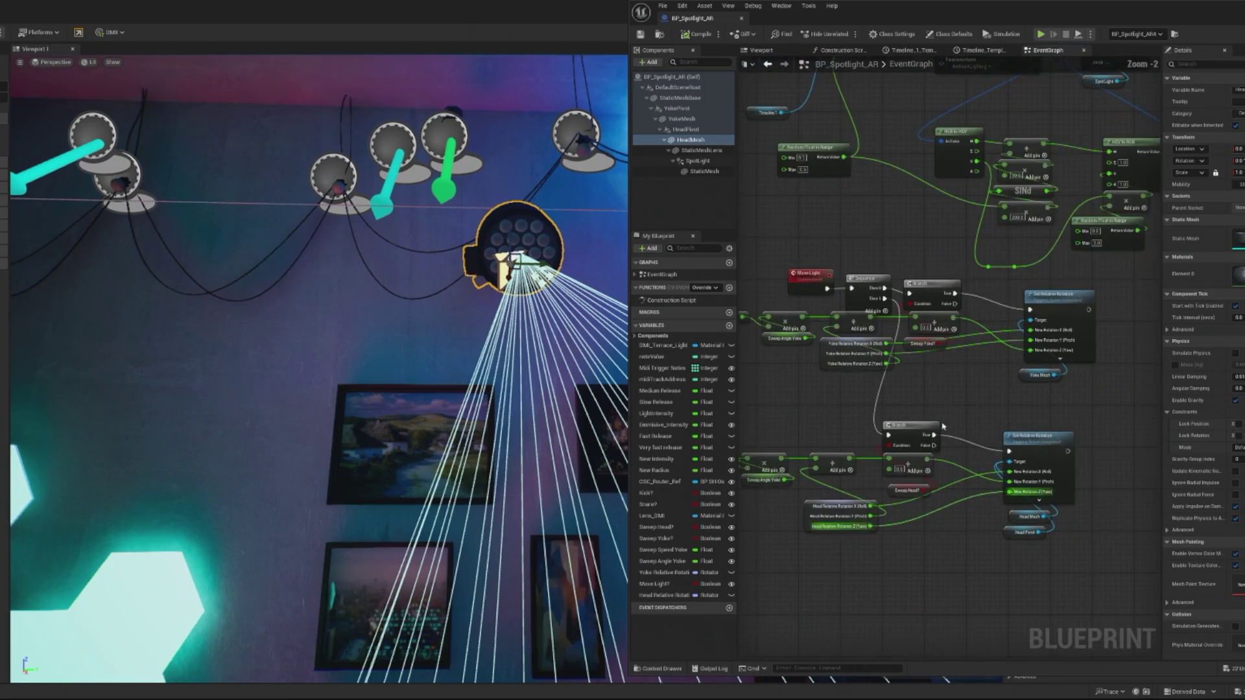
{"action": "scroll", "coordinate": [978, 120], "scroll_direction": "down", "scroll_amount": 2}
{"action": "scroll", "coordinate": [1027, 280], "scroll_direction": "down", "scroll_amount": 4}
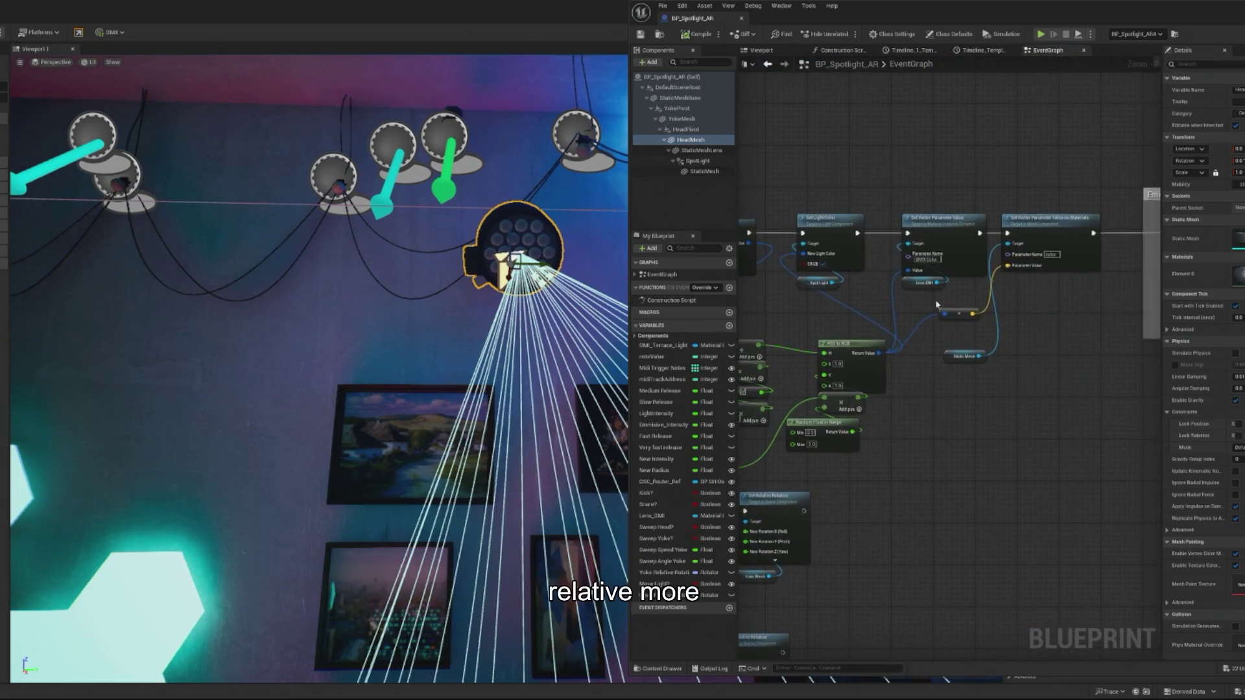
{"action": "scroll", "coordinate": [931, 258], "scroll_direction": "up", "scroll_amount": 6}
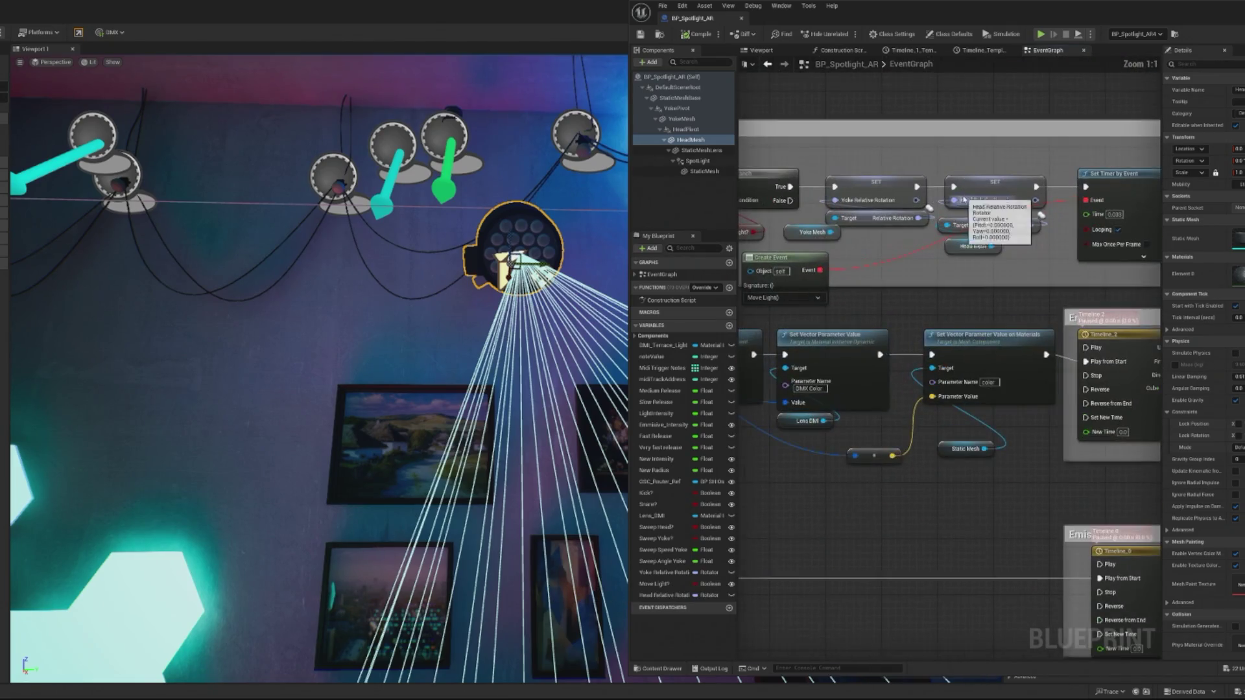
{"action": "scroll", "coordinate": [929, 281], "scroll_direction": "down", "scroll_amount": 6}
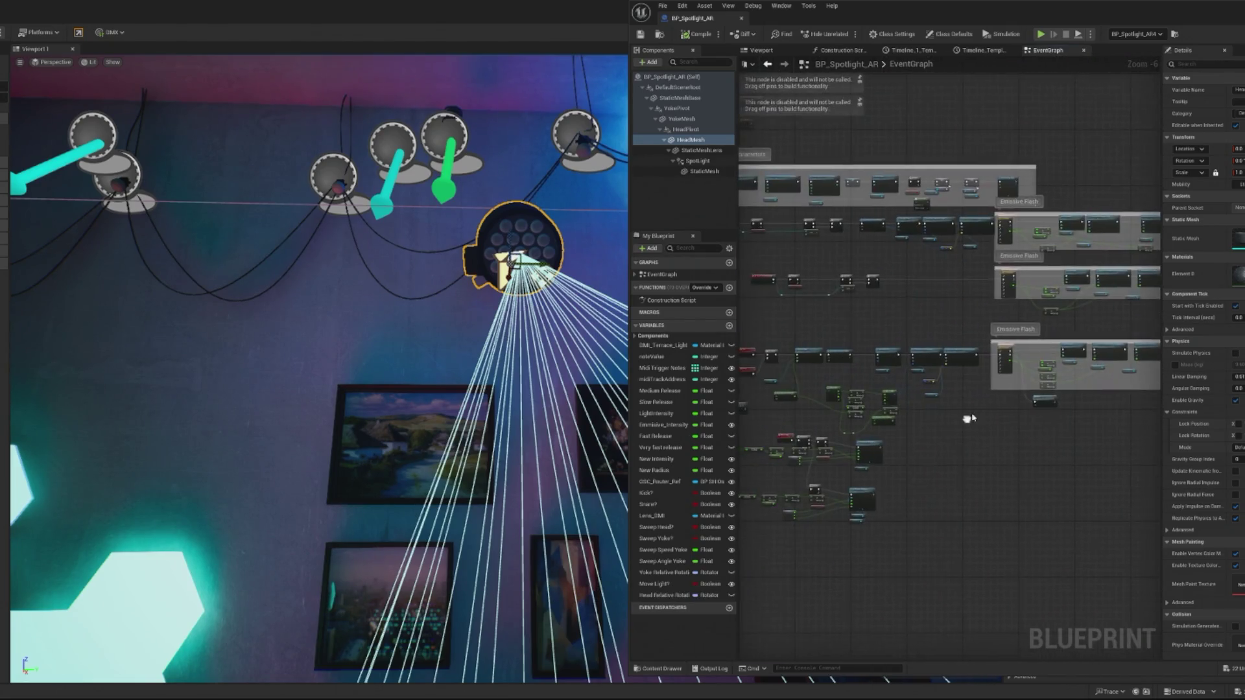
{"action": "scroll", "coordinate": [937, 284], "scroll_direction": "up", "scroll_amount": 3}
{"action": "left_click_drag", "start_coordinate": [940, 286], "coordinate": [945, 310]}
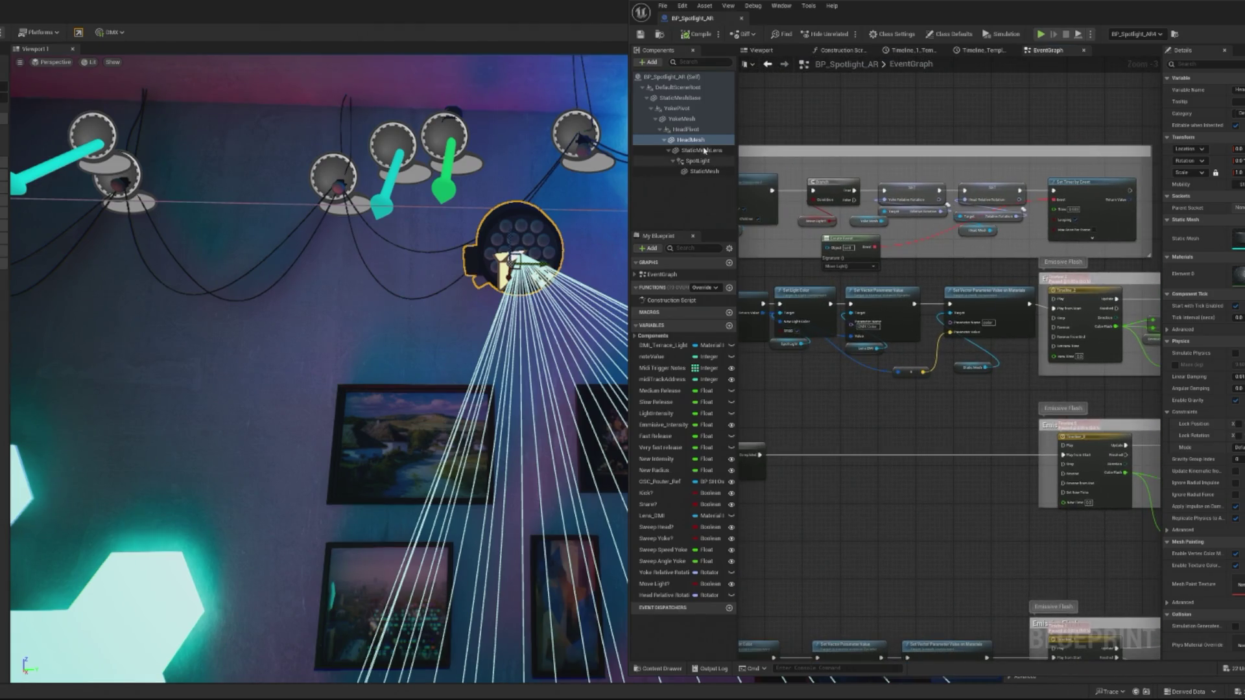
{"action": "scroll", "coordinate": [955, 242], "scroll_direction": "up", "scroll_amount": 3}
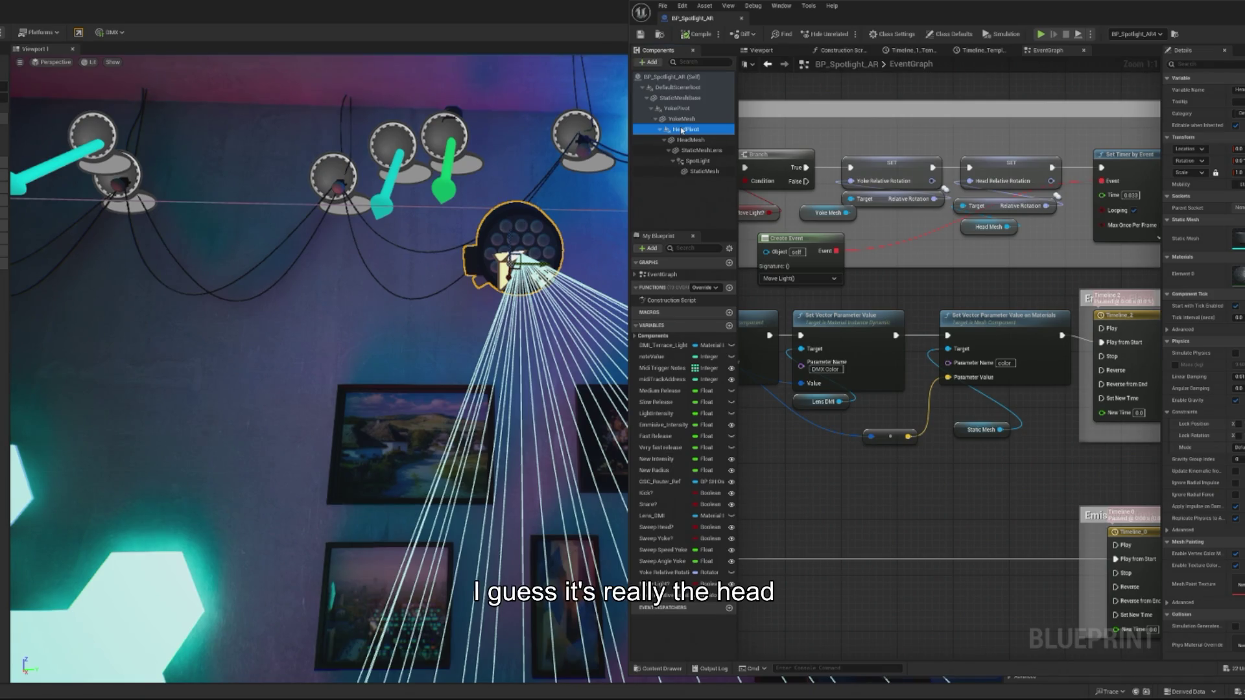
{"action": "mouse_move", "coordinate": [682, 131]}
{"action": "left_mouse_down"}
{"action": "mouse_move", "coordinate": [984, 244]}
{"action": "mouse_move", "coordinate": [965, 202]}
{"action": "left_mouse_up"}
{"action": "left_click", "coordinate": [989, 227]}
{"action": "key", "text": "Delete"}
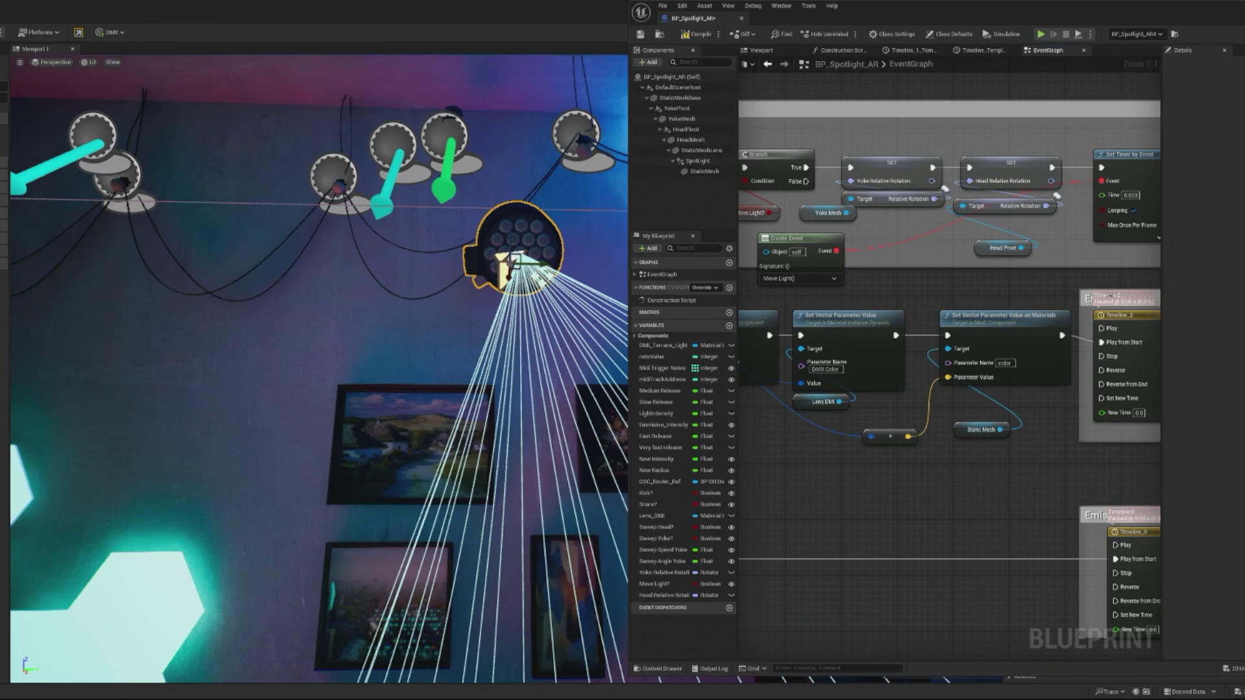
{"action": "left_click", "coordinate": [992, 248]}
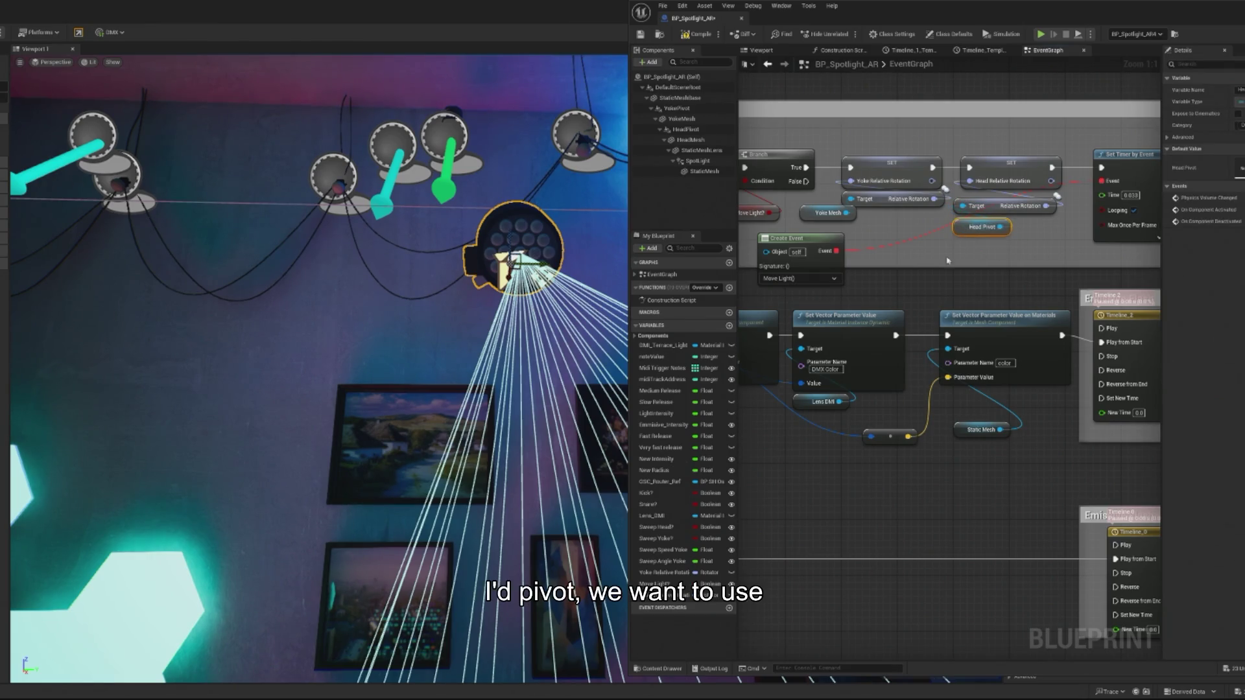
Step: Delete the remaining Head Mesh getter, wire Head Pivot into the head rotation Target, and return
{"action": "scroll", "coordinate": [973, 247], "scroll_direction": "down", "scroll_amount": 3}
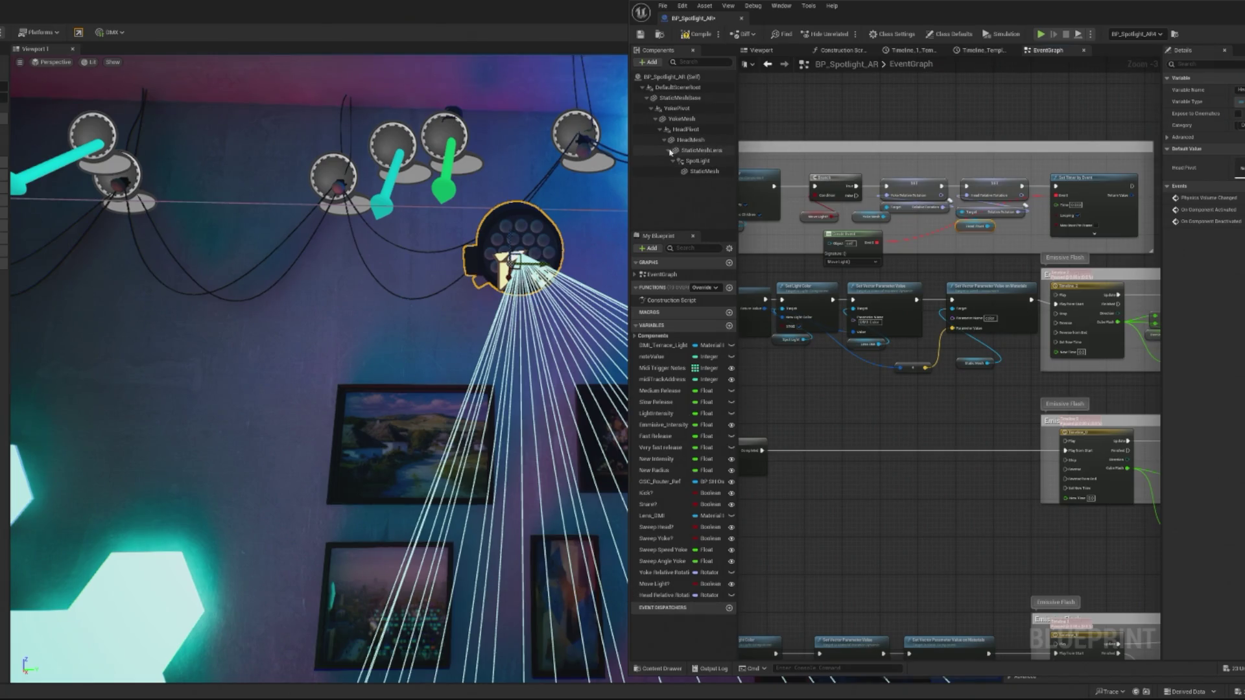
{"action": "scroll", "coordinate": [885, 415], "scroll_direction": "up", "scroll_amount": 2}
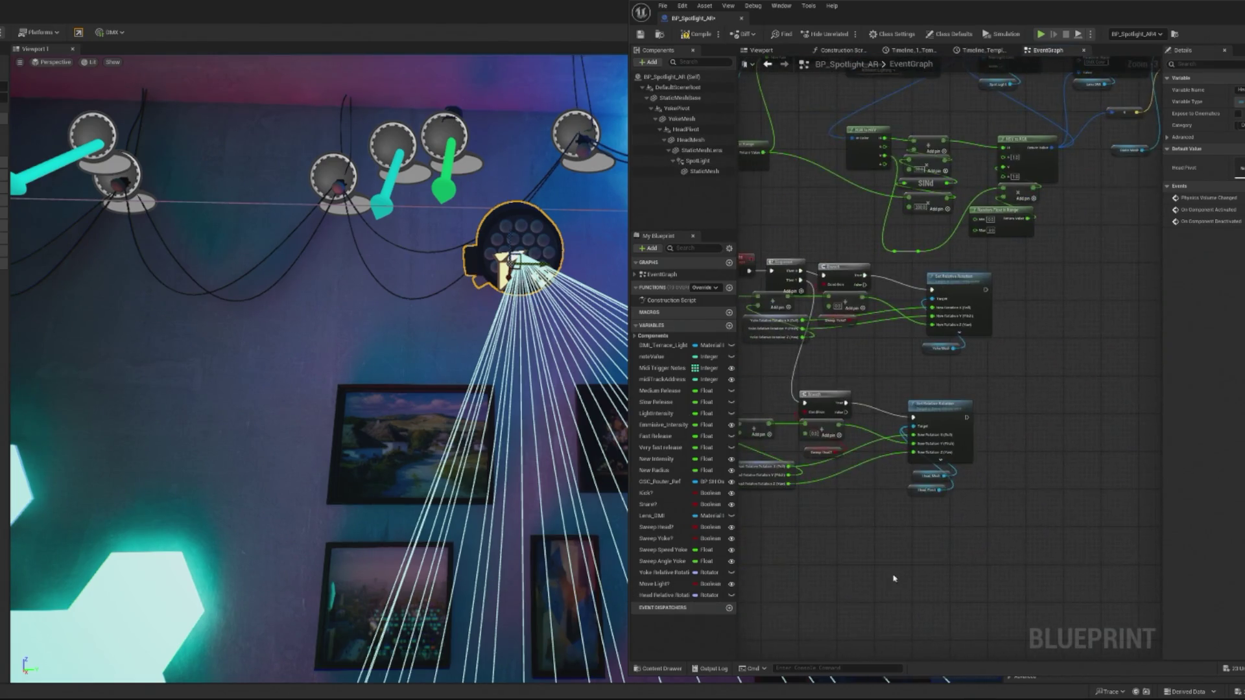
{"action": "scroll", "coordinate": [1064, 447], "scroll_direction": "up", "scroll_amount": 1}
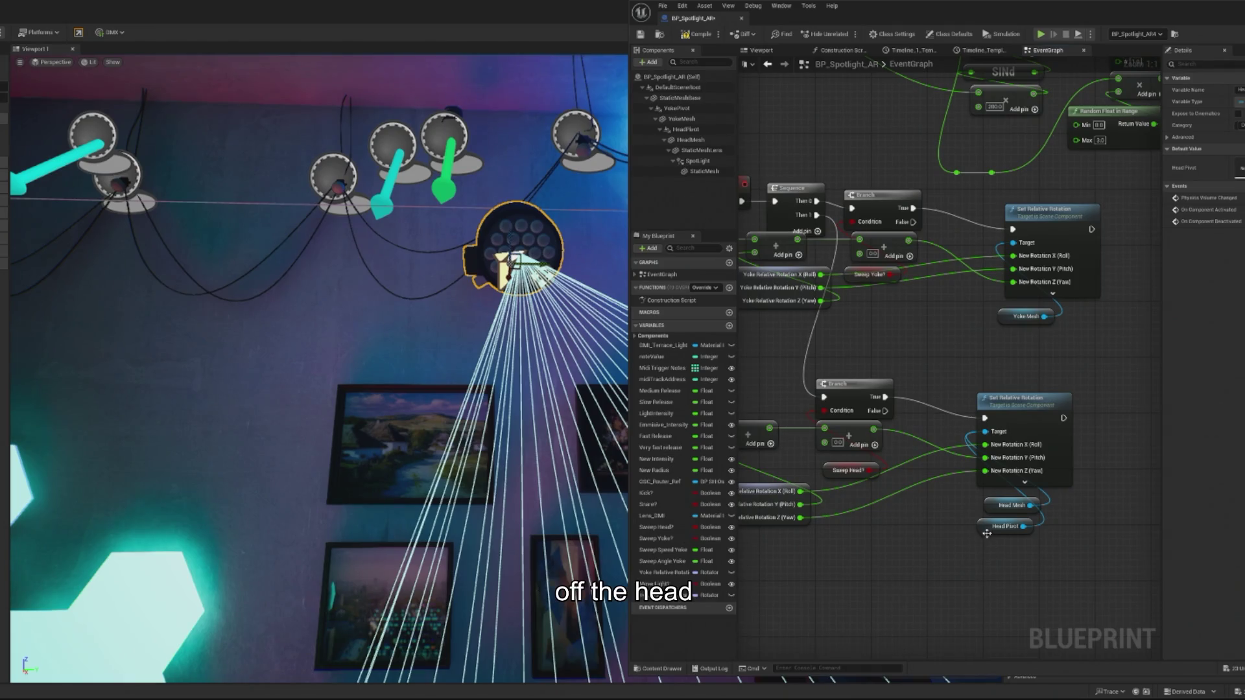
{"action": "left_click", "coordinate": [995, 506]}
{"action": "key", "text": "Delete"}
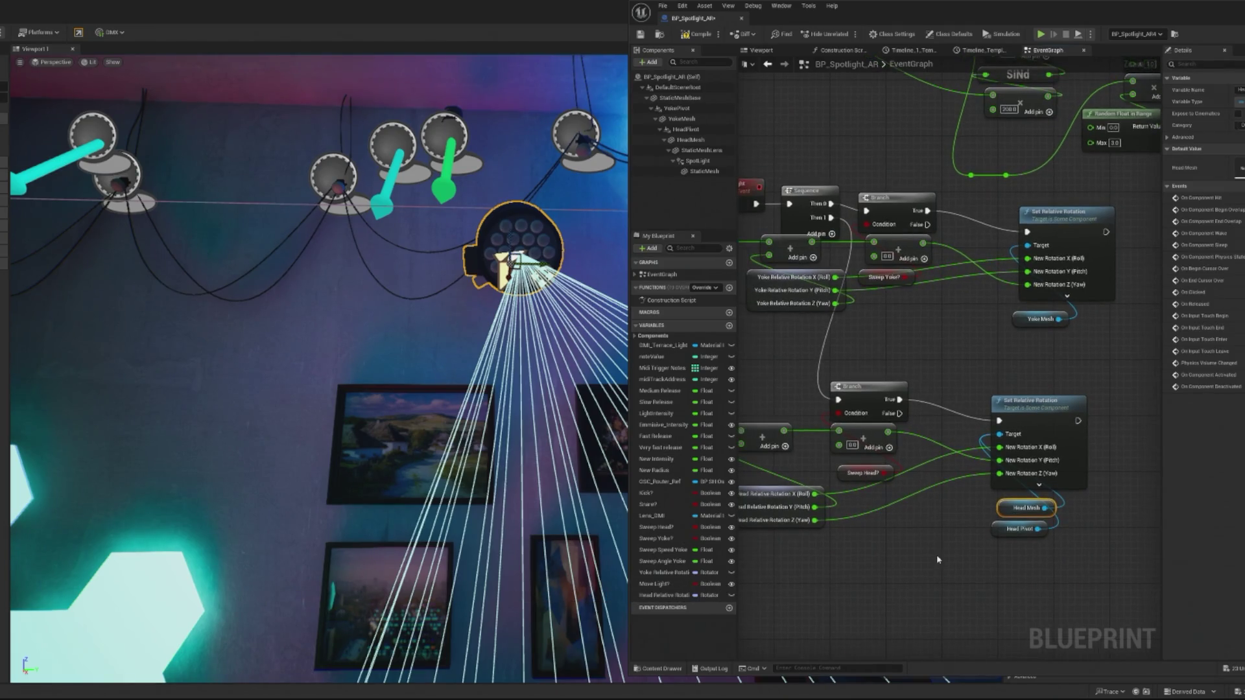
{"action": "left_click", "coordinate": [1019, 529]}
{"action": "mouse_move", "coordinate": [831, 587]}
{"action": "left_mouse_down"}
{"action": "mouse_move", "coordinate": [1037, 597]}
{"action": "mouse_move", "coordinate": [814, 604]}
{"action": "left_mouse_up"}
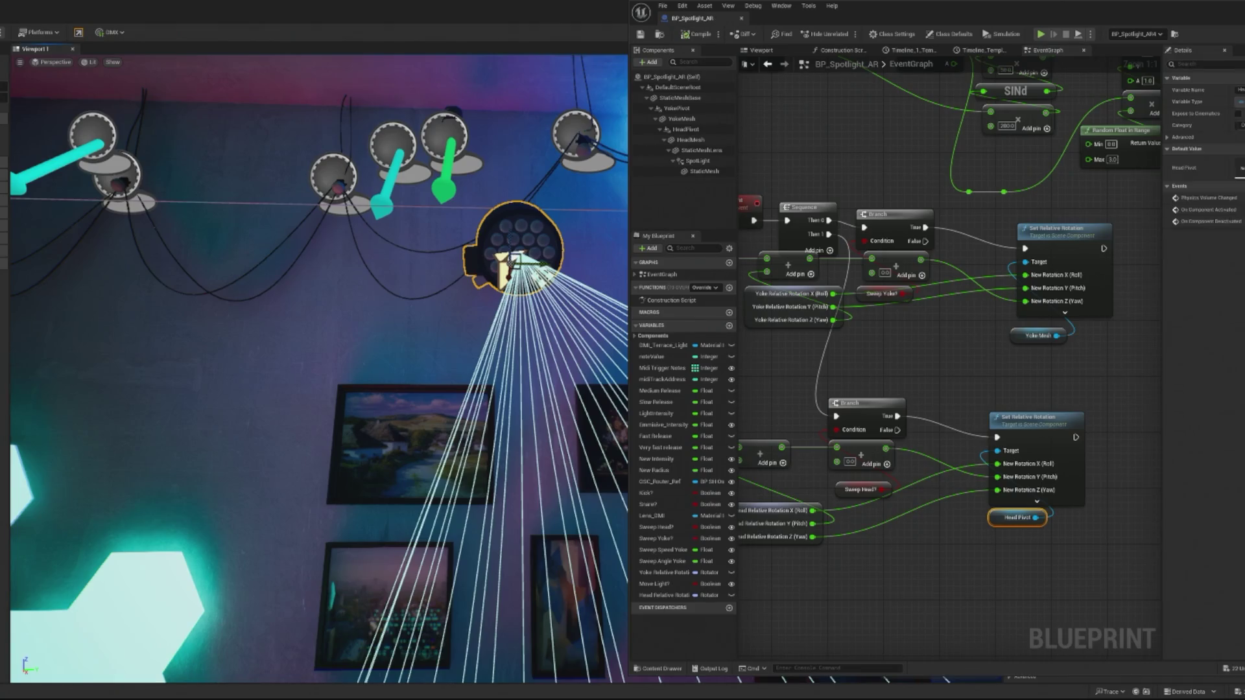
{"action": "key", "text": "alt+Tab"}
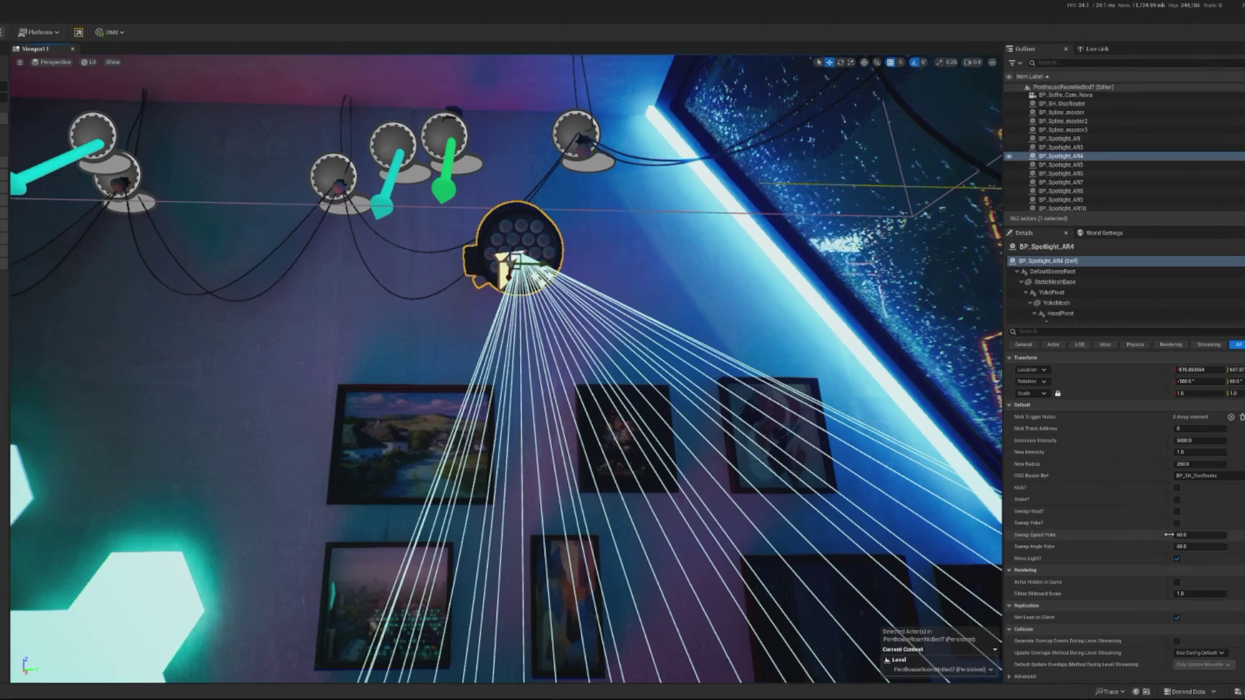
Step: Play the level in the editor to watch the spotlight head swing, then stop
{"action": "left_click", "coordinate": [1, 32]}
{"action": "left_click", "coordinate": [29, 111]}
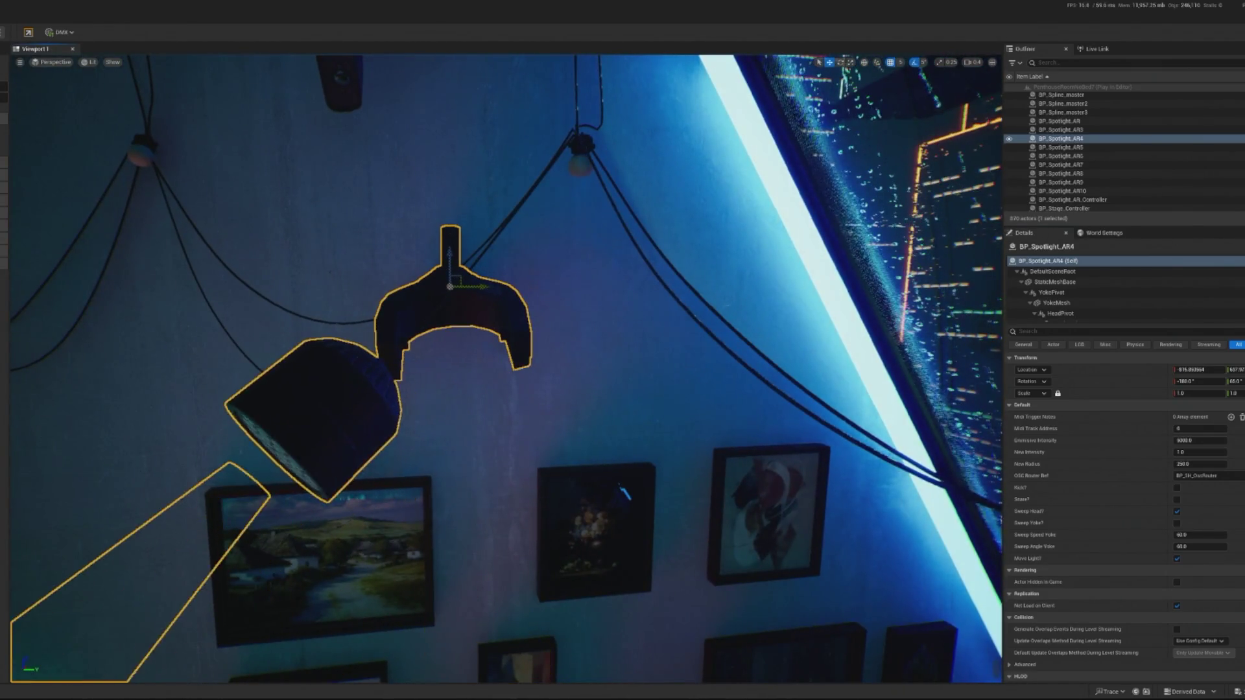
{"action": "key", "text": "Escape"}
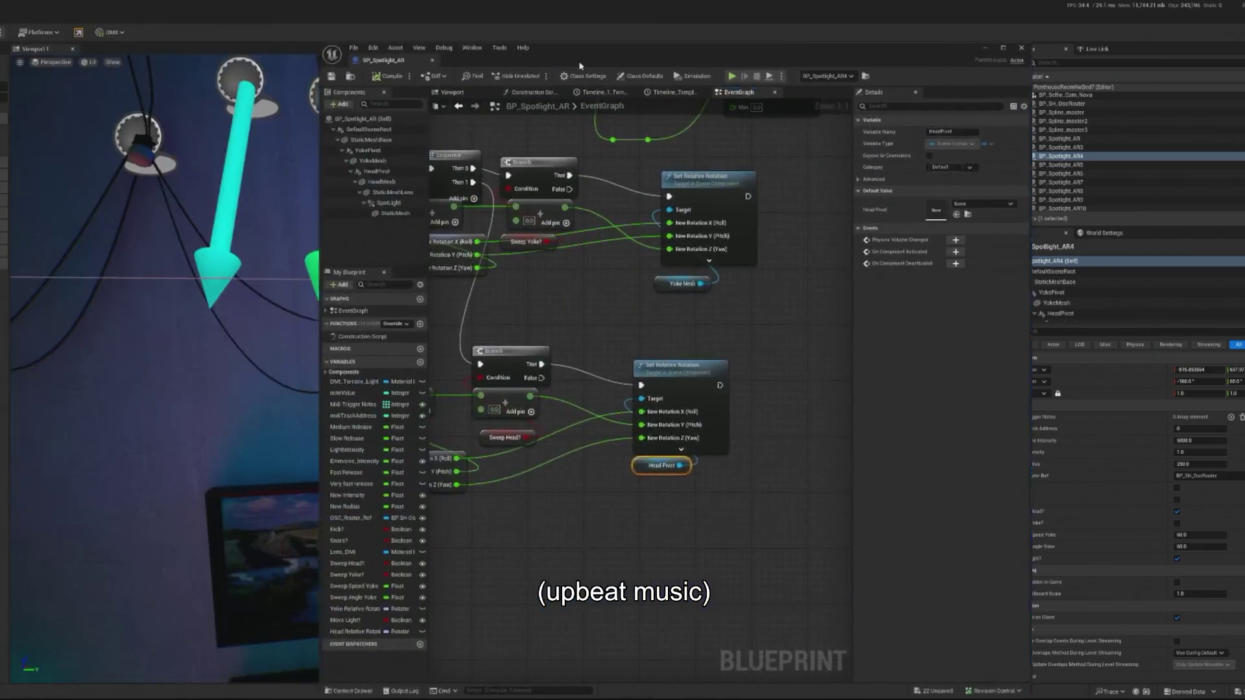
Step: Set the HeadPivot component's Location Z to 0 in the Blueprint Viewport
{"action": "left_click", "coordinate": [398, 130]}
{"action": "left_click", "coordinate": [409, 140]}
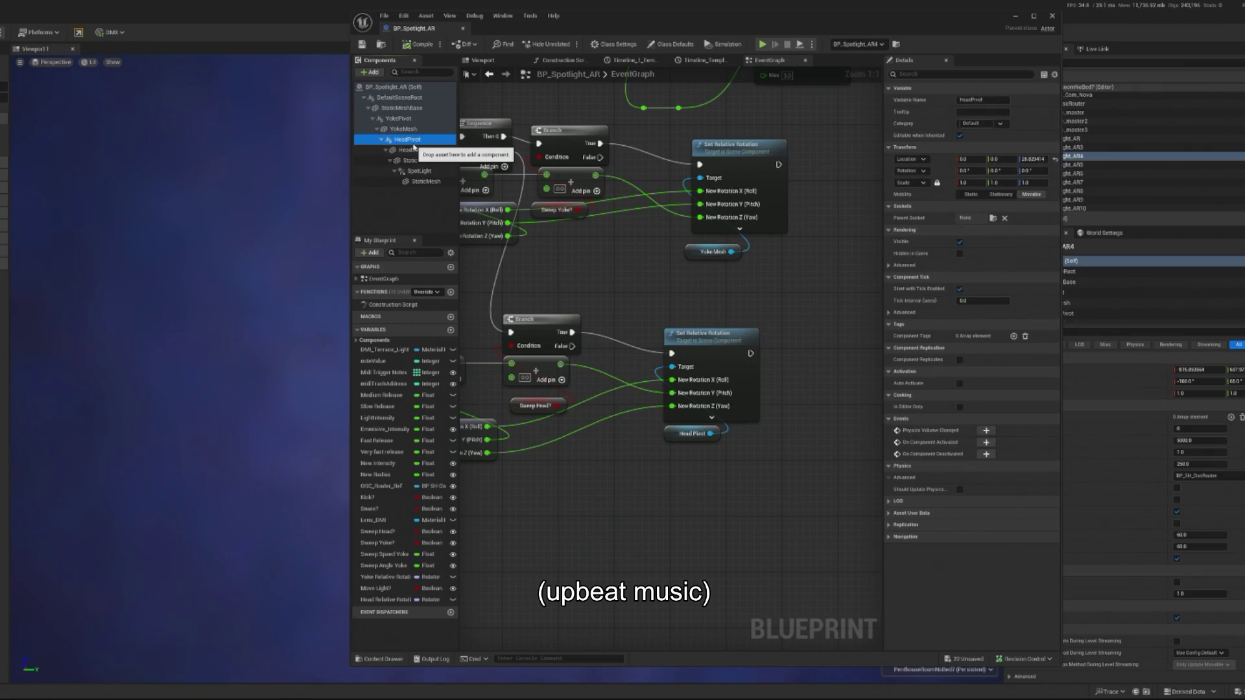
{"action": "scroll", "coordinate": [720, 337], "scroll_direction": "down", "scroll_amount": 9}
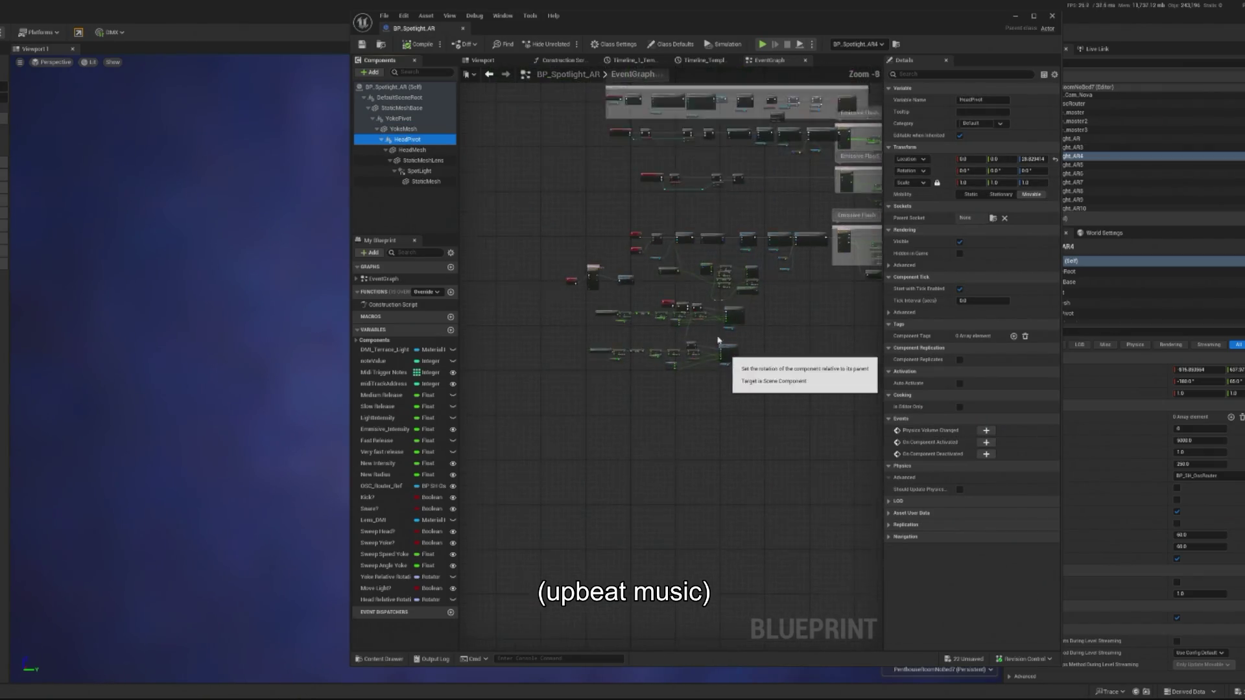
{"action": "left_click", "coordinate": [483, 60]}
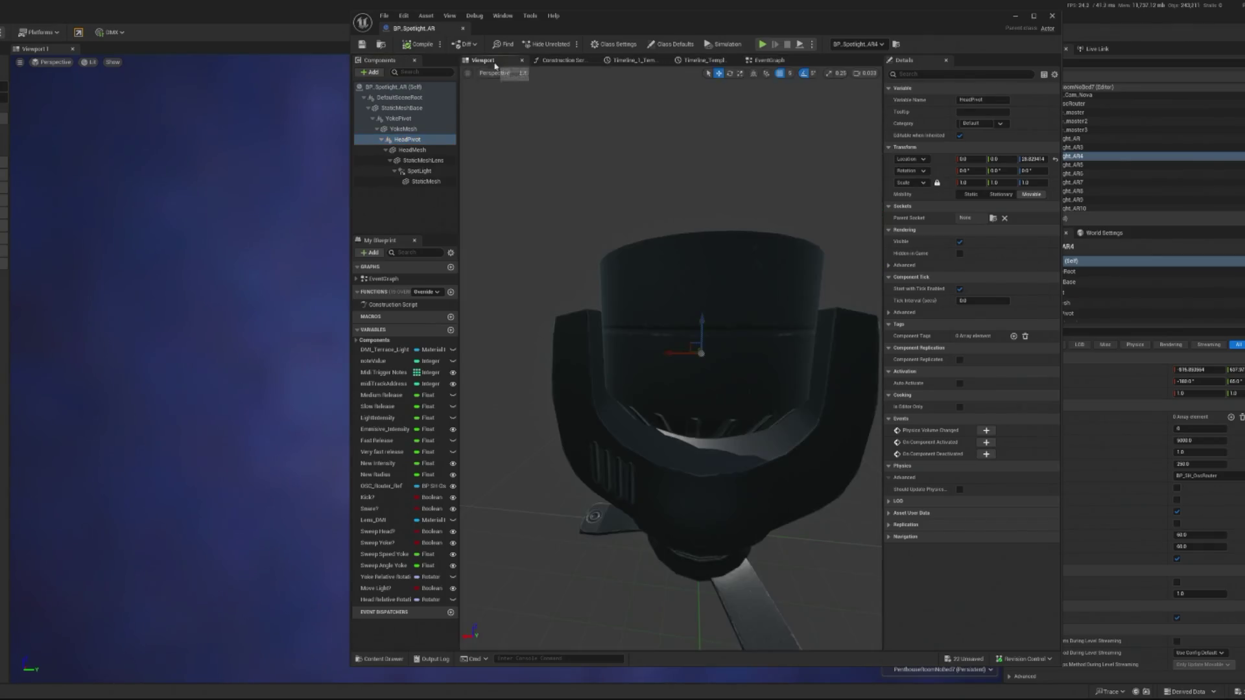
{"action": "left_click", "coordinate": [433, 150]}
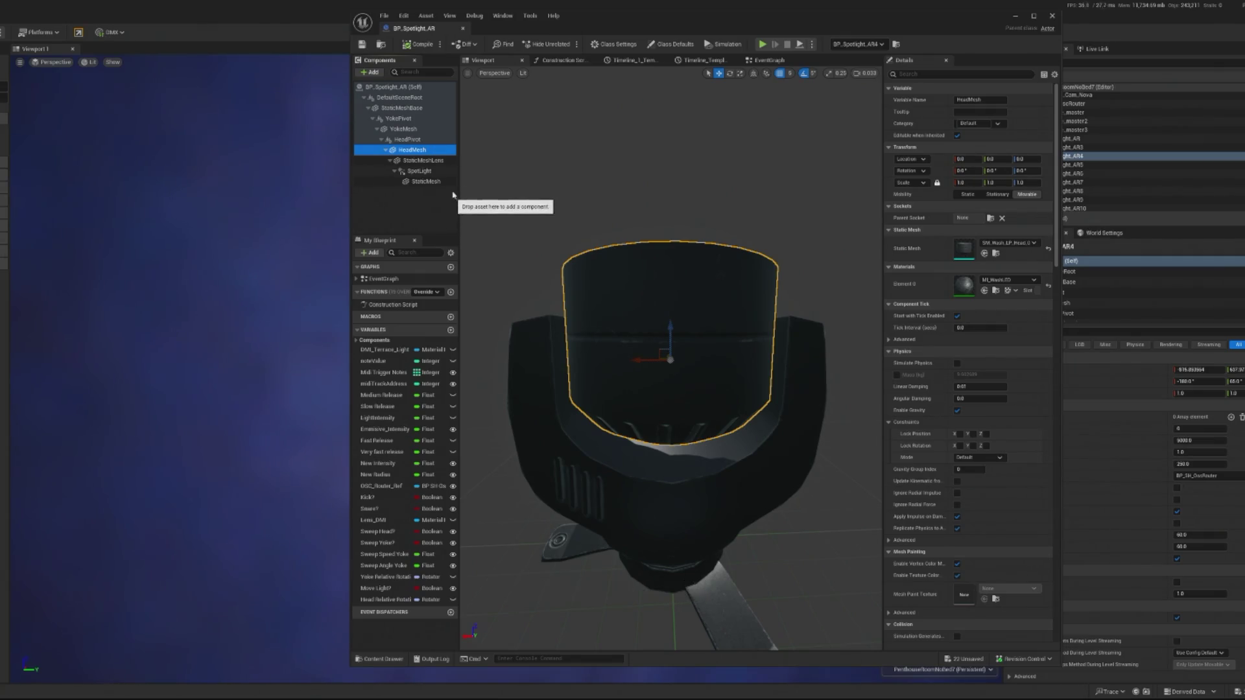
{"action": "left_click", "coordinate": [430, 141]}
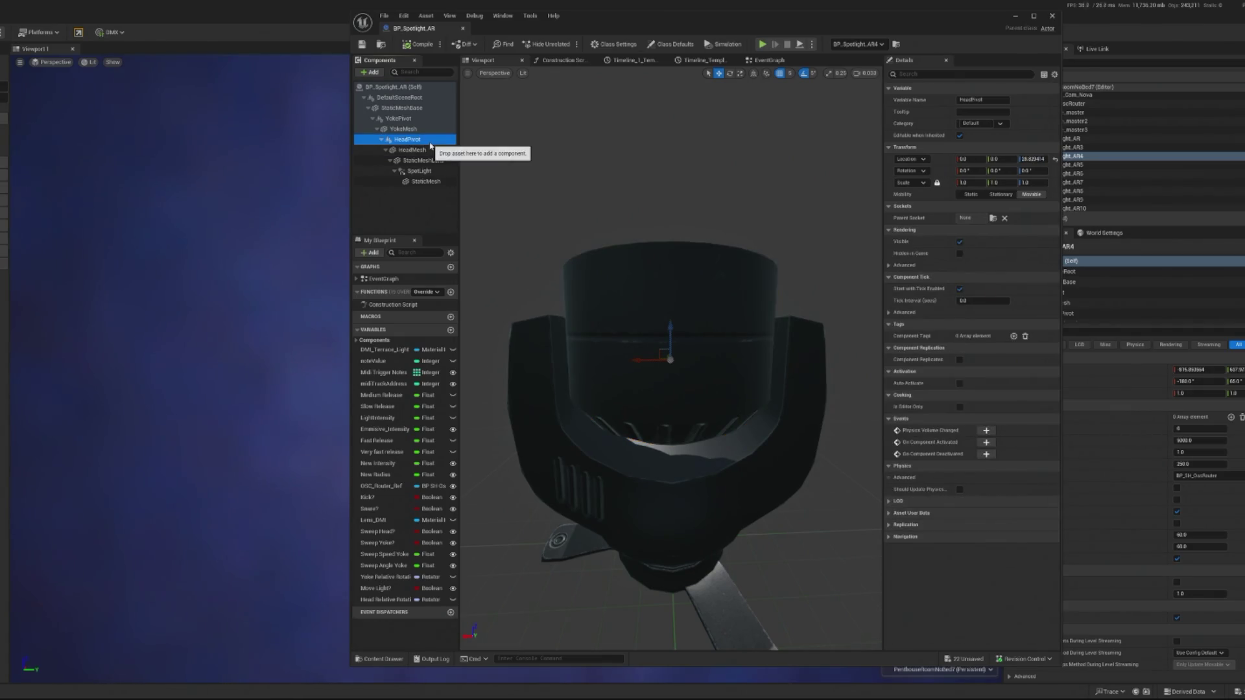
{"action": "left_click", "coordinate": [1033, 159]}
{"action": "type", "text": "0"}
{"action": "key", "text": "Return"}
Step: Raise HeadMesh to Z 36, compile and save the blueprint, and start a play mode
{"action": "left_click", "coordinate": [739, 448]}
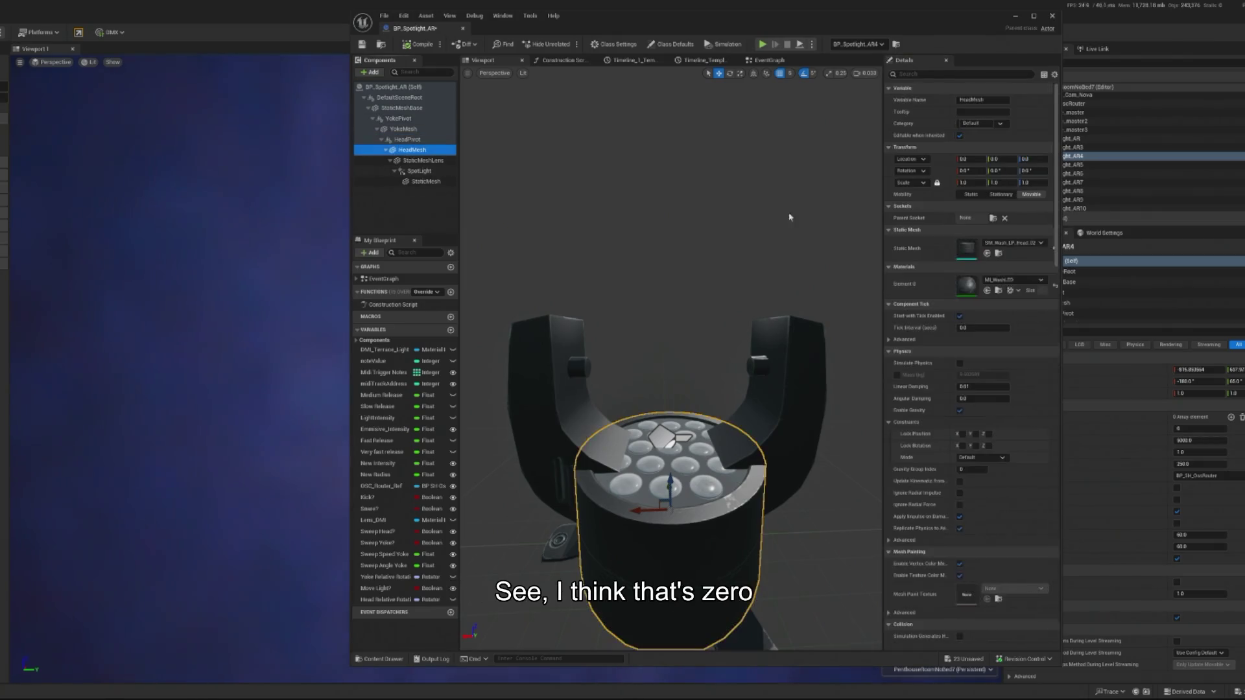
{"action": "left_click_drag", "start_coordinate": [671, 480], "coordinate": [673, 302]}
{"action": "left_click", "coordinate": [419, 44]}
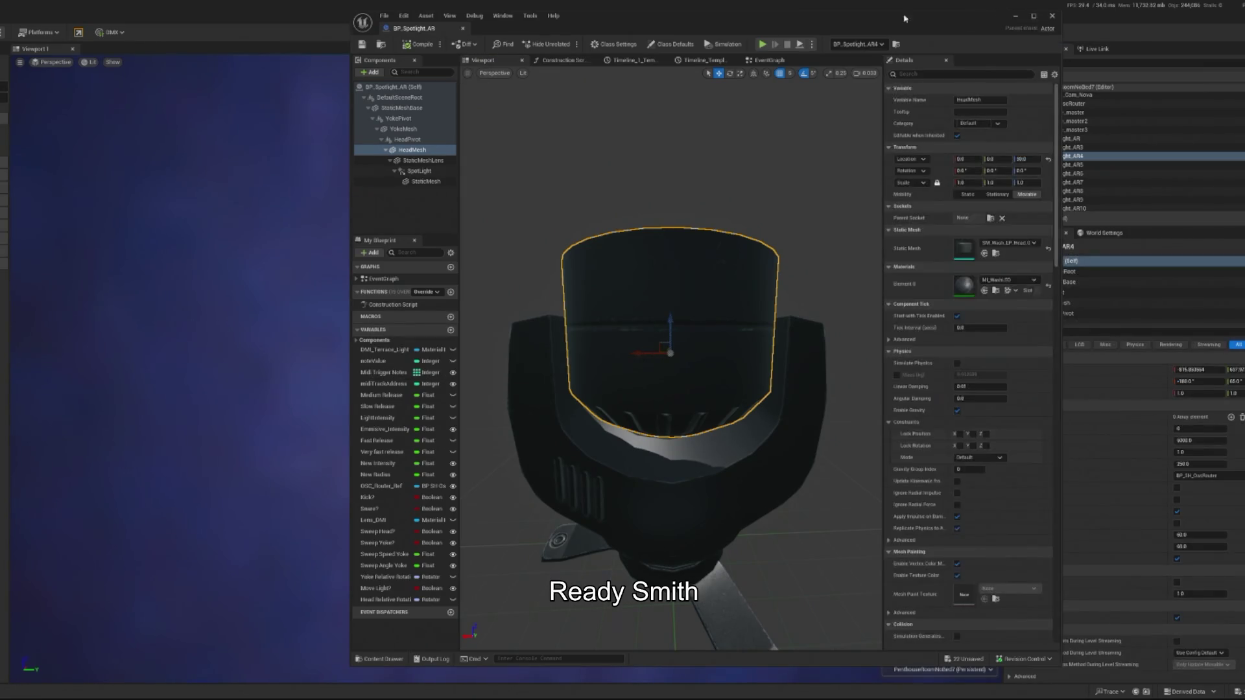
{"action": "left_click", "coordinate": [1053, 15]}
{"action": "left_click", "coordinate": [4, 32]}
{"action": "left_click", "coordinate": [34, 123]}
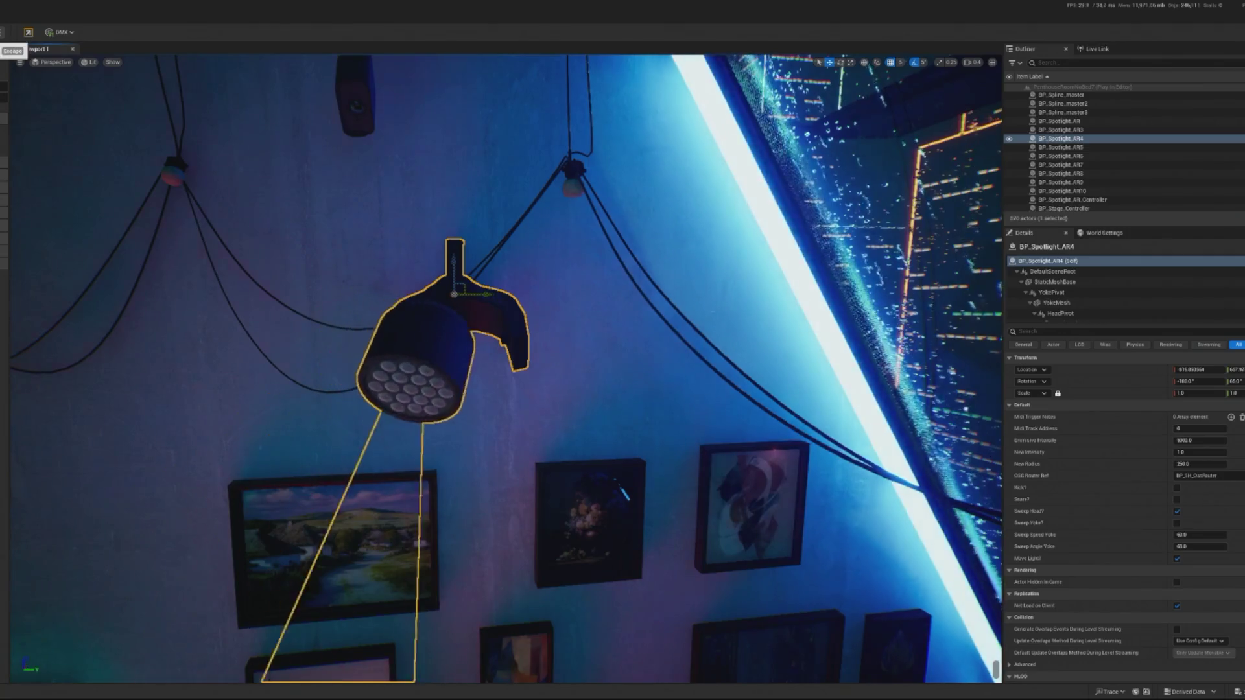
Step: Replay the level, eject with F8 and focus the spotlight to check its swing, then replay
{"action": "key", "text": "Escape"}
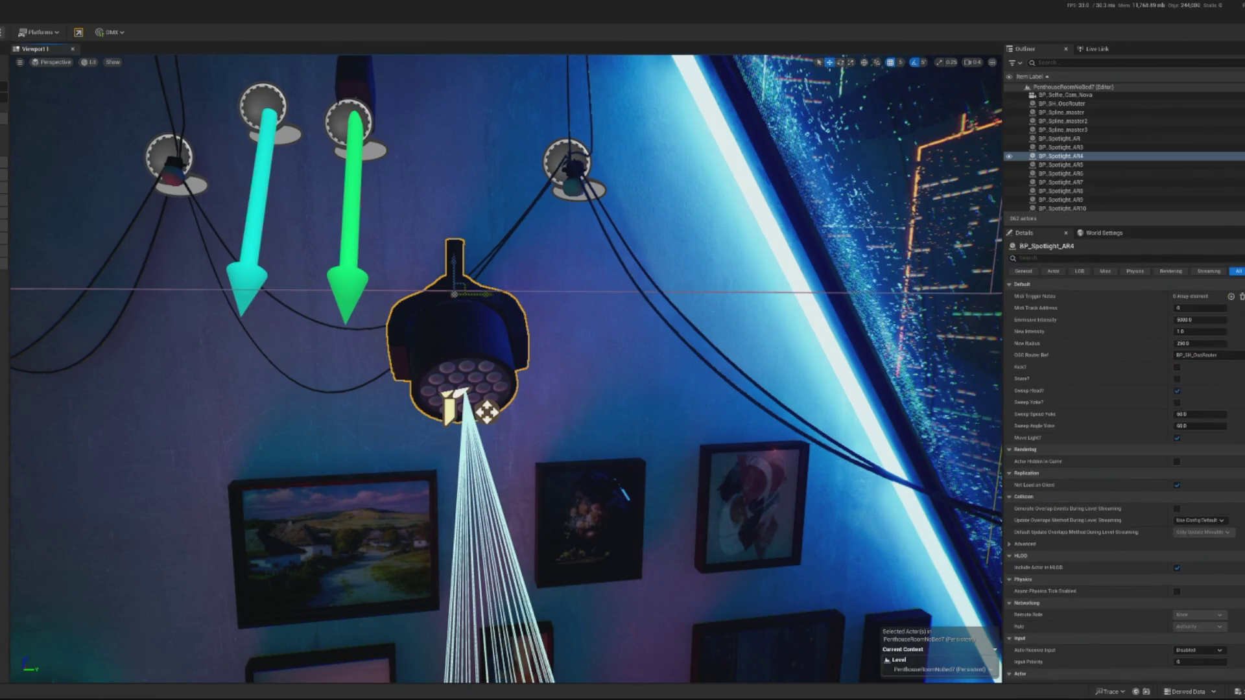
{"action": "key", "text": "alt+p"}
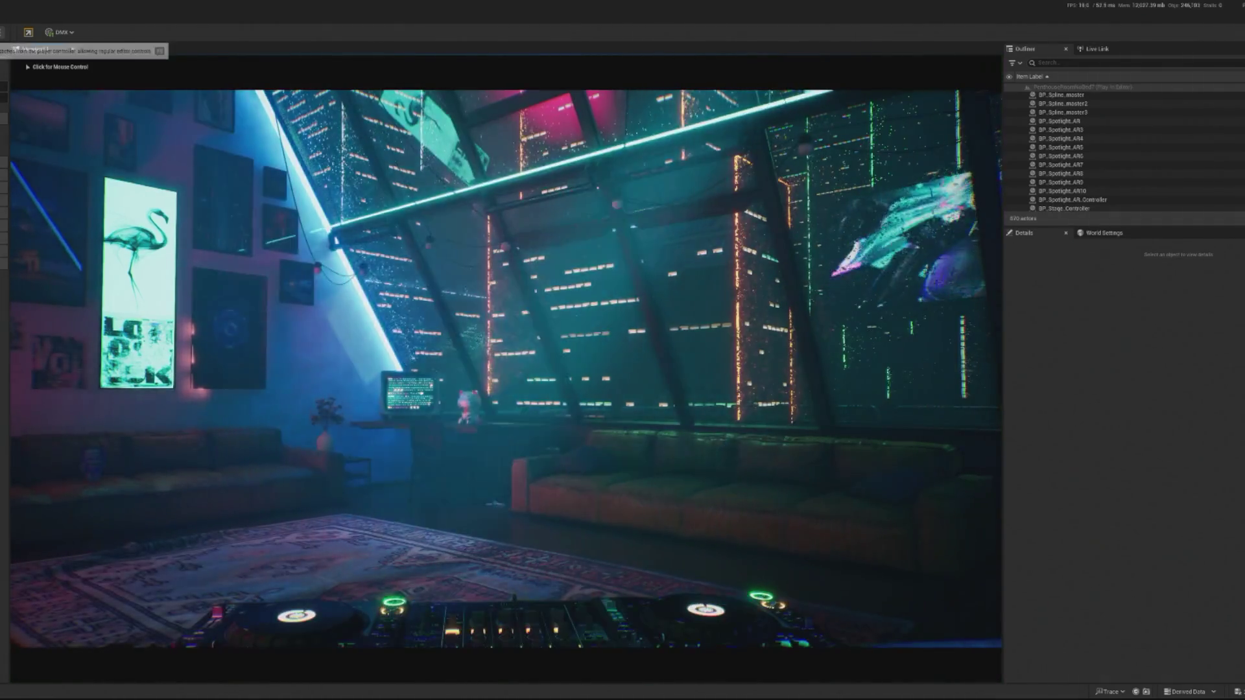
{"action": "key", "text": "F8"}
{"action": "key", "text": "f"}
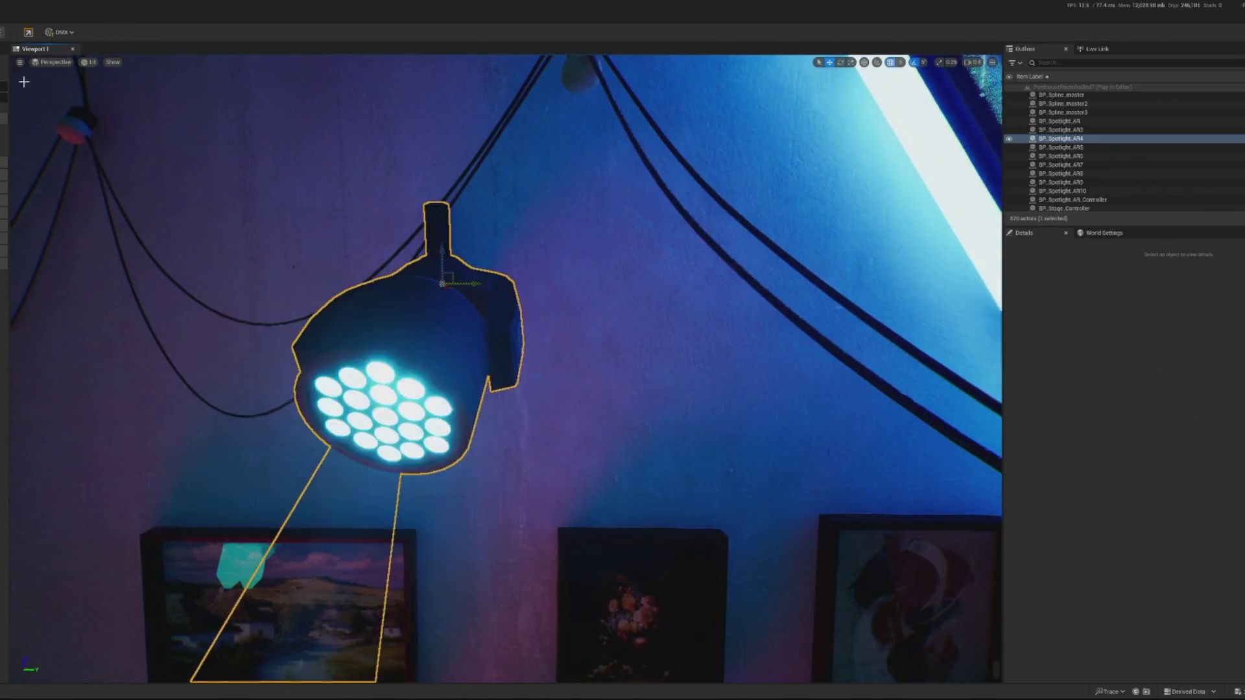
{"action": "key", "text": "Escape"}
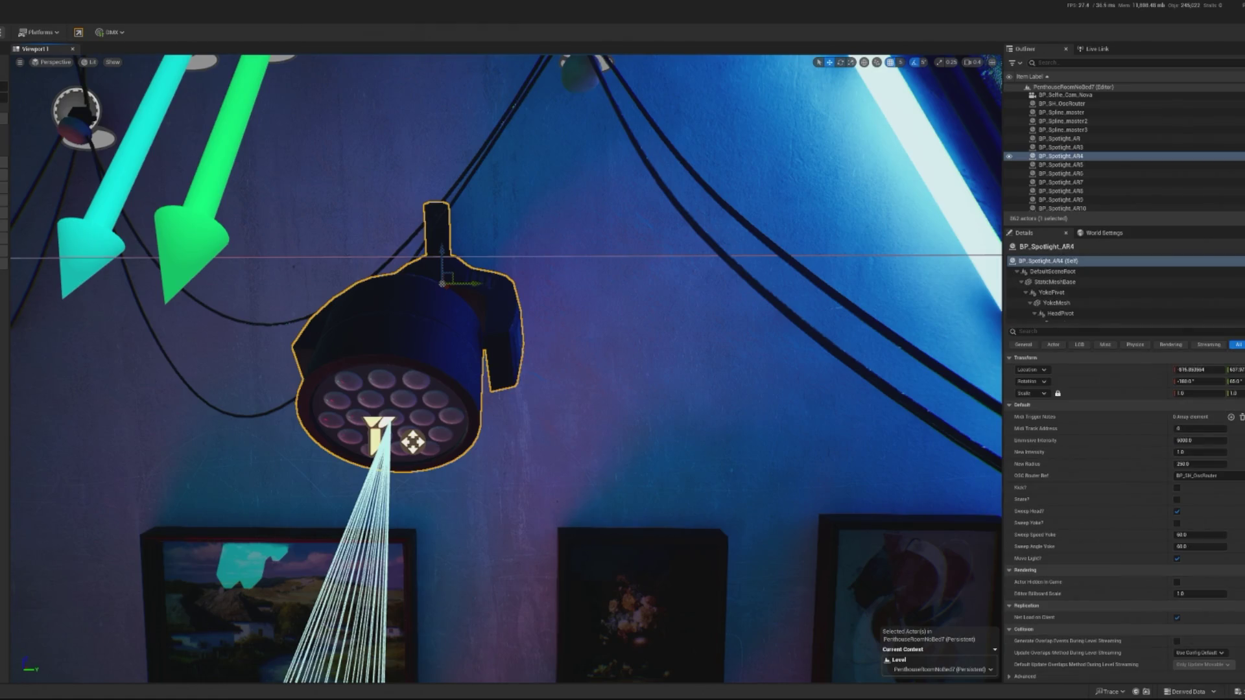
{"action": "key", "text": "alt+s"}
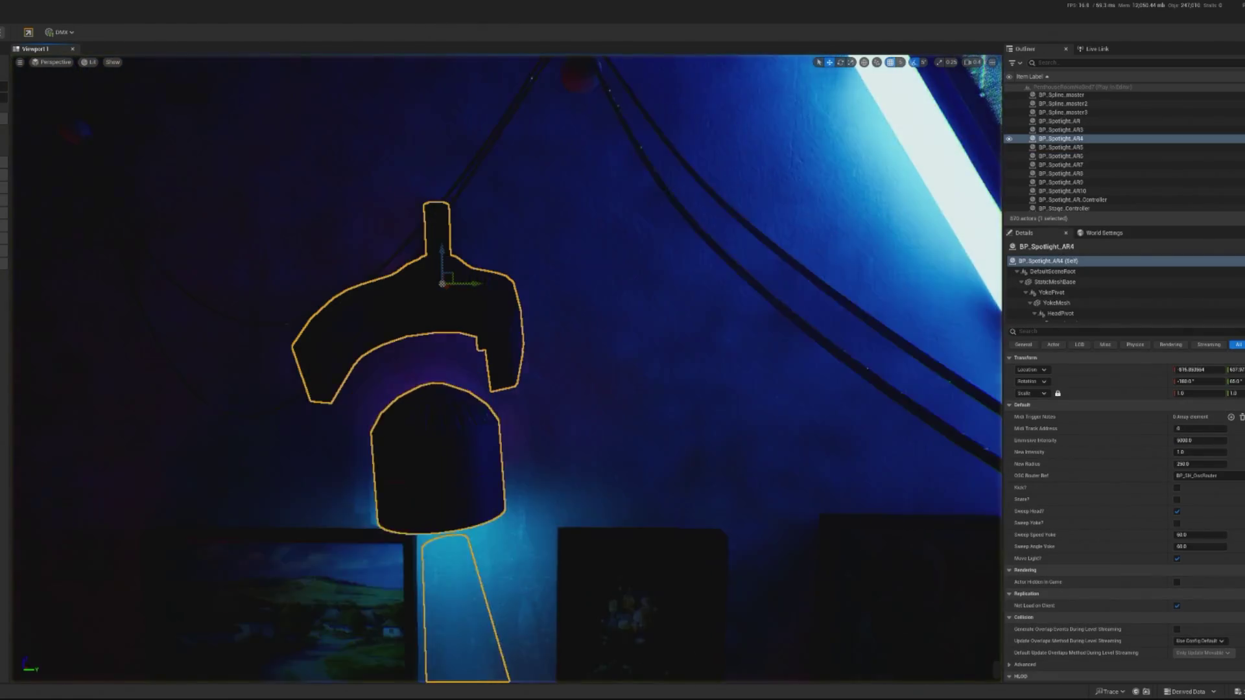